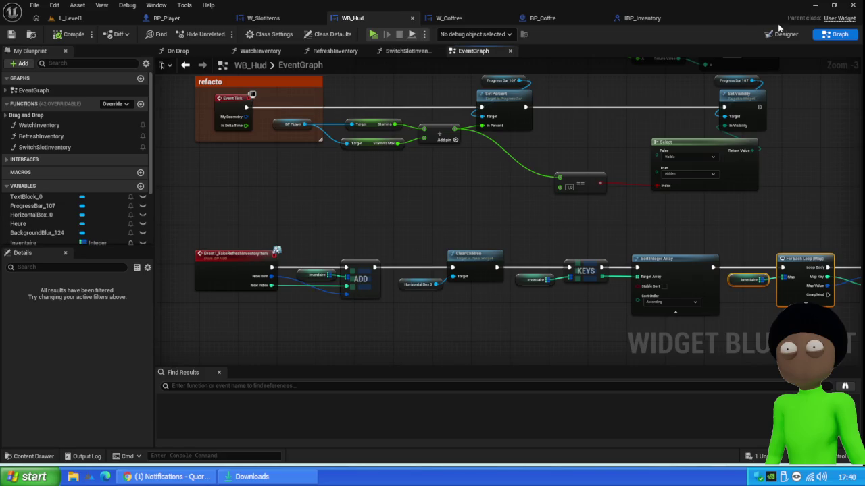
- Add a GetReelInventory function to IBP_Inventory, compile it, and start adding an output parameter
{"action": "left_click", "coordinate": [643, 18]}
{"action": "left_click", "coordinate": [728, 62]}
{"action": "left_click", "coordinate": [748, 93]}
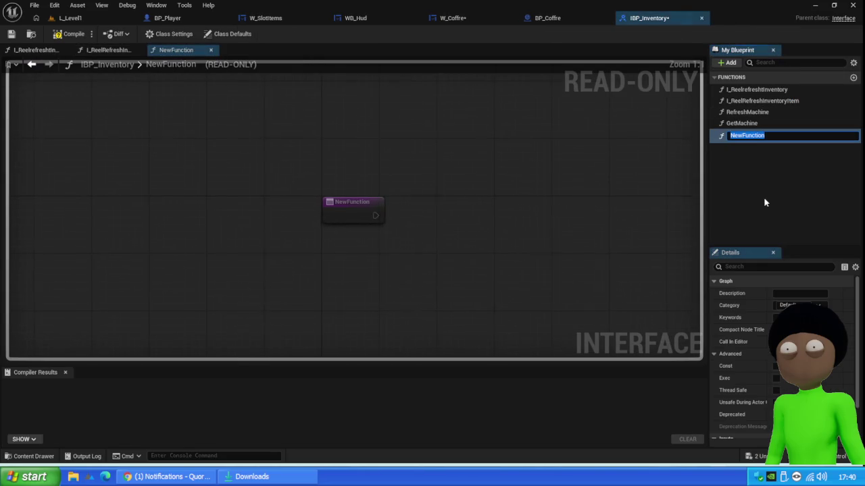
{"action": "type", "text": "GetReelInventory"}
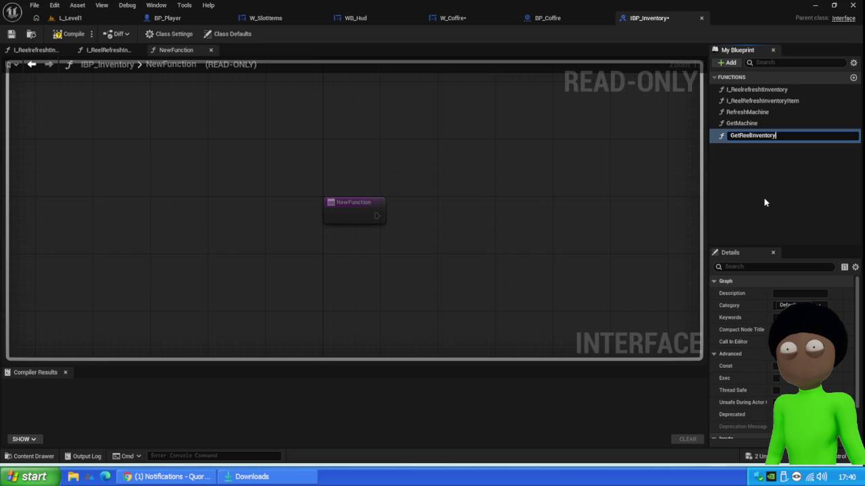
{"action": "key", "text": "Return"}
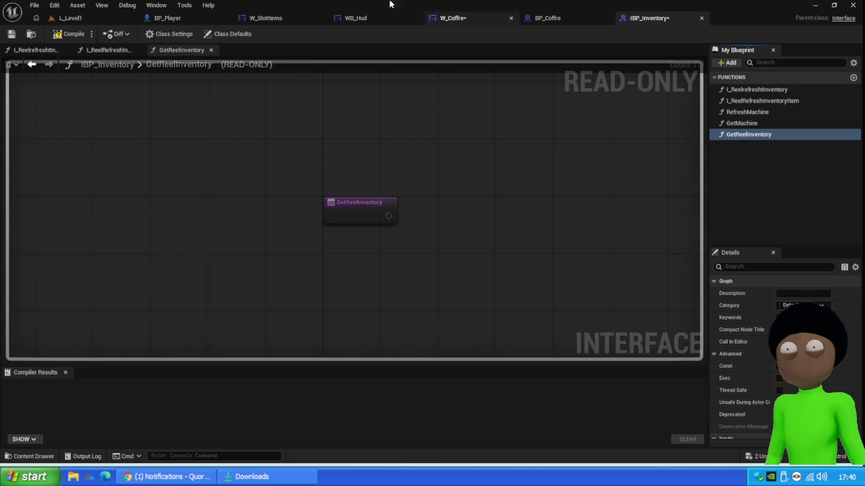
{"action": "left_click", "coordinate": [10, 35]}
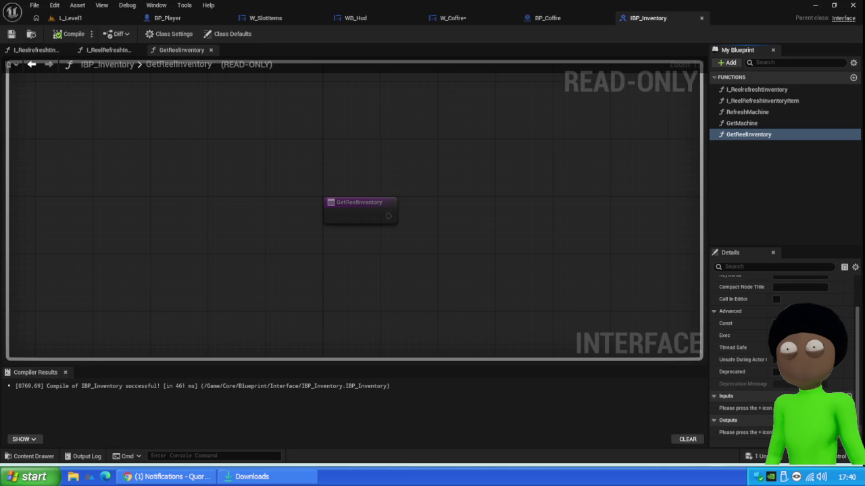
{"action": "left_click", "coordinate": [848, 420]}
{"action": "left_click", "coordinate": [777, 432]}
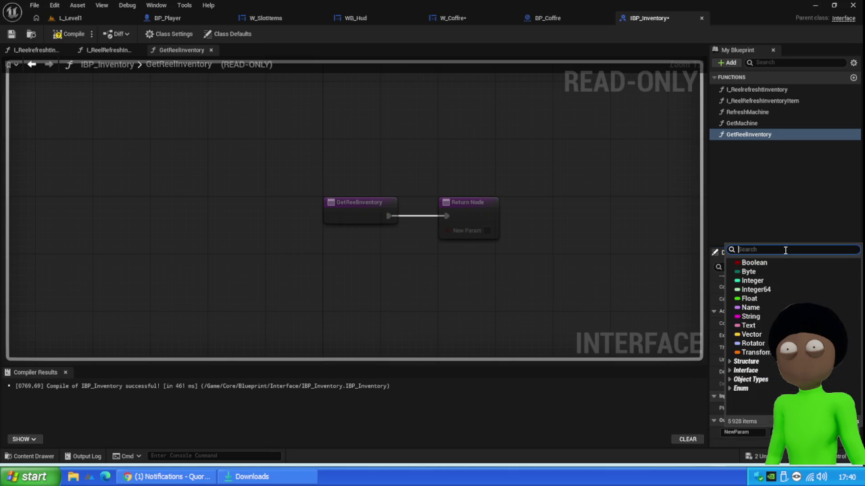
- Make GetReelInventory's output an ST Item named inventory, then compile and save IBP_Inventory
{"action": "type", "text": "st item"}
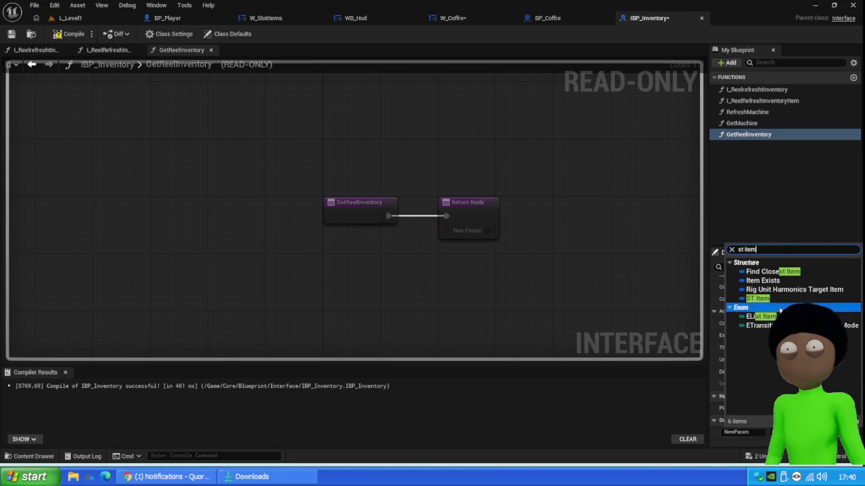
{"action": "left_click", "coordinate": [757, 298]}
{"action": "left_click", "coordinate": [756, 433]}
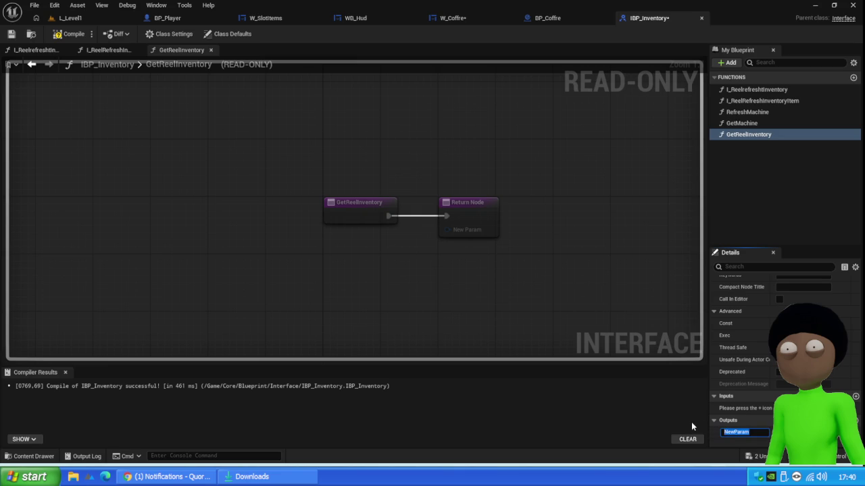
{"action": "type", "text": "inventory"}
{"action": "key", "text": "Return"}
{"action": "left_click", "coordinate": [67, 34]}
{"action": "left_click", "coordinate": [11, 34]}
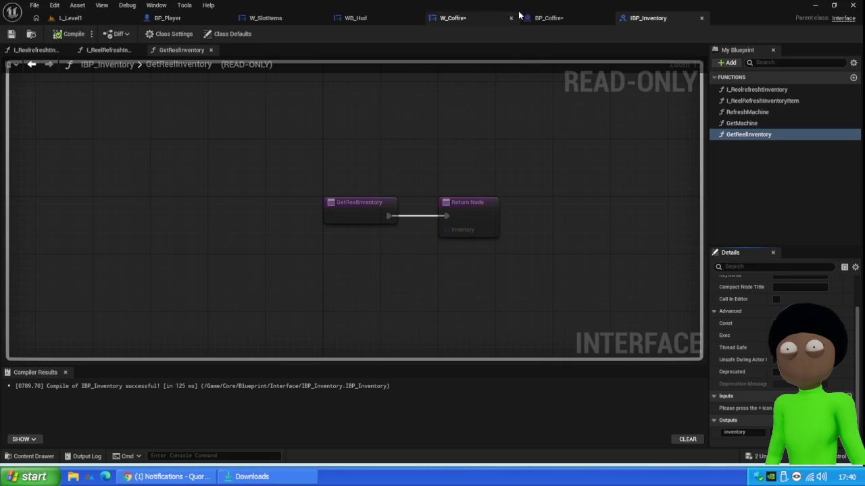
{"action": "left_click", "coordinate": [549, 18]}
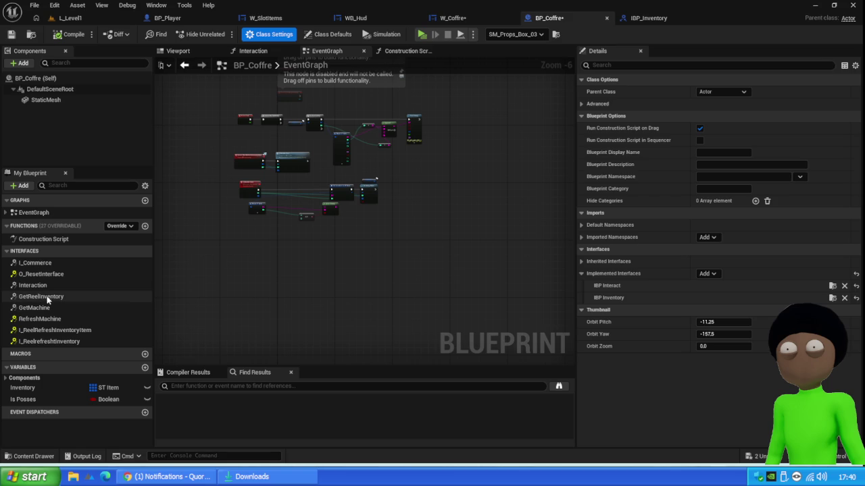
- Implement GetReelInventory in BP_Coffre so it returns the Inventory variable, and compile
{"action": "double_click", "coordinate": [45, 297]}
{"action": "left_click", "coordinate": [37, 389]}
{"action": "left_click_drag", "start_coordinate": [23, 388], "coordinate": [400, 223]}
{"action": "left_click_drag", "start_coordinate": [318, 227], "coordinate": [325, 241]}
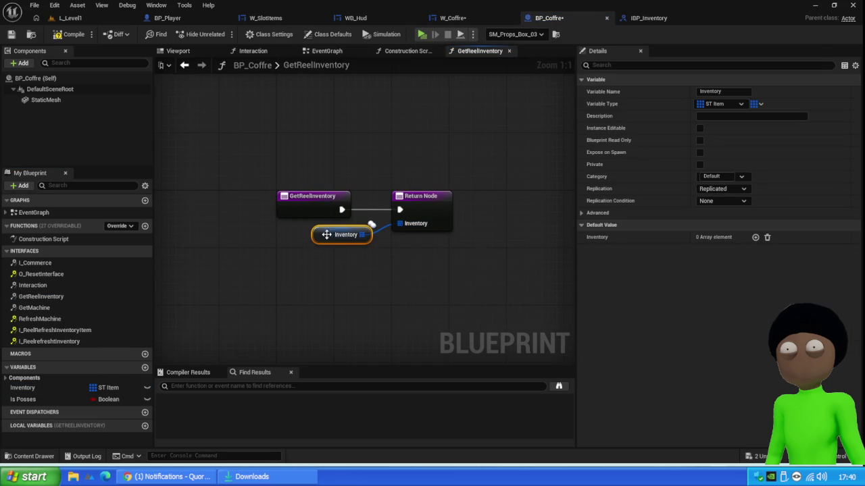
{"action": "left_click", "coordinate": [27, 389]}
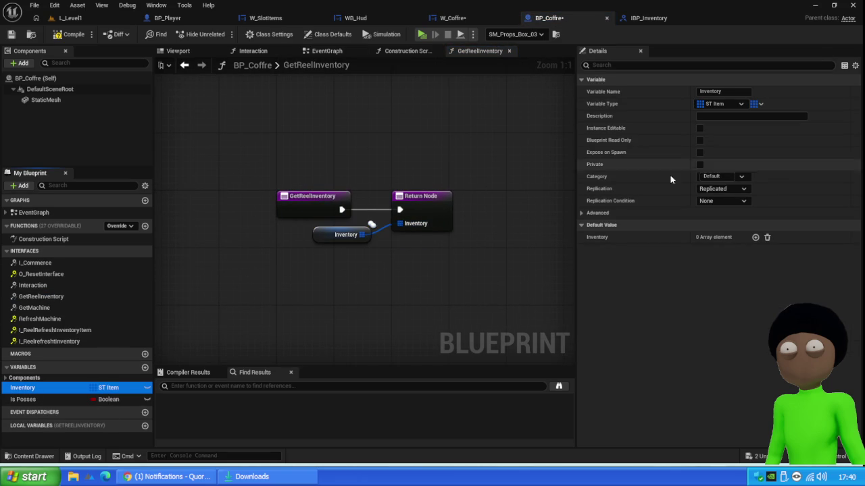
{"action": "left_click", "coordinate": [70, 33]}
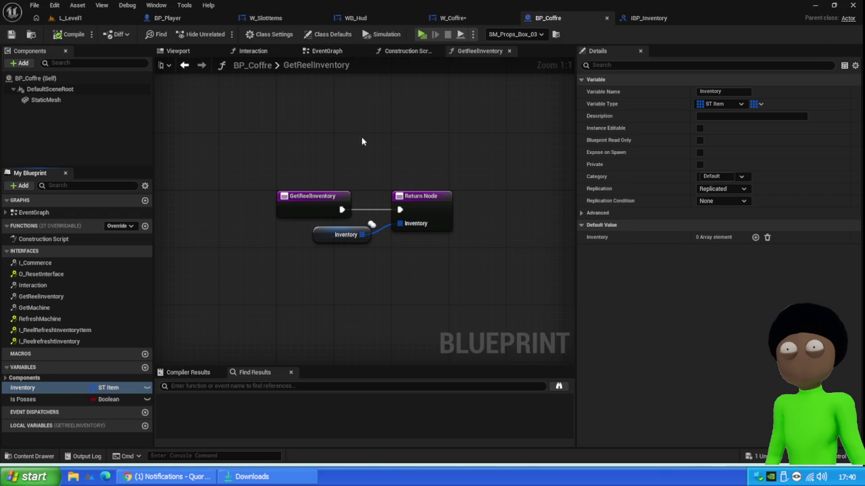
{"action": "left_click", "coordinate": [649, 18]}
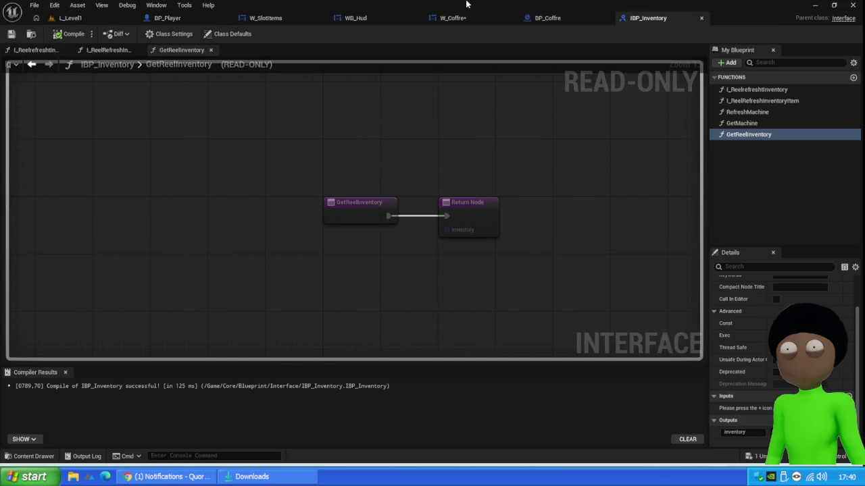
{"action": "left_click", "coordinate": [473, 20]}
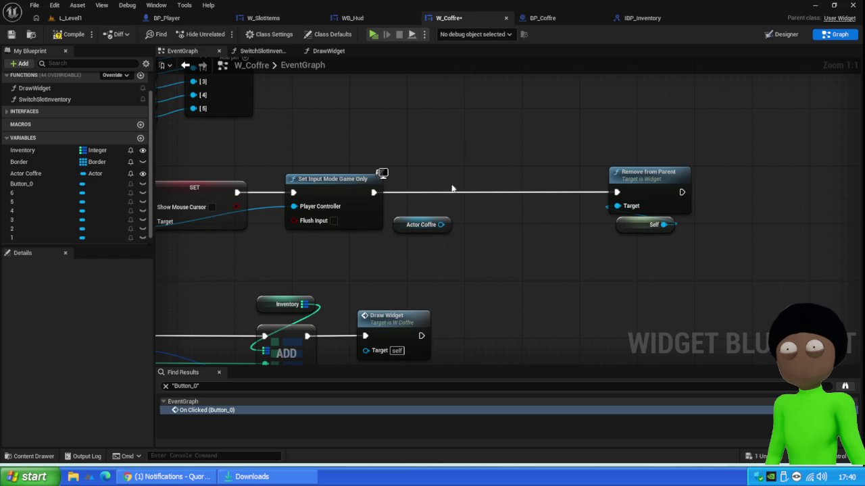
- Call Get Reel Inventory on Actor Coffre after Set Input Mode Game Only, rearranging the nodes
{"action": "left_click_drag", "start_coordinate": [441, 224], "coordinate": [484, 210]}
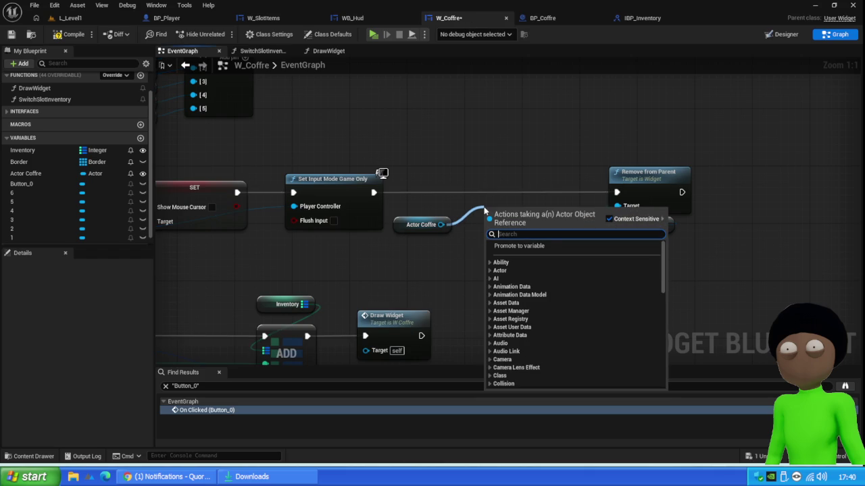
{"action": "type", "text": "get re"}
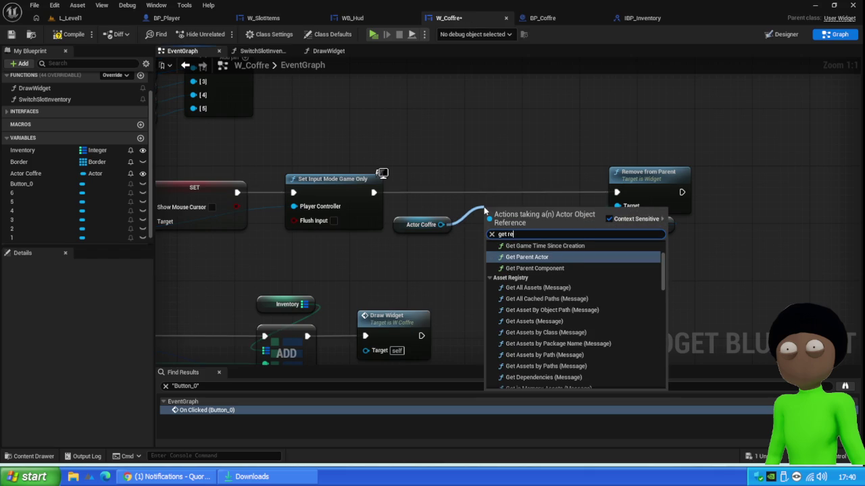
{"action": "type", "text": "el"}
{"action": "key", "text": "Return"}
{"action": "mouse_move", "coordinate": [519, 229]}
{"action": "left_mouse_down"}
{"action": "mouse_move", "coordinate": [463, 194]}
{"action": "mouse_move", "coordinate": [470, 194]}
{"action": "left_mouse_up"}
{"action": "mouse_move", "coordinate": [408, 231]}
{"action": "left_mouse_down"}
{"action": "mouse_move", "coordinate": [454, 235]}
{"action": "mouse_move", "coordinate": [445, 235]}
{"action": "left_mouse_up"}
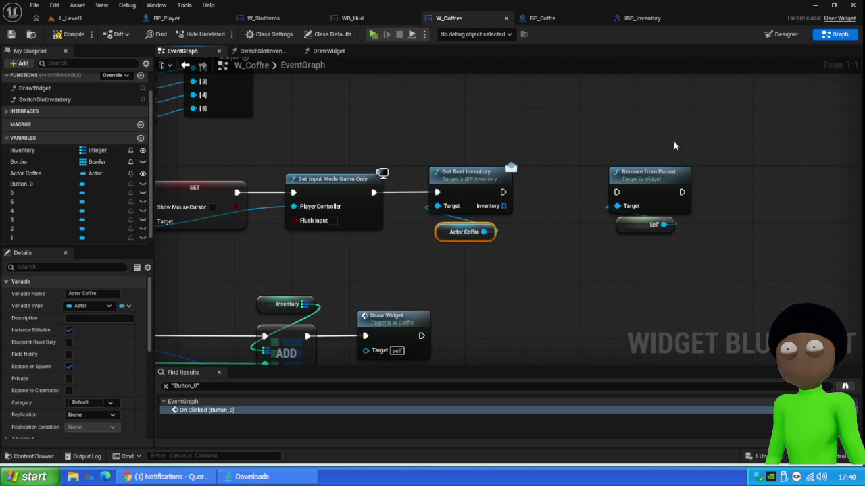
{"action": "left_click_drag", "start_coordinate": [673, 145], "coordinate": [604, 236]}
{"action": "left_click_drag", "start_coordinate": [648, 174], "coordinate": [720, 175]}
{"action": "scroll", "coordinate": [431, 228], "scroll_direction": "down", "scroll_amount": 4}
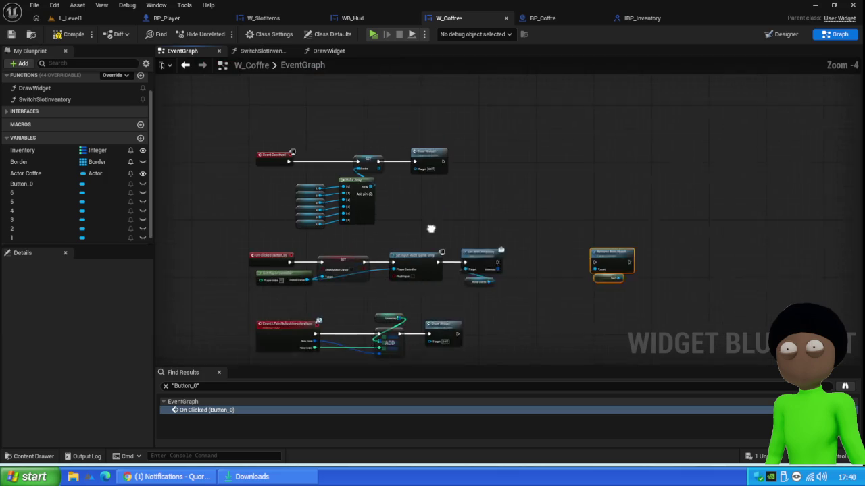
{"action": "left_click", "coordinate": [267, 51]}
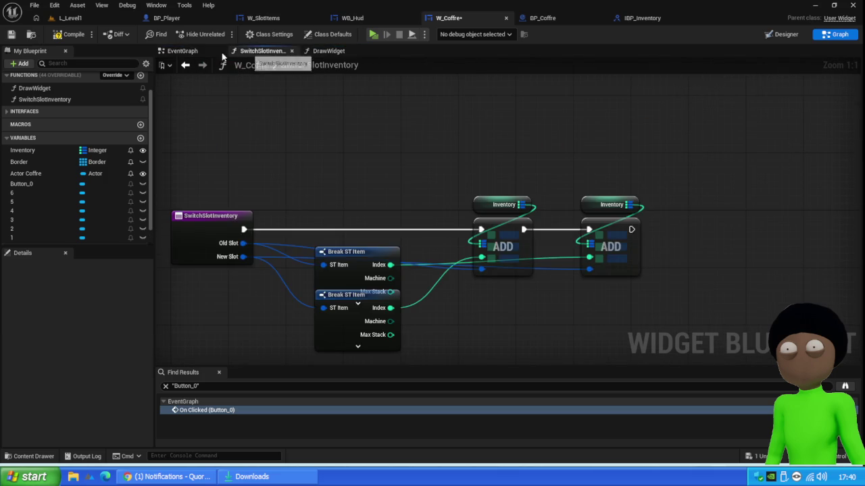
- Review the nodes of W_Coffre's DrawWidget function graph, then return to BP_Coffre
{"action": "left_click", "coordinate": [222, 54]}
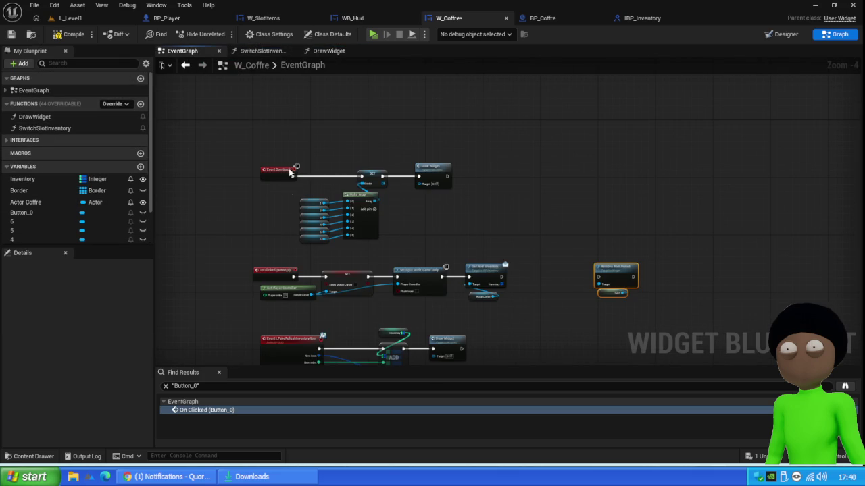
{"action": "scroll", "coordinate": [290, 174], "scroll_direction": "up", "scroll_amount": 4}
{"action": "left_click_drag", "start_coordinate": [561, 90], "coordinate": [338, 301]}
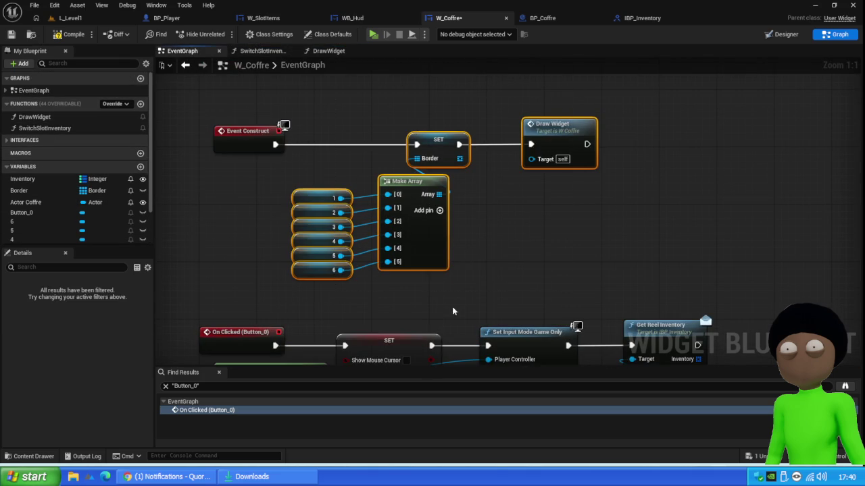
{"action": "double_click", "coordinate": [578, 135]}
{"action": "mouse_move", "coordinate": [241, 227]}
{"action": "left_mouse_down"}
{"action": "mouse_move", "coordinate": [455, 216]}
{"action": "mouse_move", "coordinate": [504, 235]}
{"action": "mouse_move", "coordinate": [368, 214]}
{"action": "left_mouse_up"}
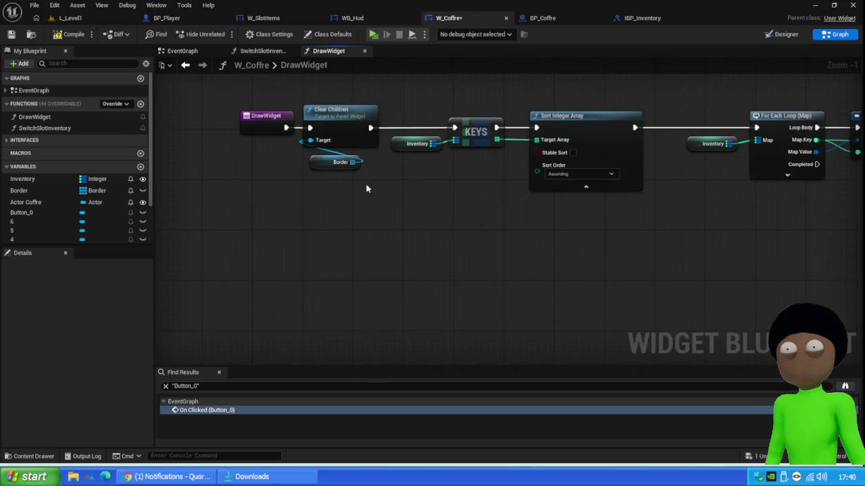
{"action": "left_click", "coordinate": [181, 51]}
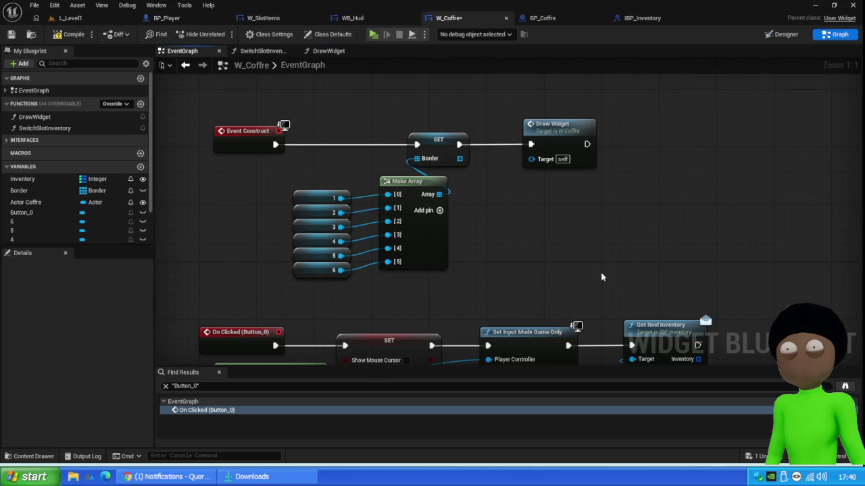
{"action": "scroll", "coordinate": [364, 130], "scroll_direction": "up", "scroll_amount": 3}
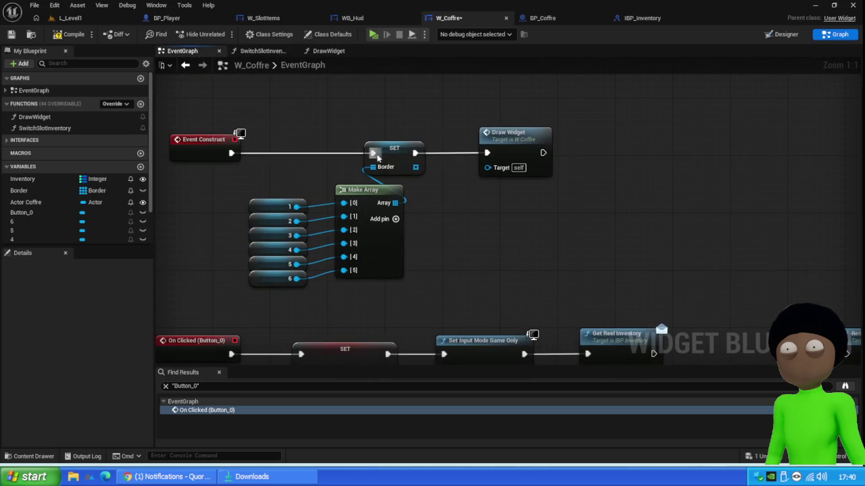
{"action": "double_click", "coordinate": [501, 138]}
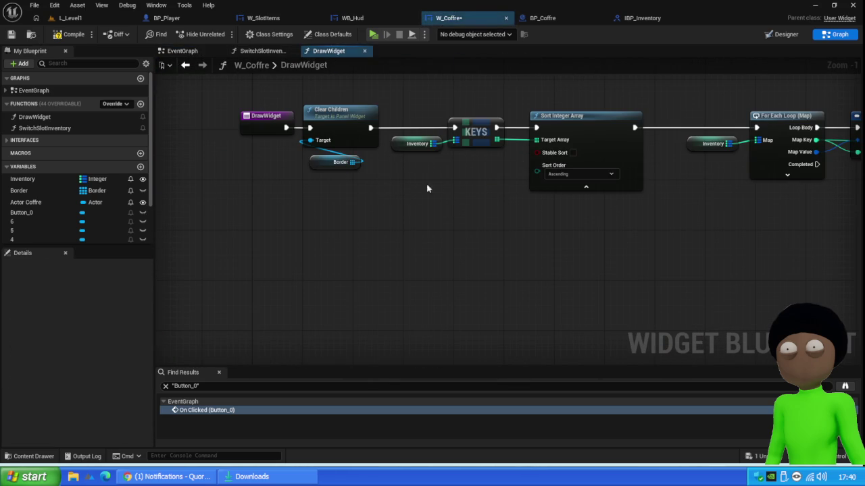
{"action": "mouse_move", "coordinate": [627, 250]}
{"action": "left_mouse_down"}
{"action": "mouse_move", "coordinate": [548, 241]}
{"action": "mouse_move", "coordinate": [586, 210]}
{"action": "mouse_move", "coordinate": [341, 206]}
{"action": "left_mouse_up"}
{"action": "mouse_move", "coordinate": [522, 215]}
{"action": "left_mouse_down"}
{"action": "mouse_move", "coordinate": [506, 209]}
{"action": "mouse_move", "coordinate": [488, 224]}
{"action": "mouse_move", "coordinate": [415, 234]}
{"action": "mouse_move", "coordinate": [311, 206]}
{"action": "left_mouse_up"}
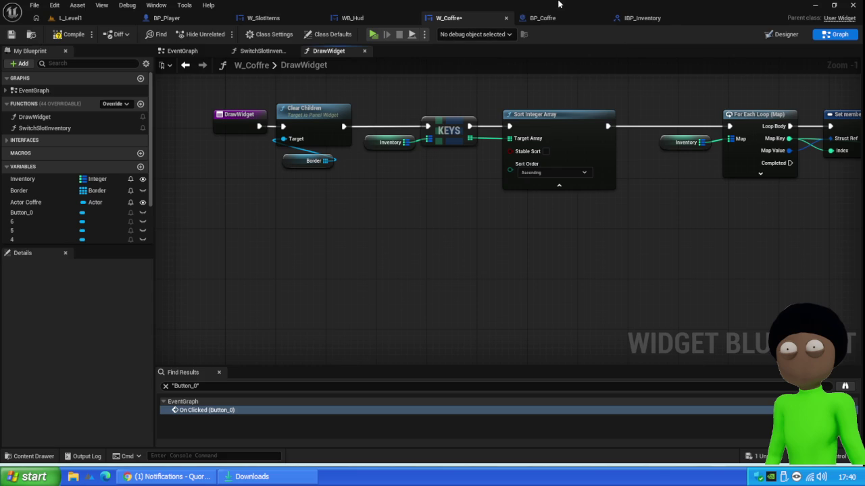
{"action": "left_click", "coordinate": [544, 18]}
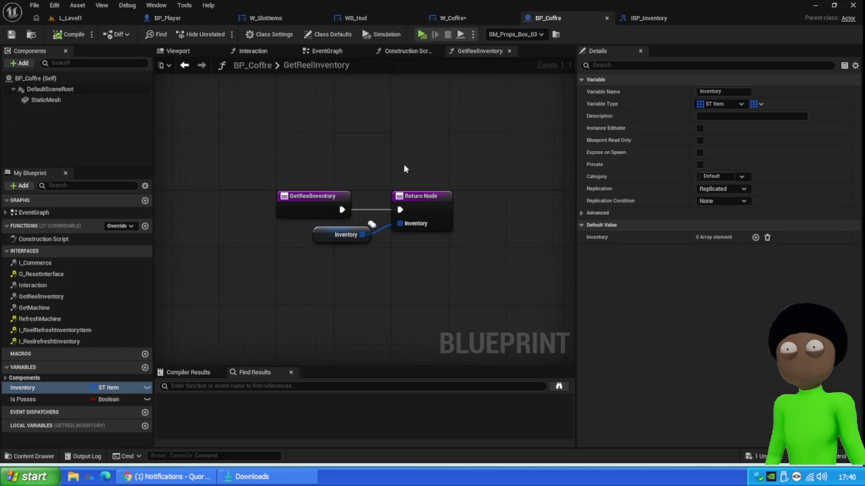
- Delete GetReelInventory from IBP_Inventory, recompile, and open BP_Coffre's EventGraph
{"action": "left_click", "coordinate": [27, 388]}
{"action": "left_click", "coordinate": [647, 18]}
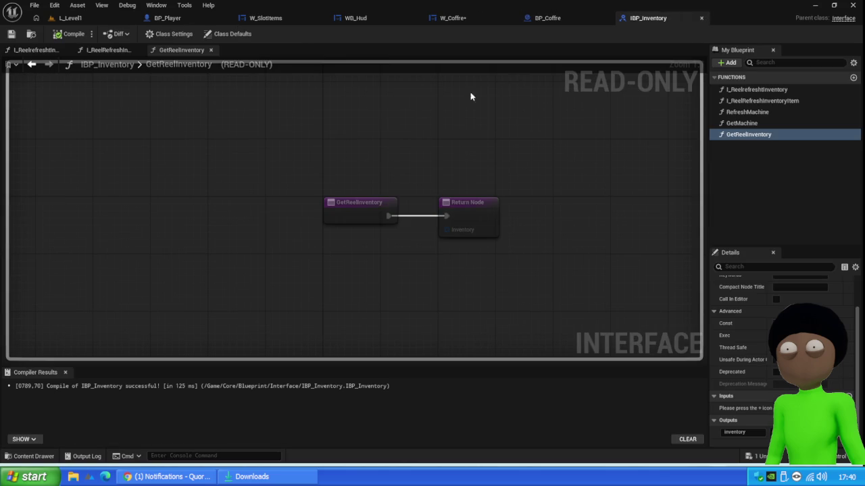
{"action": "left_click", "coordinate": [758, 137]}
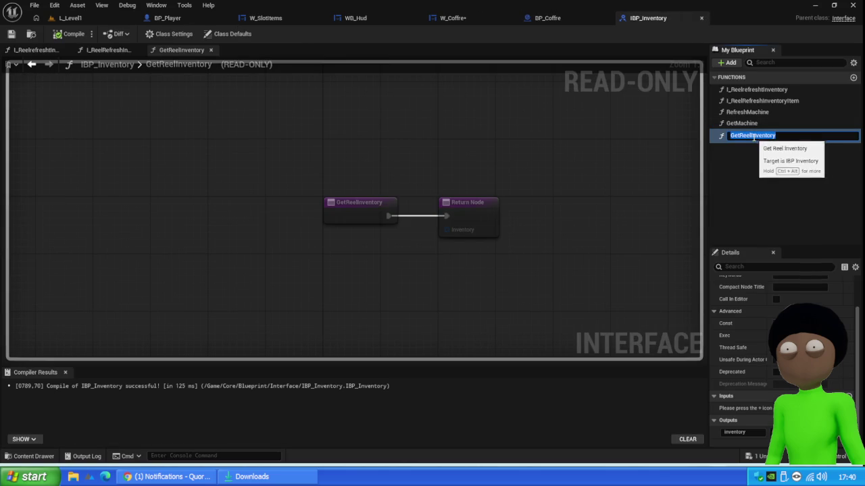
{"action": "key", "text": "Delete"}
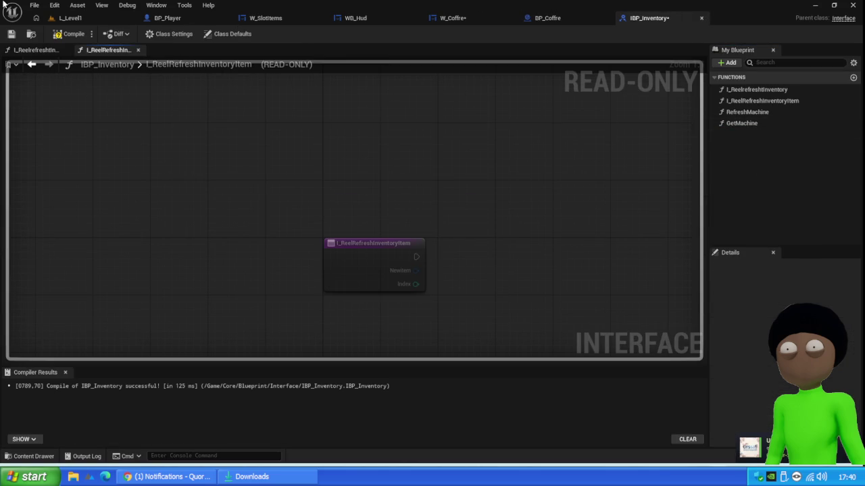
{"action": "left_click", "coordinate": [70, 33]}
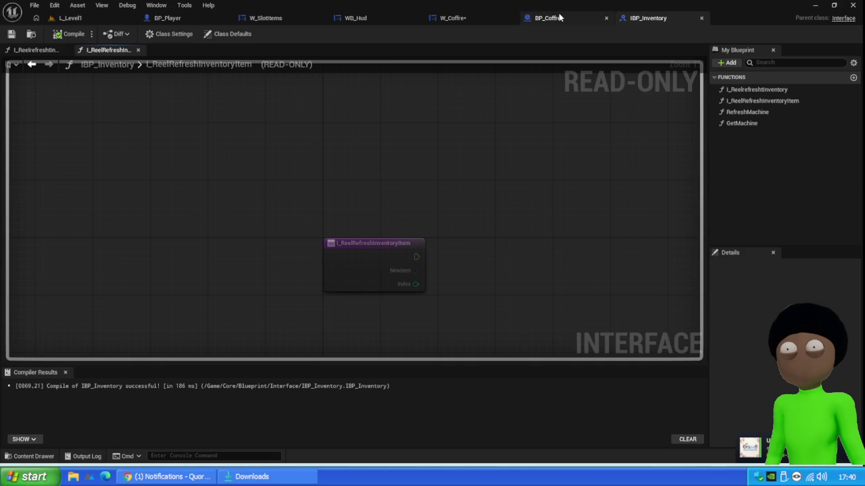
{"action": "left_click", "coordinate": [559, 18]}
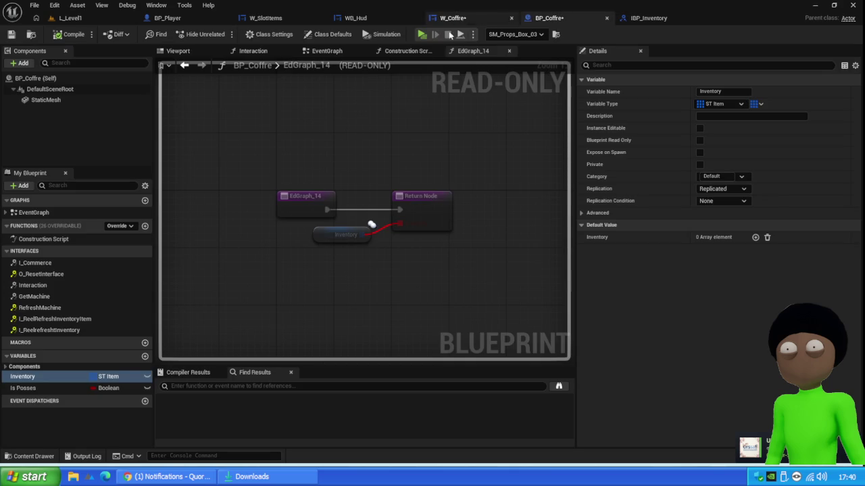
{"action": "double_click", "coordinate": [56, 320]}
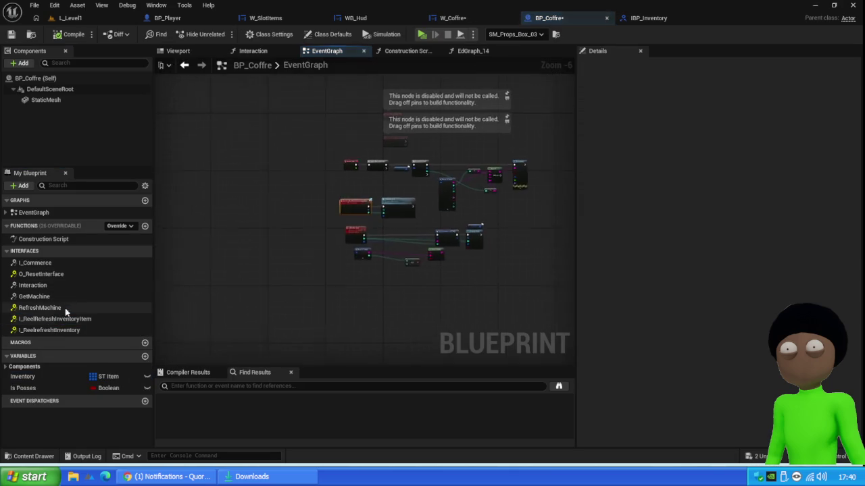
- Set a breakpoint on BP_Coffre's S_Modifie Item event, then compile and save
{"action": "scroll", "coordinate": [392, 215], "scroll_direction": "down", "scroll_amount": 2}
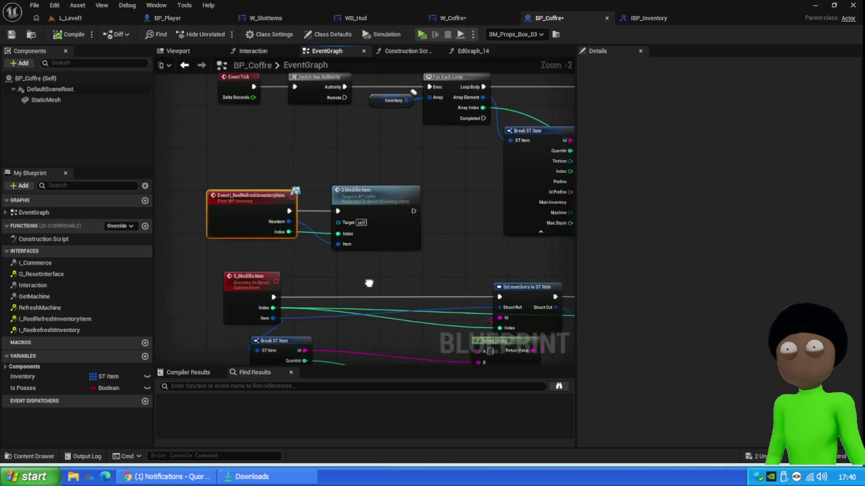
{"action": "double_click", "coordinate": [348, 218]}
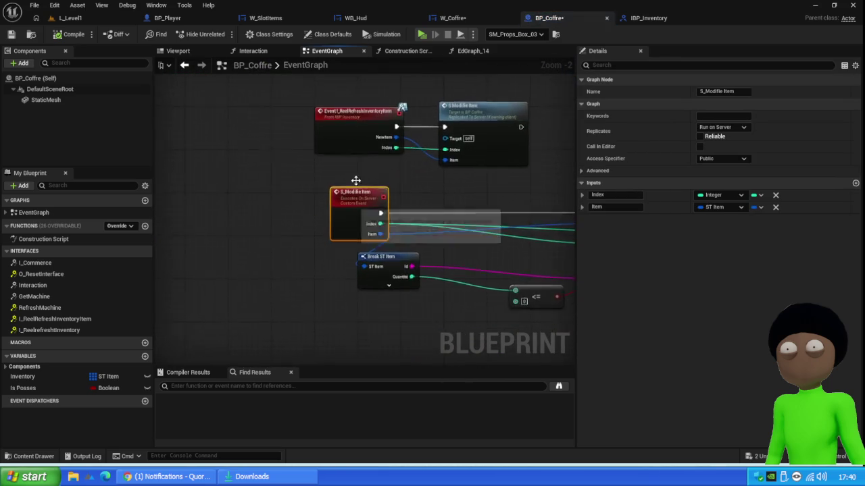
{"action": "scroll", "coordinate": [445, 244], "scroll_direction": "down", "scroll_amount": 2}
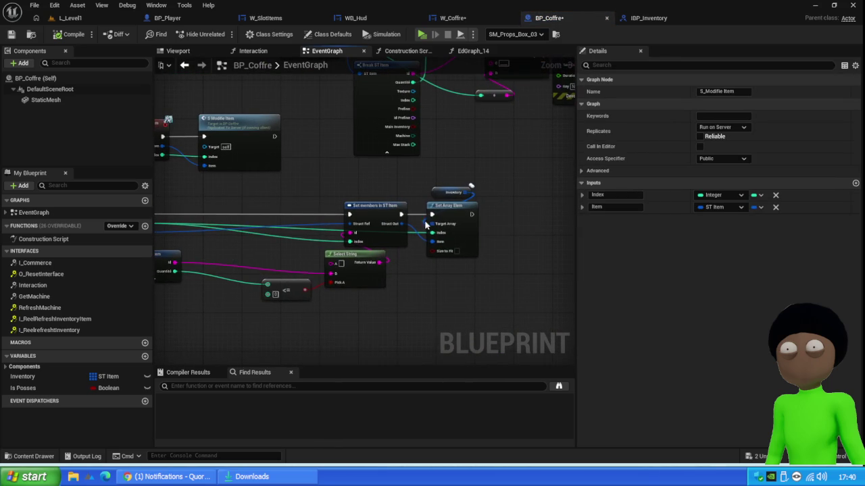
{"action": "mouse_move", "coordinate": [396, 295]}
{"action": "left_mouse_down"}
{"action": "mouse_move", "coordinate": [507, 295]}
{"action": "mouse_move", "coordinate": [317, 298]}
{"action": "left_mouse_up"}
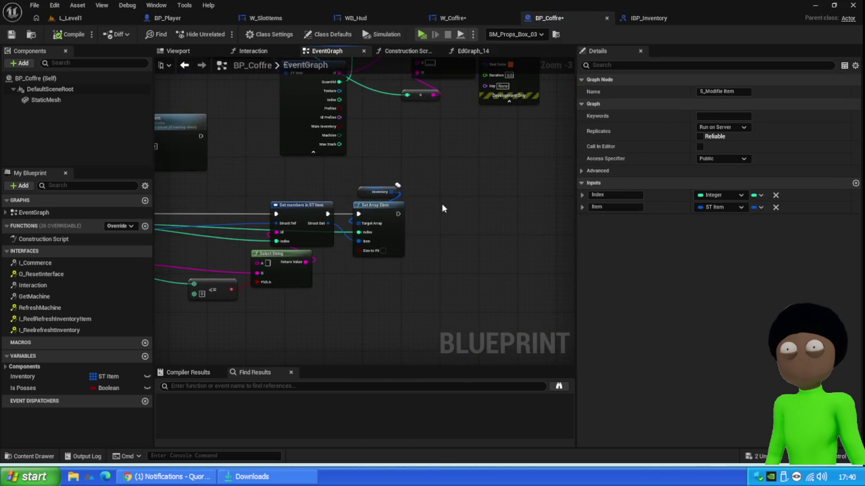
{"action": "mouse_move", "coordinate": [433, 247]}
{"action": "left_mouse_down"}
{"action": "mouse_move", "coordinate": [499, 265]}
{"action": "mouse_move", "coordinate": [468, 264]}
{"action": "mouse_move", "coordinate": [498, 264]}
{"action": "left_mouse_up"}
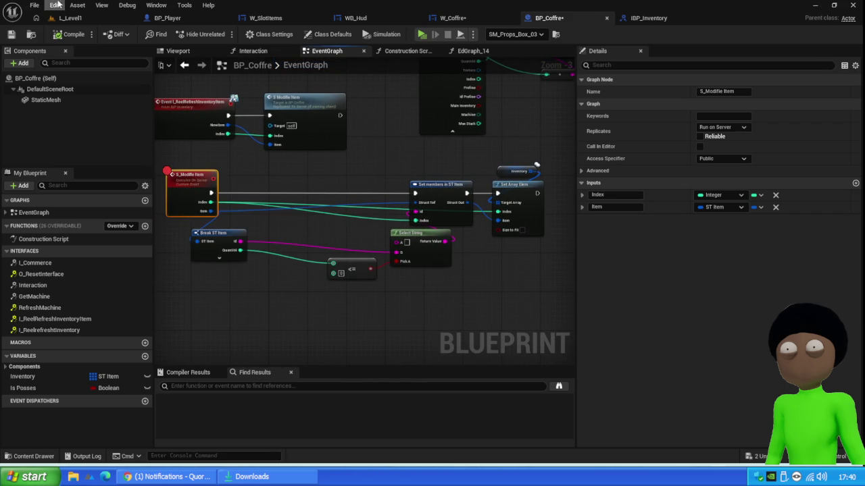
{"action": "left_click", "coordinate": [71, 35]}
- Play L_Level1 as Listen Server and open W_Coffre's compile error log
{"action": "left_click", "coordinate": [70, 18]}
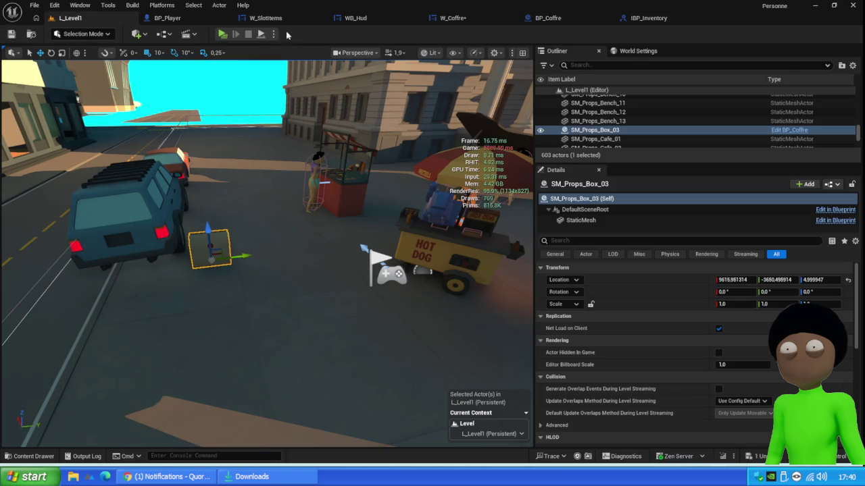
{"action": "left_click", "coordinate": [273, 34]}
{"action": "mouse_move", "coordinate": [346, 219]}
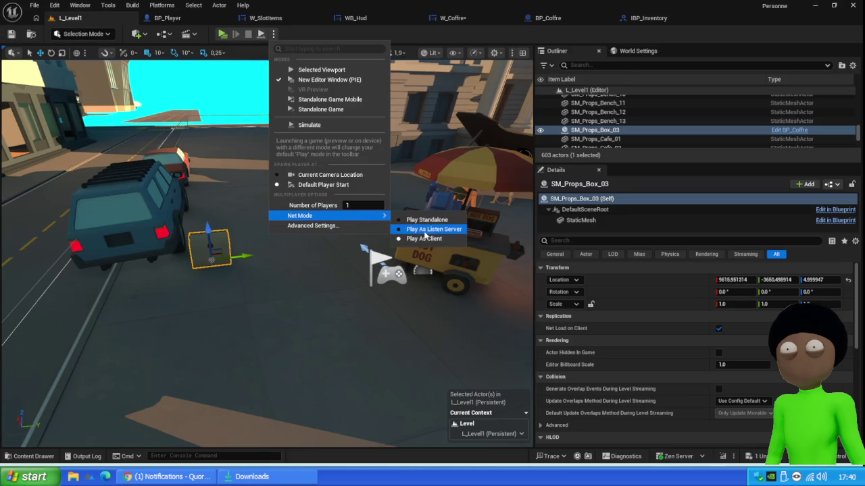
{"action": "left_click", "coordinate": [226, 34]}
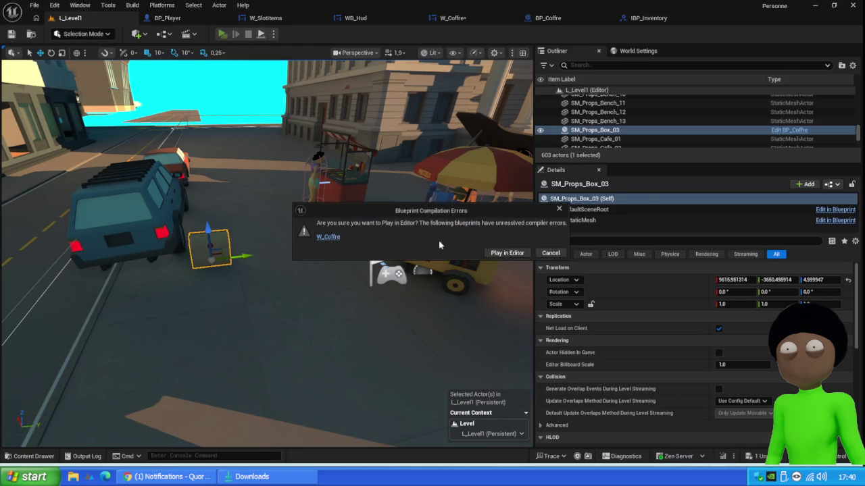
{"action": "left_click", "coordinate": [324, 238]}
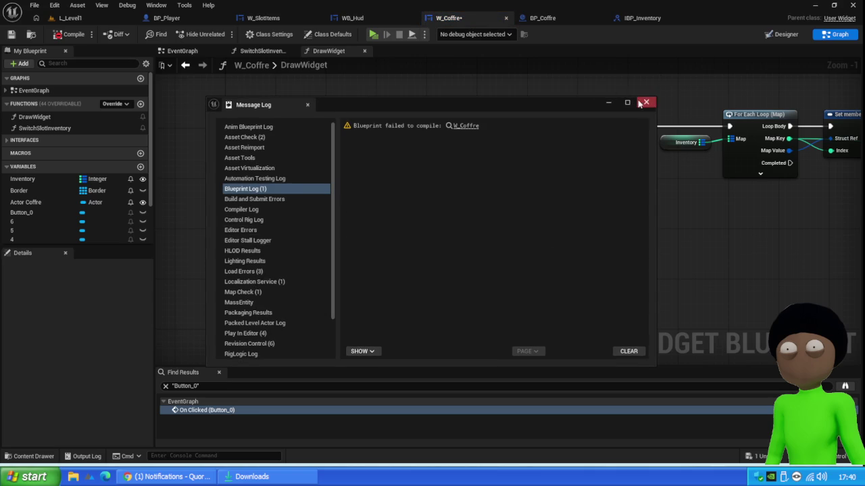
- Delete the Invalid Message Node and Actor Coffre from W_Coffre's Button_0 click handler, and save
{"action": "left_click", "coordinate": [646, 102]}
{"action": "double_click", "coordinate": [217, 411]}
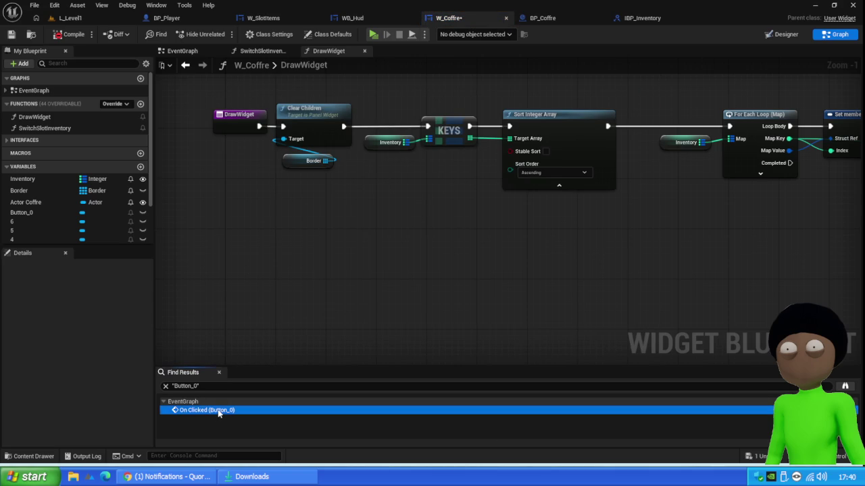
{"action": "left_click_drag", "start_coordinate": [709, 319], "coordinate": [368, 292]}
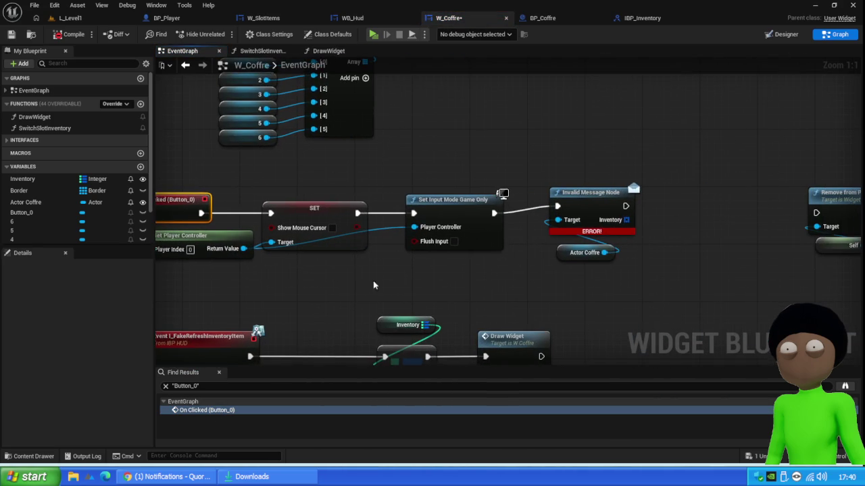
{"action": "left_click_drag", "start_coordinate": [645, 146], "coordinate": [561, 280]}
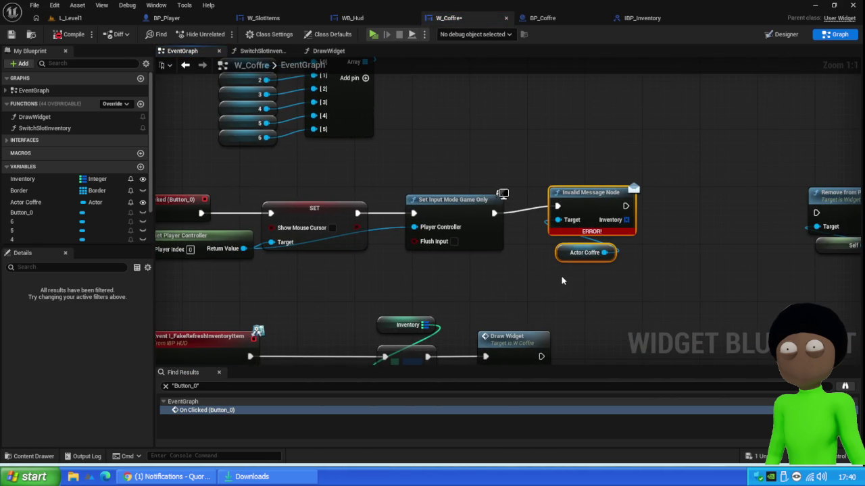
{"action": "key", "text": "Delete"}
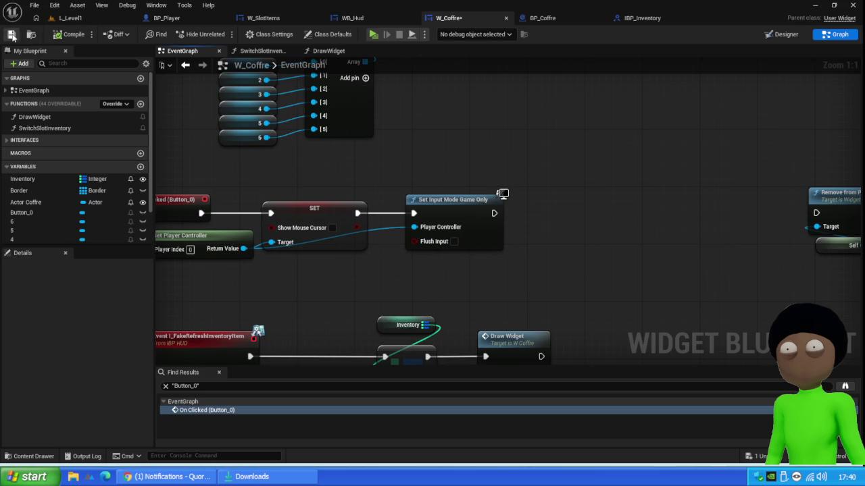
{"action": "left_click", "coordinate": [74, 17]}
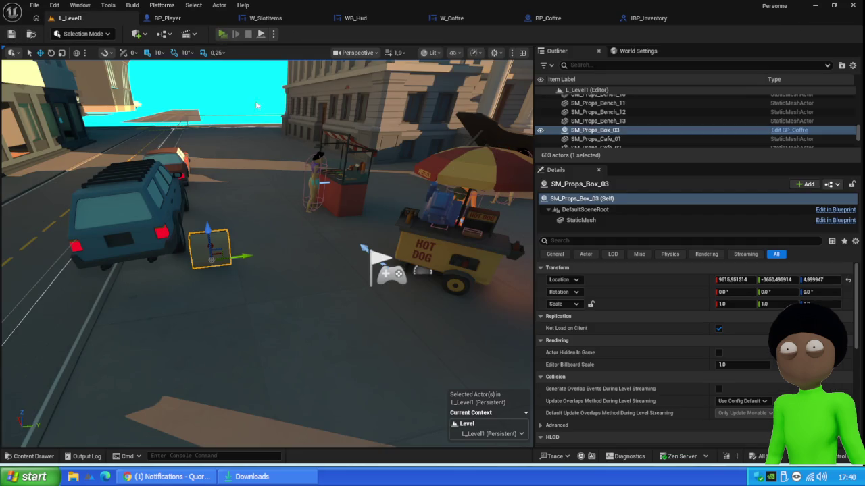
- Play the level, open the chest with E, and drag a sausage into the top-right slot
{"action": "key", "text": "alt+p"}
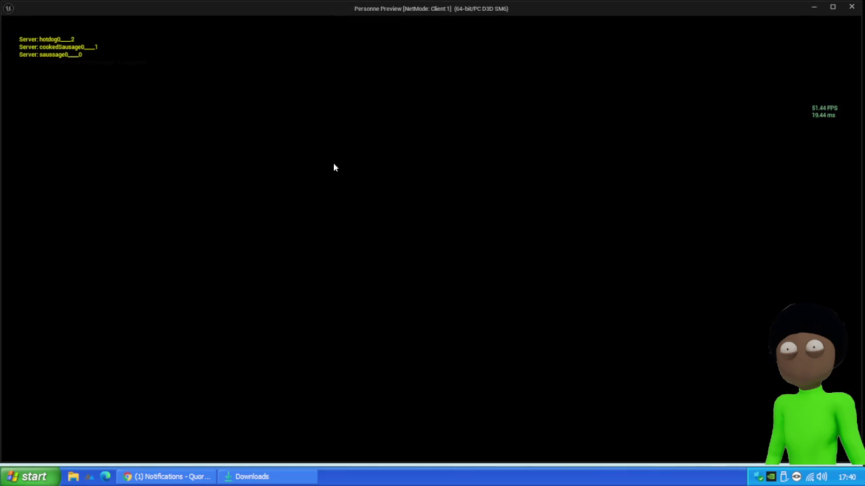
{"action": "key", "text": "e"}
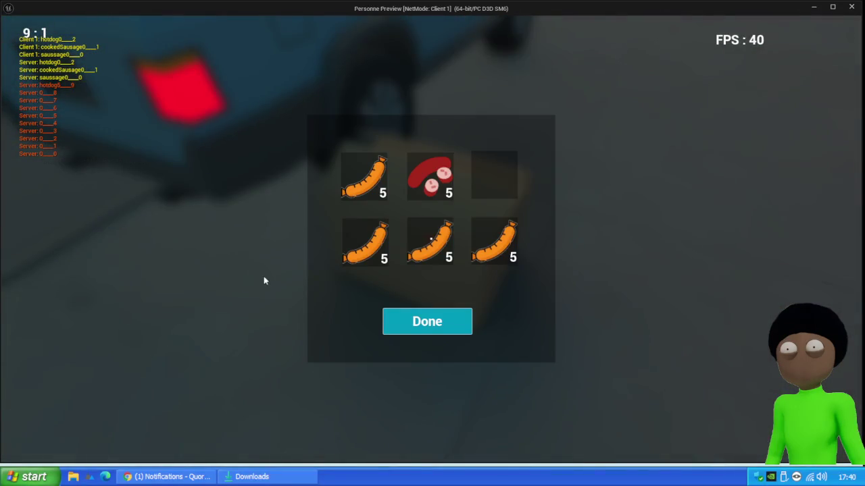
{"action": "key", "text": "Escape"}
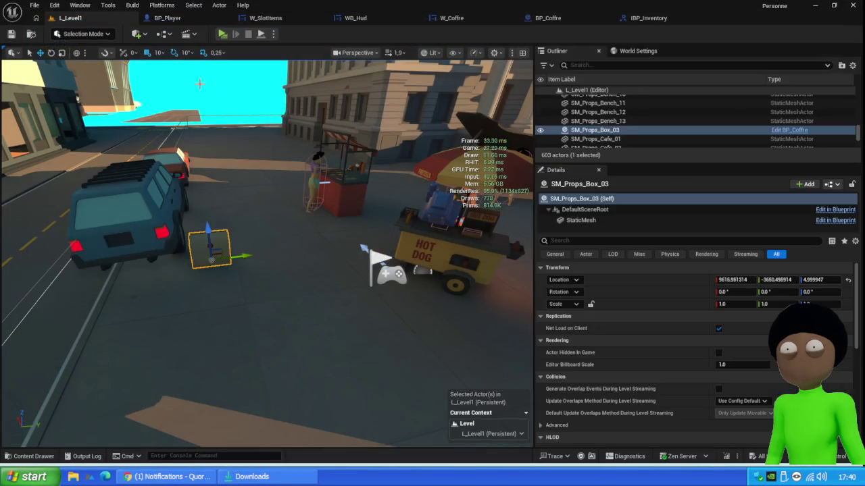
{"action": "left_click", "coordinate": [223, 34]}
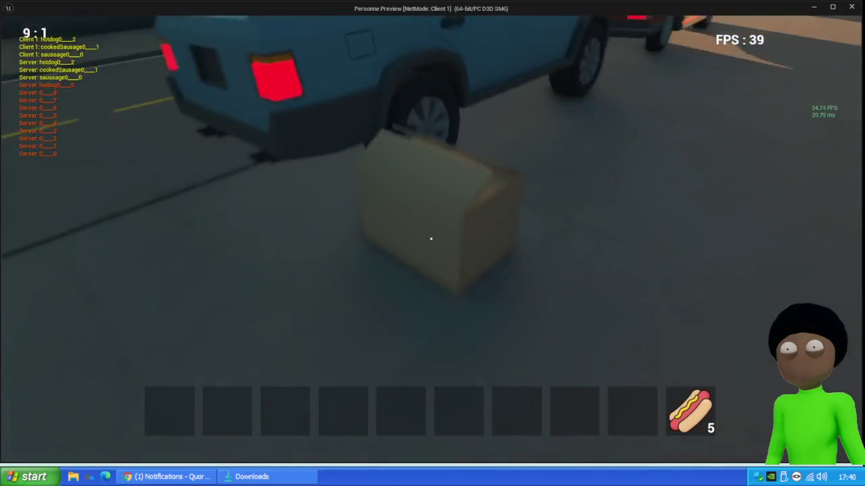
{"action": "key", "text": "e"}
{"action": "mouse_move", "coordinate": [368, 243]}
{"action": "left_mouse_down"}
{"action": "mouse_move", "coordinate": [314, 381]}
{"action": "mouse_move", "coordinate": [372, 245]}
{"action": "mouse_move", "coordinate": [494, 177]}
{"action": "left_mouse_up"}
{"action": "key", "text": "Escape"}
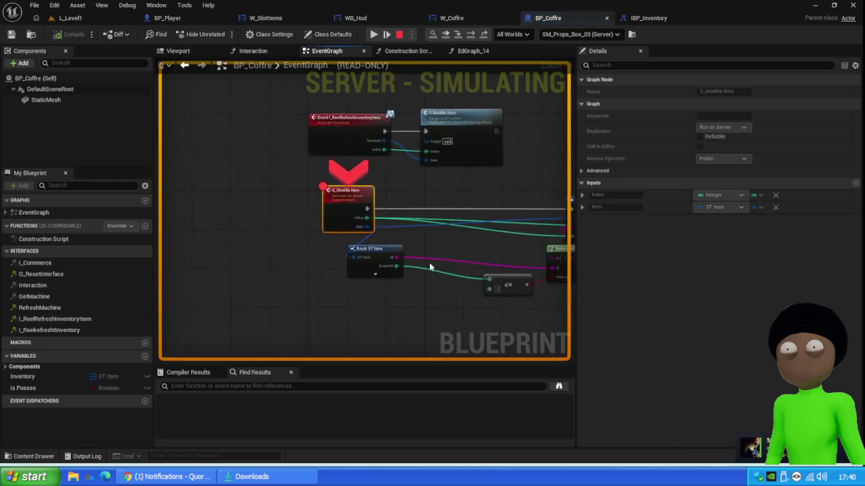
- Remove the S_Modifie Item breakpoint with F9 and inspect its Set members and Set Array Elem nodes
{"action": "scroll", "coordinate": [316, 209], "scroll_direction": "down", "scroll_amount": 6}
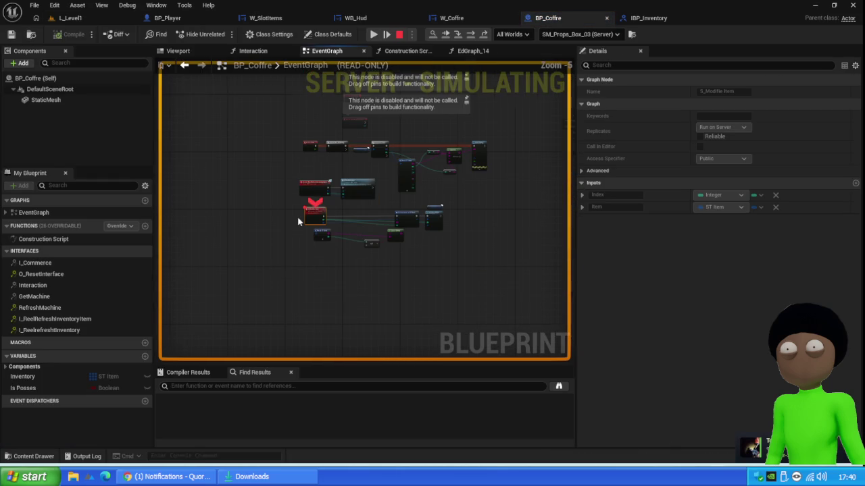
{"action": "scroll", "coordinate": [339, 182], "scroll_direction": "up", "scroll_amount": 6}
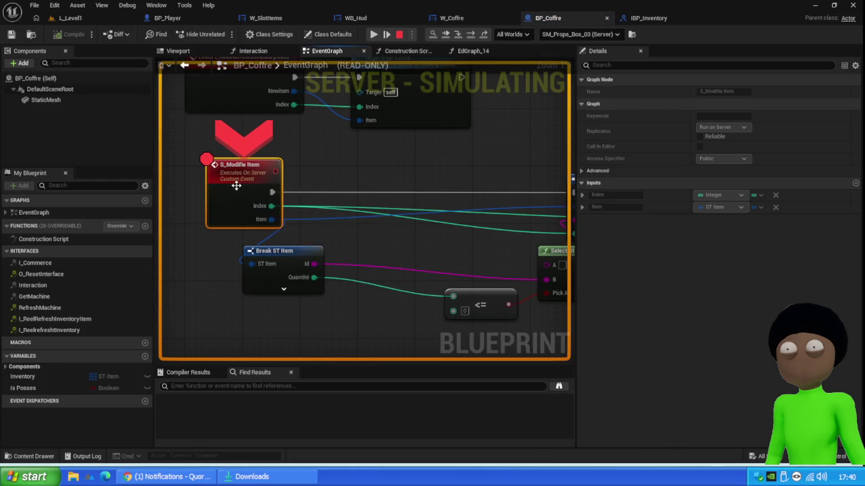
{"action": "key", "text": "F9"}
{"action": "left_click_drag", "start_coordinate": [452, 247], "coordinate": [293, 242]}
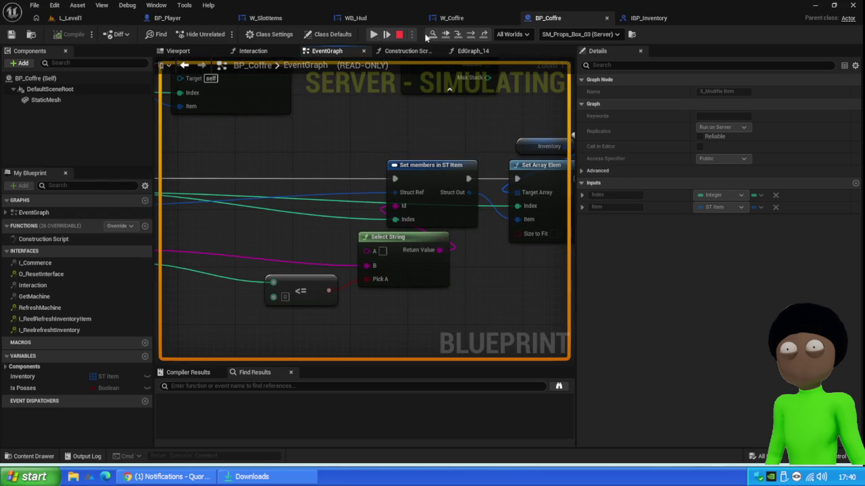
- Stop the paused play session and return to the level editor, dismissing the play options
{"action": "left_click", "coordinate": [399, 35]}
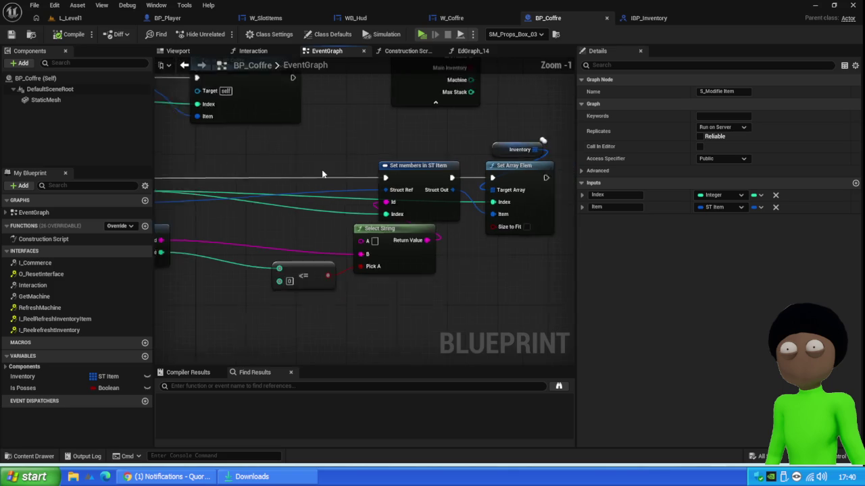
{"action": "scroll", "coordinate": [331, 251], "scroll_direction": "down", "scroll_amount": 2}
{"action": "left_click", "coordinate": [81, 18]}
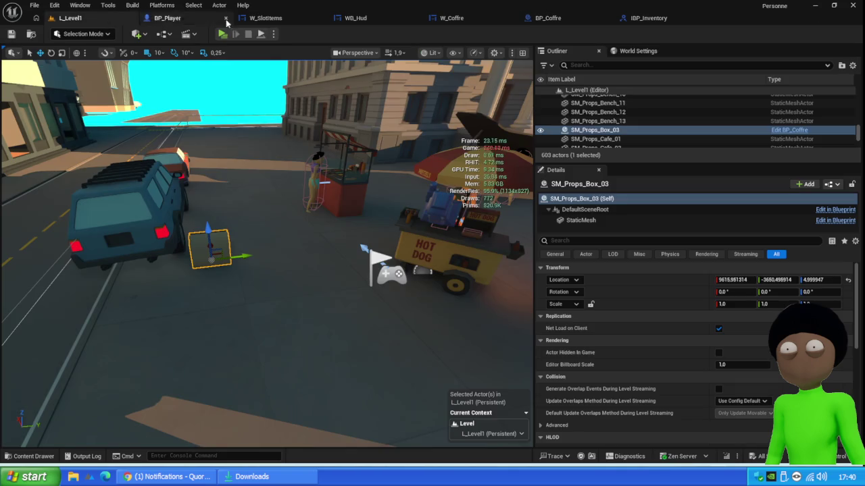
{"action": "left_click", "coordinate": [274, 34]}
{"action": "mouse_move", "coordinate": [331, 215]}
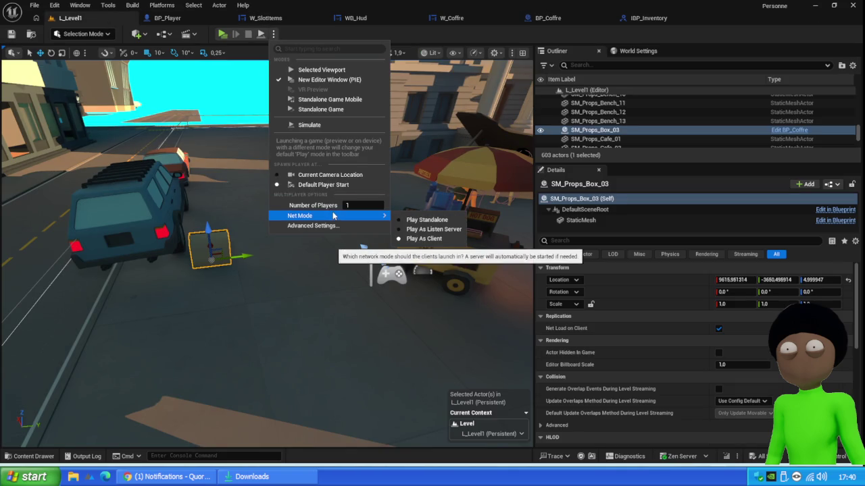
{"action": "left_click", "coordinate": [650, 17]}
- Inspect BP_Coffre's event graph around the S_Modifie Item, Set Array Elem and Event Tick nodes
{"action": "left_click", "coordinate": [595, 16]}
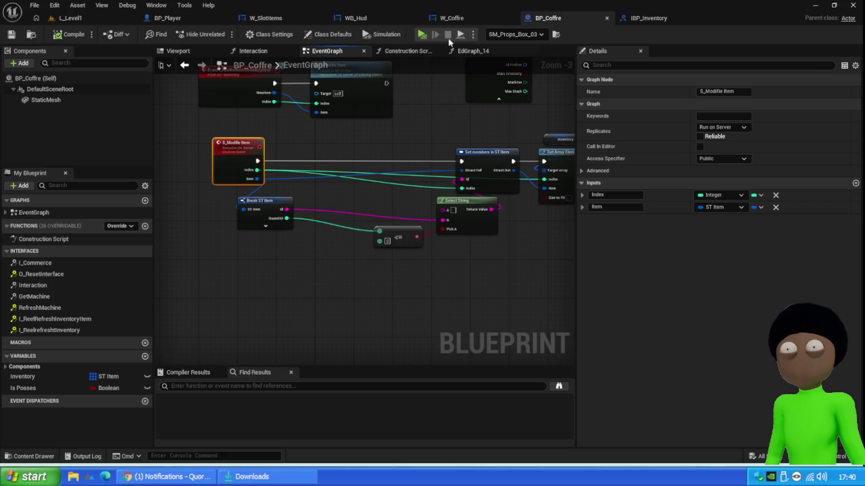
{"action": "left_click_drag", "start_coordinate": [540, 263], "coordinate": [391, 252]}
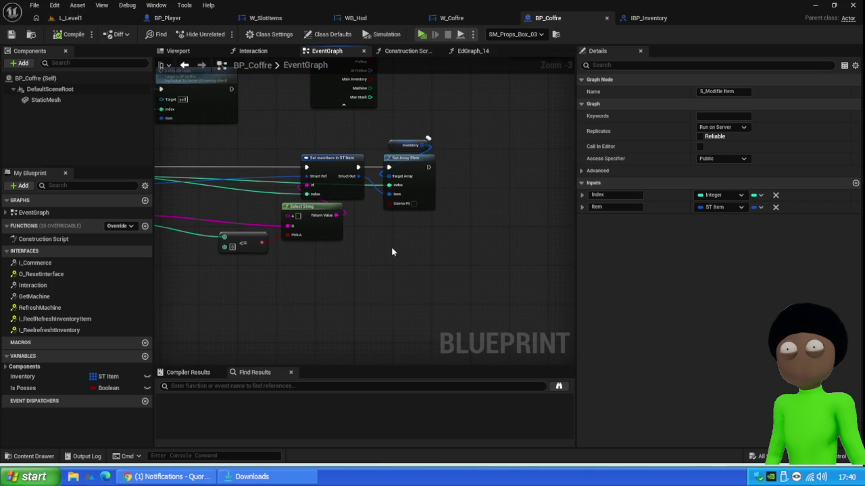
{"action": "left_click_drag", "start_coordinate": [447, 146], "coordinate": [375, 152]}
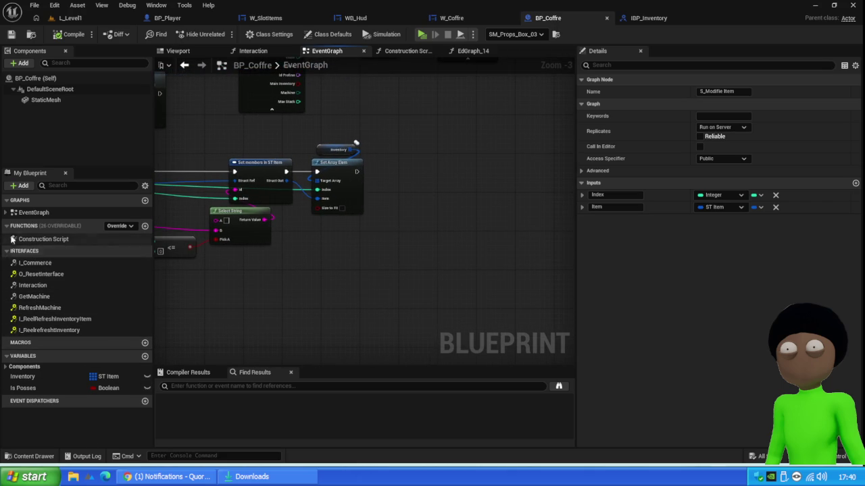
{"action": "mouse_move", "coordinate": [206, 163]}
{"action": "left_mouse_down"}
{"action": "mouse_move", "coordinate": [291, 226]}
{"action": "mouse_move", "coordinate": [452, 223]}
{"action": "mouse_move", "coordinate": [303, 235]}
{"action": "left_mouse_up"}
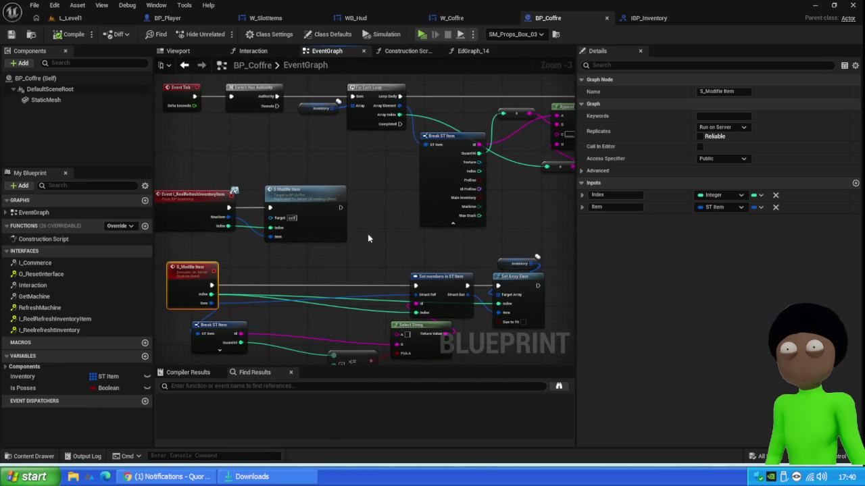
{"action": "left_click_drag", "start_coordinate": [184, 276], "coordinate": [199, 180]}
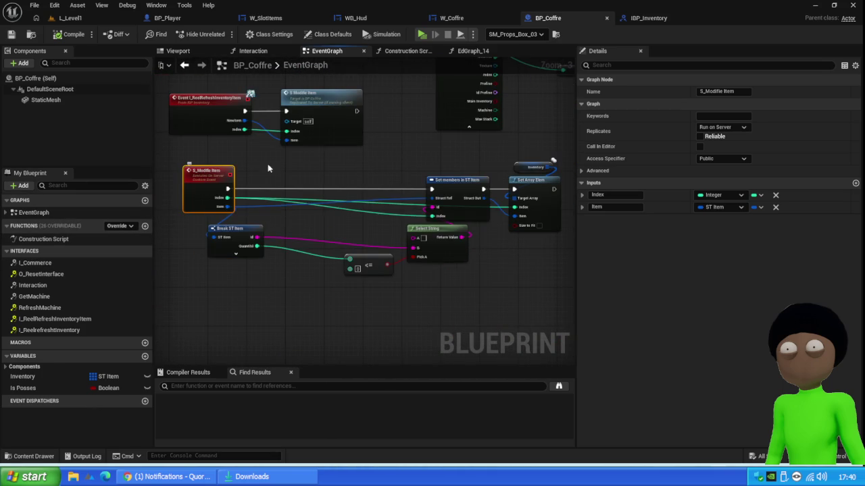
{"action": "mouse_move", "coordinate": [389, 134]}
{"action": "left_mouse_down"}
{"action": "mouse_move", "coordinate": [362, 255]}
{"action": "mouse_move", "coordinate": [390, 214]}
{"action": "left_mouse_up"}
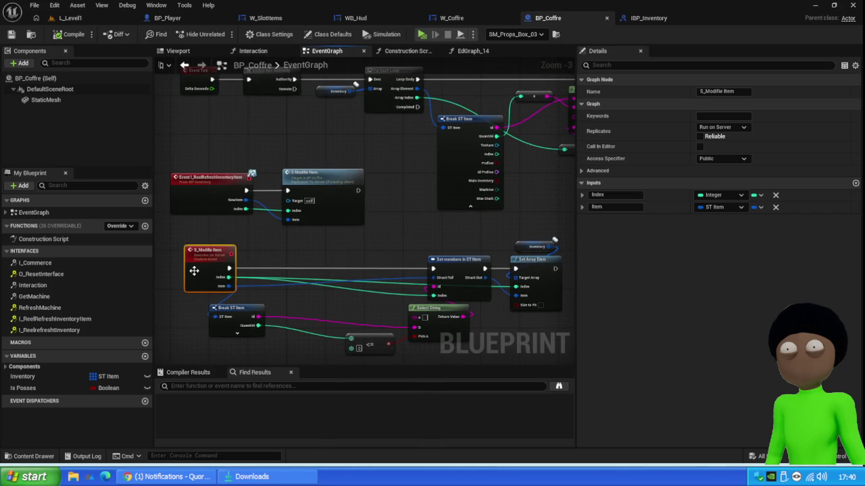
{"action": "mouse_move", "coordinate": [393, 164]}
{"action": "left_mouse_down"}
{"action": "mouse_move", "coordinate": [394, 204]}
{"action": "mouse_move", "coordinate": [338, 199]}
{"action": "mouse_move", "coordinate": [345, 186]}
{"action": "left_mouse_up"}
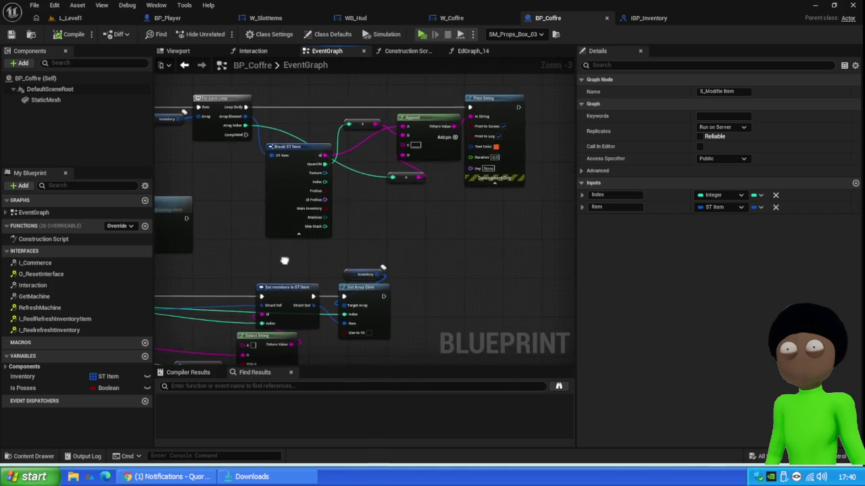
{"action": "left_click_drag", "start_coordinate": [284, 260], "coordinate": [442, 223]}
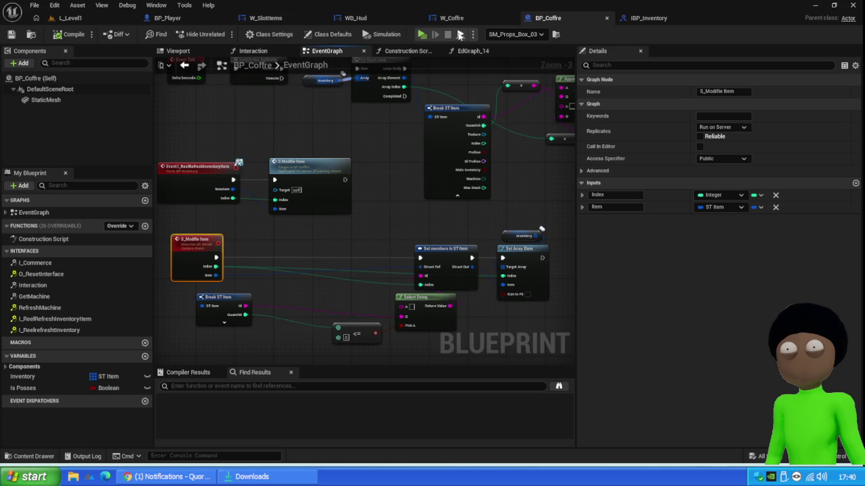
- Check the Construction Script, return to the event graph, and compile BP_Coffre
{"action": "left_click", "coordinate": [408, 51]}
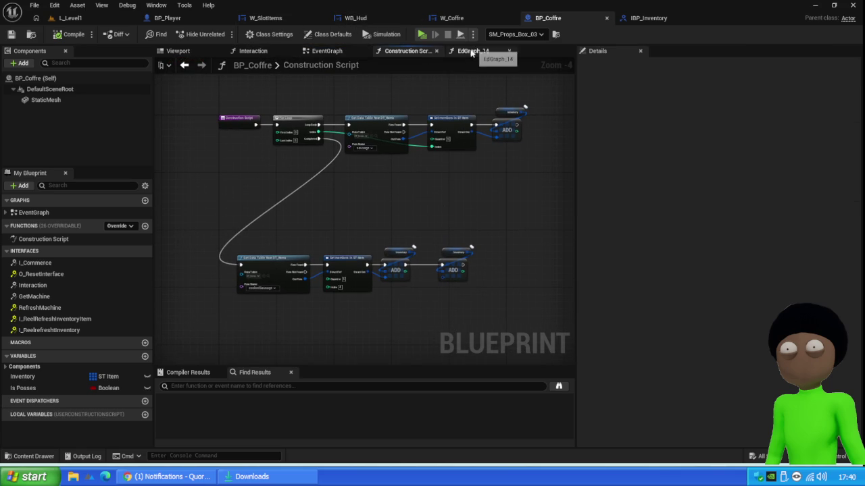
{"action": "left_click", "coordinate": [341, 53]}
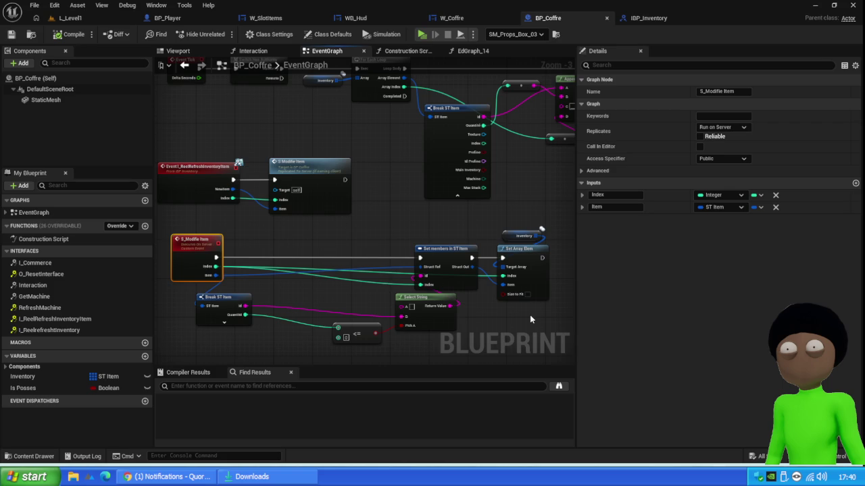
{"action": "left_click_drag", "start_coordinate": [522, 324], "coordinate": [299, 277]}
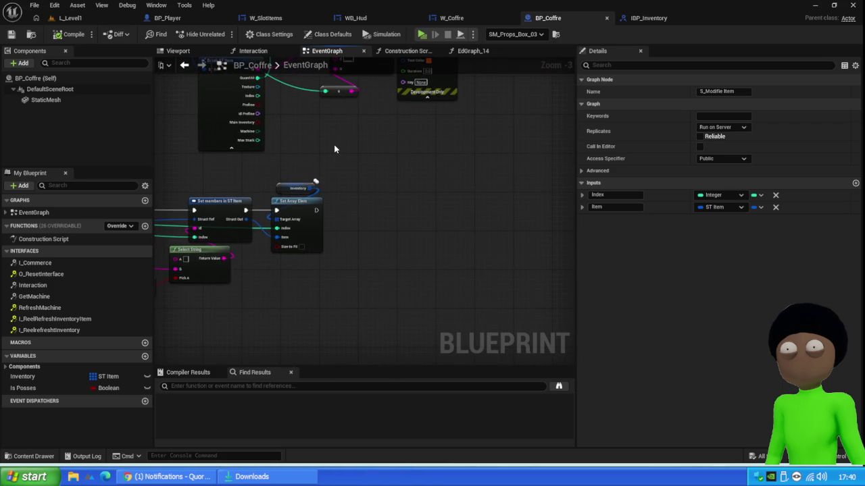
{"action": "left_click", "coordinate": [69, 37]}
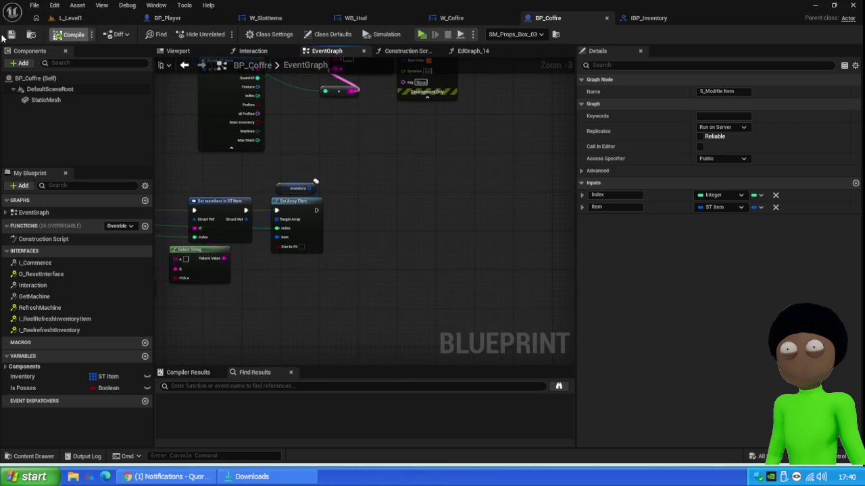
- Play L_Level1 and drag a sausage stack from the chest into hotbar slot 2
{"action": "right_click", "coordinate": [321, 128]}
{"action": "left_click", "coordinate": [274, 139]}
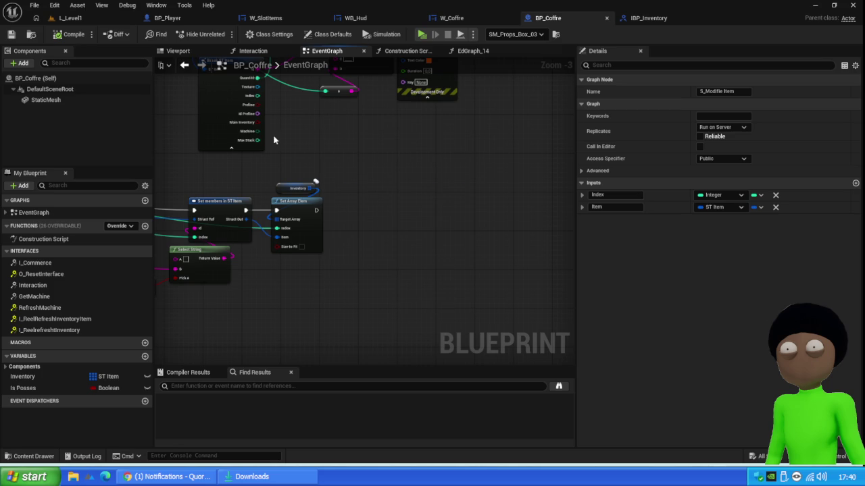
{"action": "left_click", "coordinate": [70, 17]}
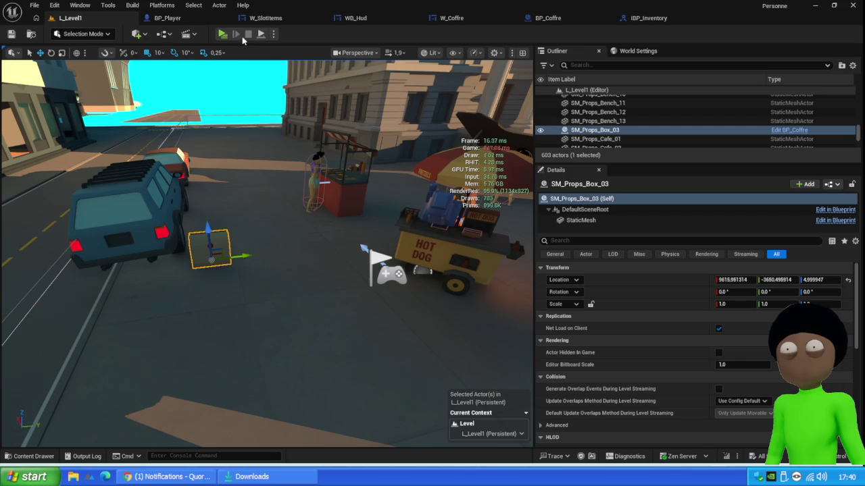
{"action": "left_click", "coordinate": [220, 34]}
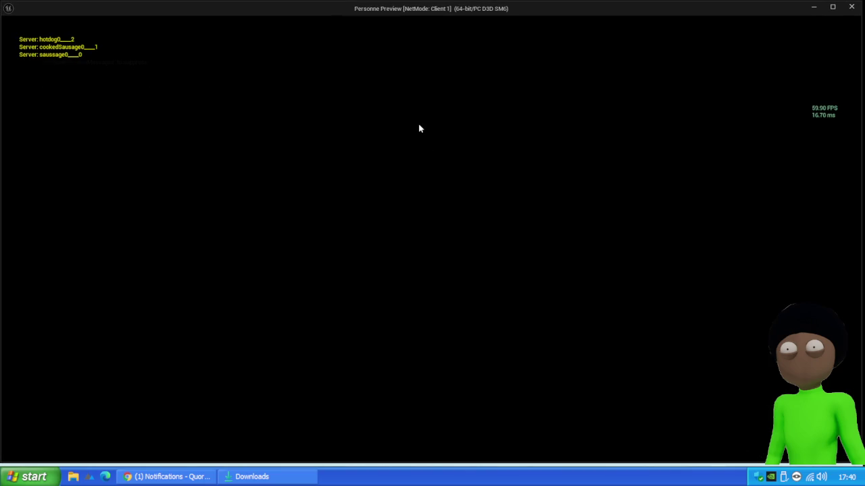
{"action": "key", "text": "w"}
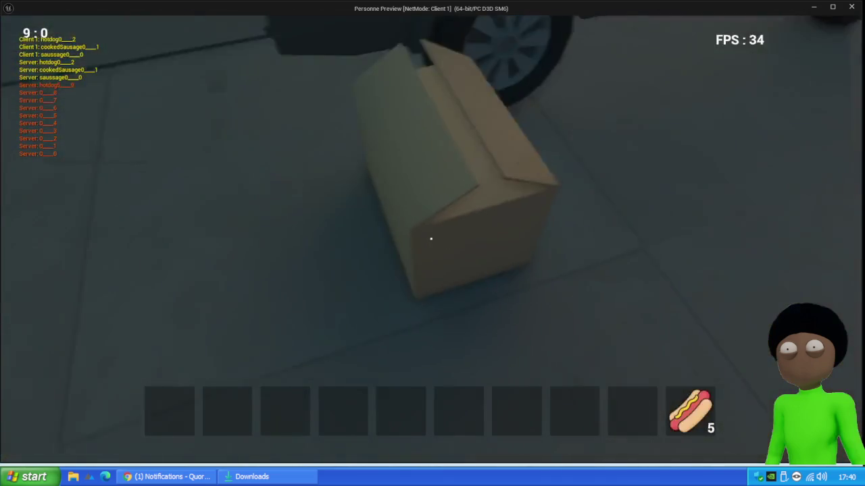
{"action": "key", "text": "e"}
{"action": "mouse_move", "coordinate": [364, 241]}
{"action": "left_mouse_down"}
{"action": "mouse_move", "coordinate": [218, 422]}
{"action": "mouse_move", "coordinate": [227, 411]}
{"action": "left_mouse_up"}
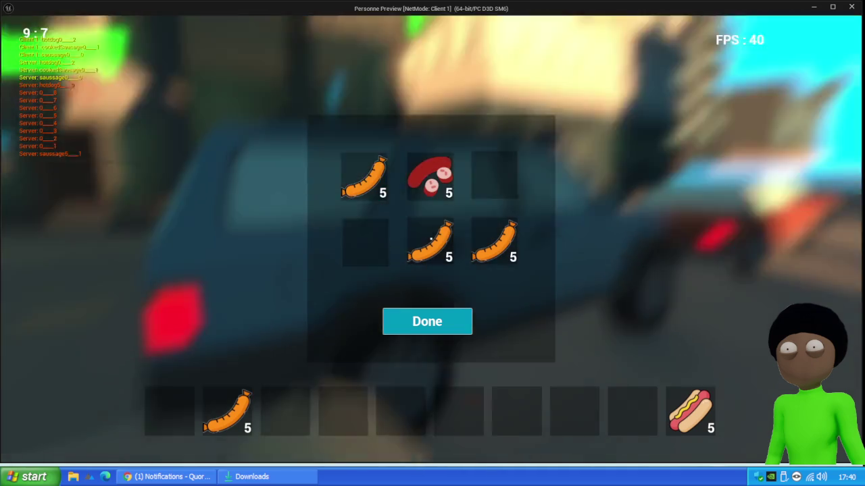
- Stop the session, then run a second play test opening the chest before stopping again
{"action": "key", "text": "alt+Tab"}
{"action": "key", "text": "Escape"}
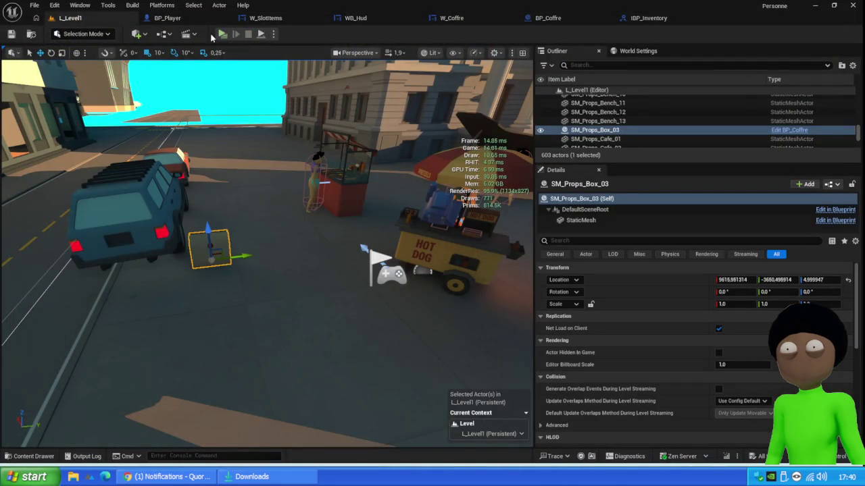
{"action": "key", "text": "alt+p"}
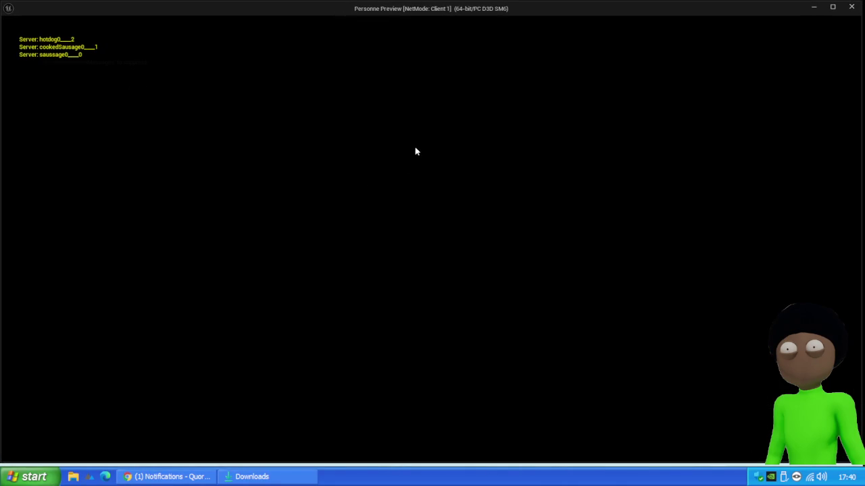
{"action": "key", "text": "e"}
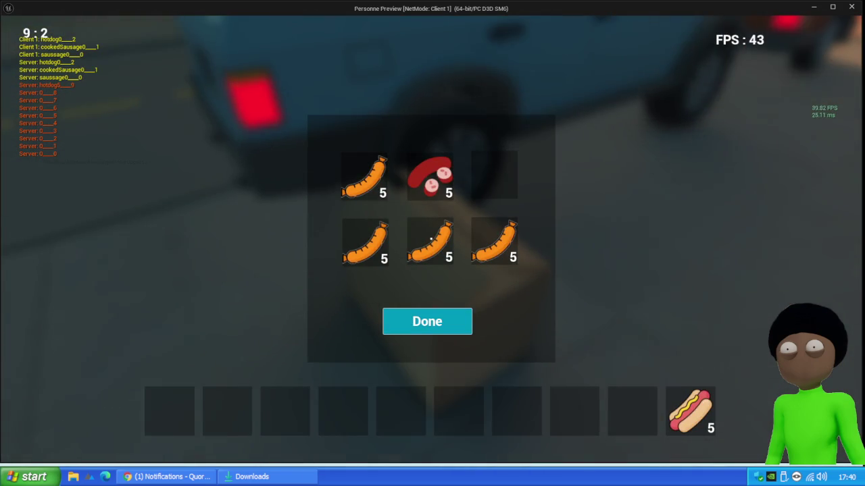
{"action": "key", "text": "Escape"}
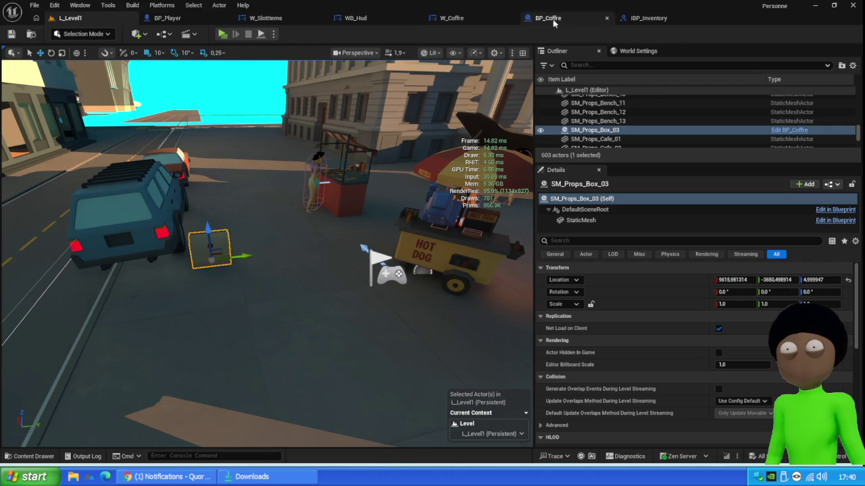
- Look over BP_Coffre and zoom out the W_SlotItems On Drop graph, then bring up W_Coffre
{"action": "left_click", "coordinate": [554, 21]}
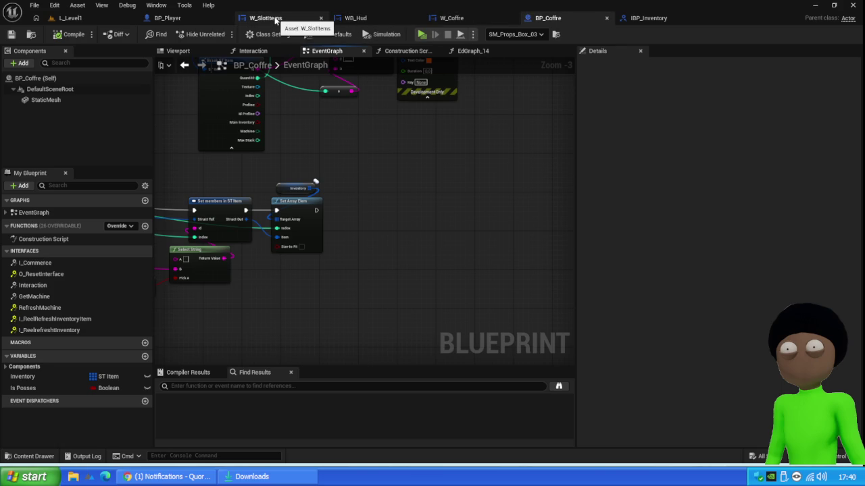
{"action": "left_click", "coordinate": [284, 18]}
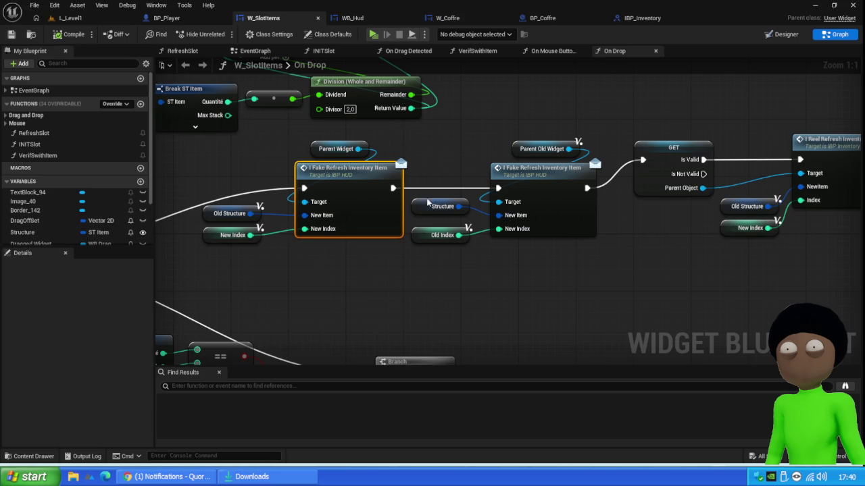
{"action": "scroll", "coordinate": [397, 244], "scroll_direction": "down", "scroll_amount": 4}
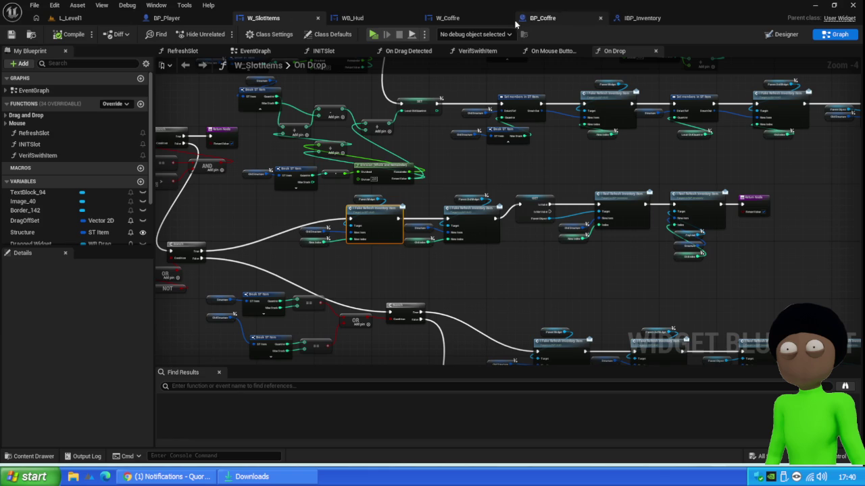
{"action": "left_click", "coordinate": [447, 18]}
- Move Remove from Parent and Self beside Set Input Mode Game Only and wire its exec output into Remove from Parent
{"action": "scroll", "coordinate": [426, 176], "scroll_direction": "down", "scroll_amount": 4}
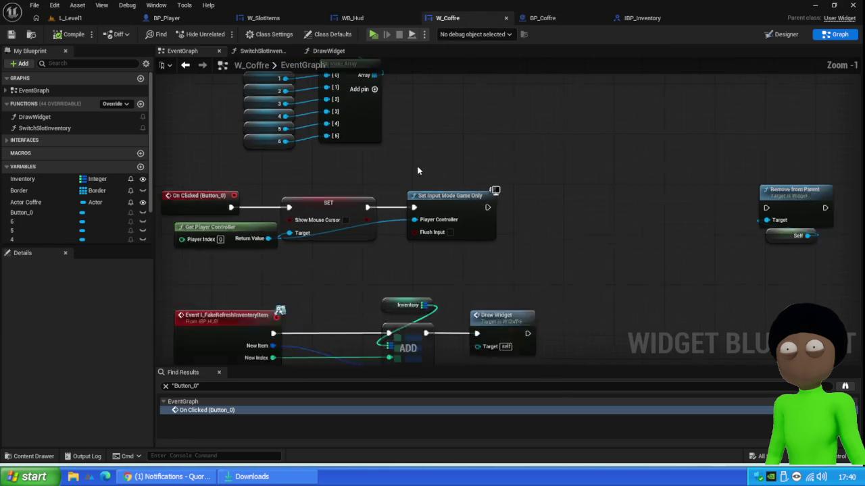
{"action": "scroll", "coordinate": [321, 209], "scroll_direction": "up", "scroll_amount": 4}
{"action": "mouse_move", "coordinate": [612, 141]}
{"action": "left_mouse_down"}
{"action": "mouse_move", "coordinate": [497, 203]}
{"action": "mouse_move", "coordinate": [286, 247]}
{"action": "left_mouse_up"}
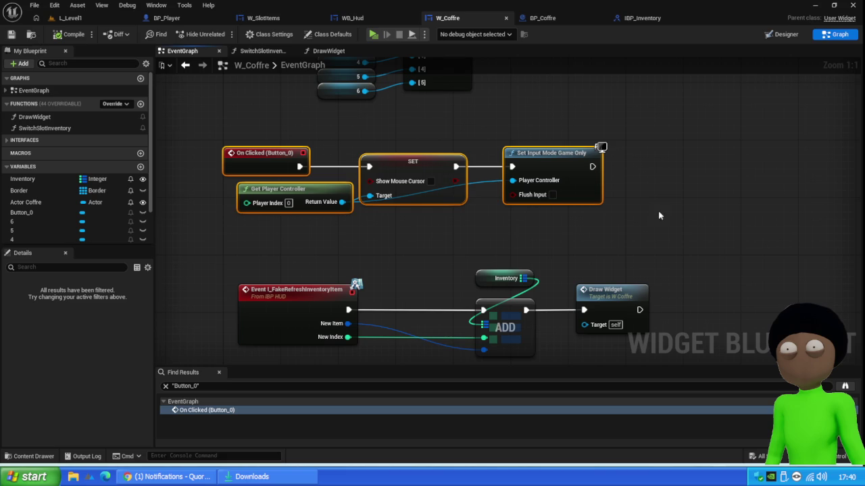
{"action": "left_click_drag", "start_coordinate": [658, 210], "coordinate": [487, 229]}
{"action": "left_click_drag", "start_coordinate": [786, 131], "coordinate": [777, 226]}
{"action": "mouse_move", "coordinate": [782, 184]}
{"action": "left_mouse_down"}
{"action": "mouse_move", "coordinate": [496, 182]}
{"action": "mouse_move", "coordinate": [522, 177]}
{"action": "left_mouse_up"}
{"action": "left_click_drag", "start_coordinate": [421, 184], "coordinate": [535, 174]}
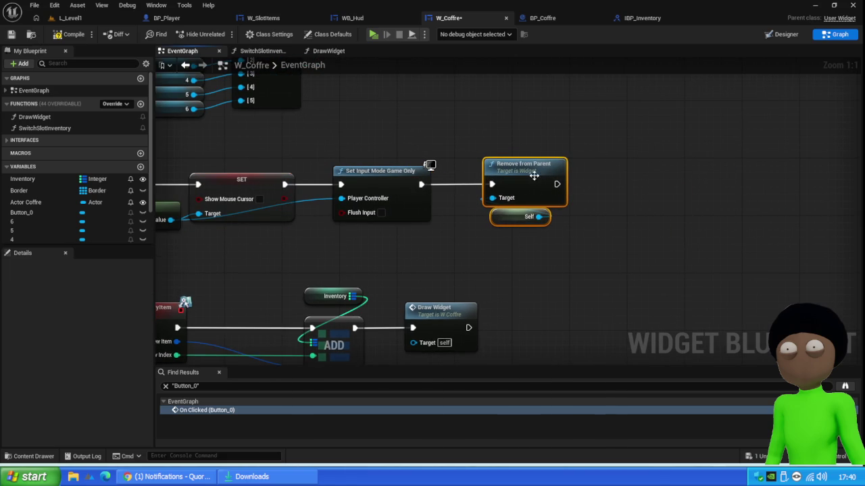
- Compile and save W_Coffre, then go back to the level editor
{"action": "left_click", "coordinate": [69, 34]}
{"action": "left_click", "coordinate": [11, 34]}
{"action": "scroll", "coordinate": [593, 133], "scroll_direction": "down", "scroll_amount": 1}
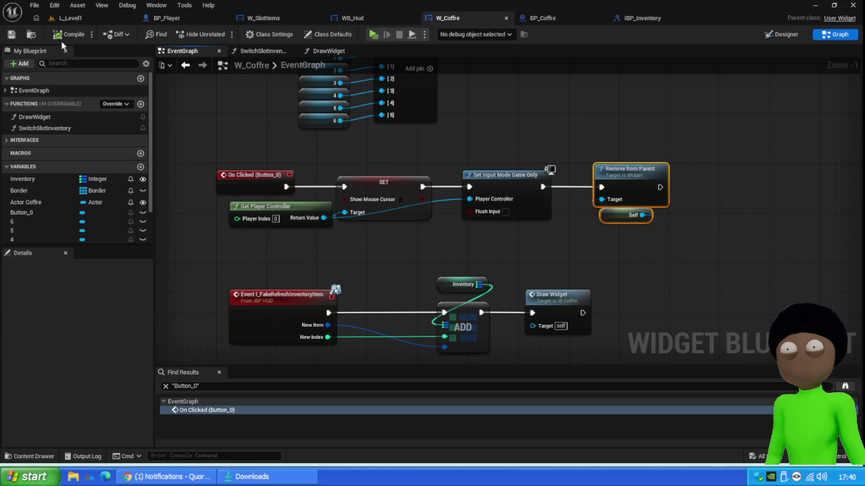
{"action": "left_click", "coordinate": [77, 19]}
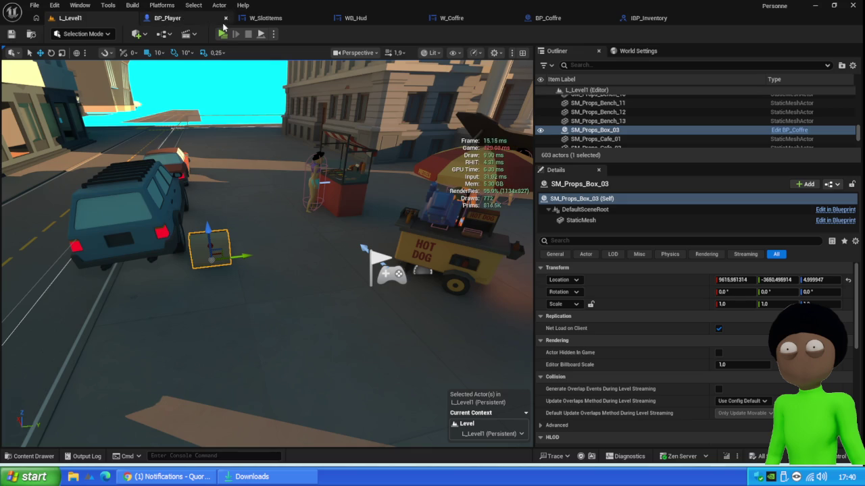
- Start a play test and move a sausage stack from the chest into hotbar slot 2
{"action": "left_click", "coordinate": [224, 35]}
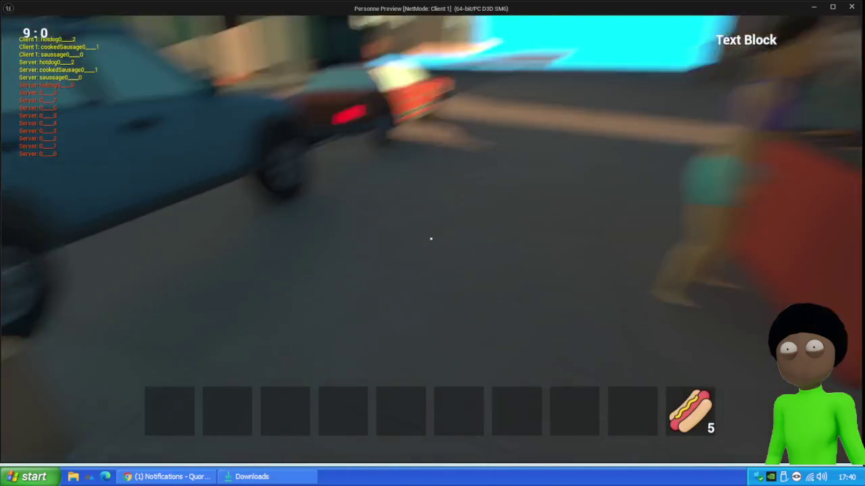
{"action": "key", "text": "e"}
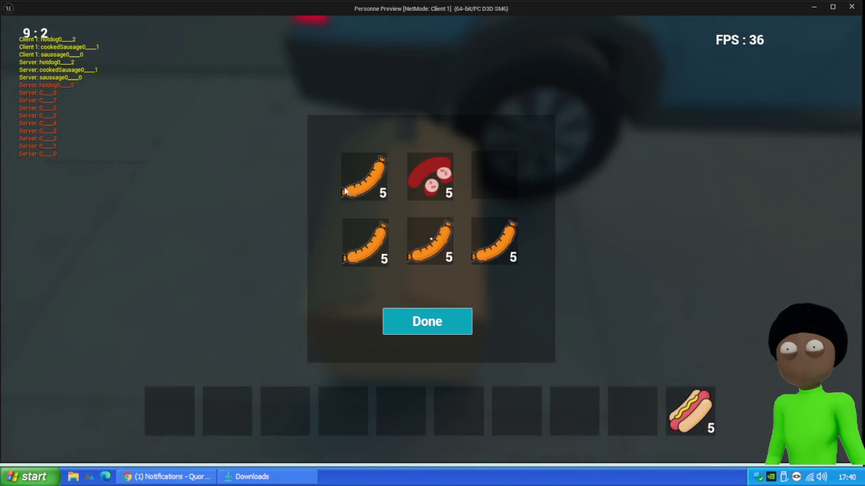
{"action": "left_click_drag", "start_coordinate": [344, 192], "coordinate": [235, 421]}
{"action": "left_click", "coordinate": [442, 323]}
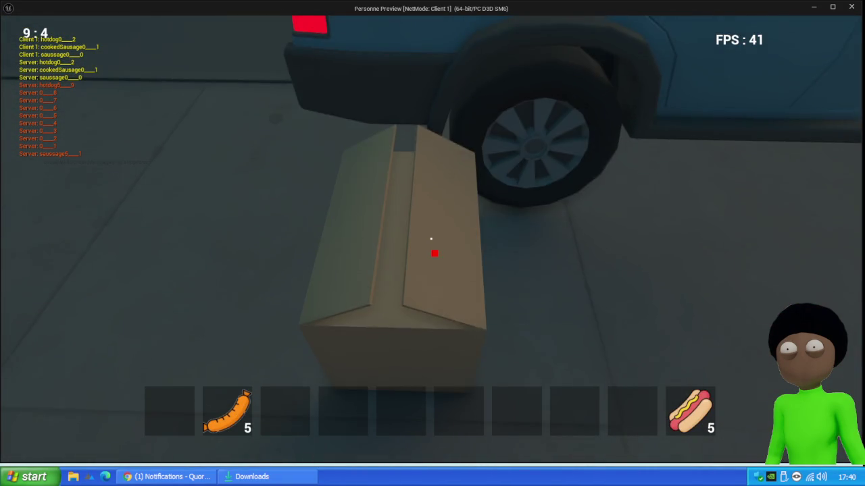
- Move the remaining three sausage stacks from the chest into the hotbar, the last into slot 5
{"action": "key", "text": "e"}
{"action": "mouse_move", "coordinate": [360, 251]}
{"action": "left_mouse_down"}
{"action": "mouse_move", "coordinate": [300, 411]}
{"action": "mouse_move", "coordinate": [283, 426]}
{"action": "left_mouse_up"}
{"action": "mouse_move", "coordinate": [427, 240]}
{"action": "left_mouse_down"}
{"action": "mouse_move", "coordinate": [383, 397]}
{"action": "mouse_move", "coordinate": [344, 409]}
{"action": "left_mouse_up"}
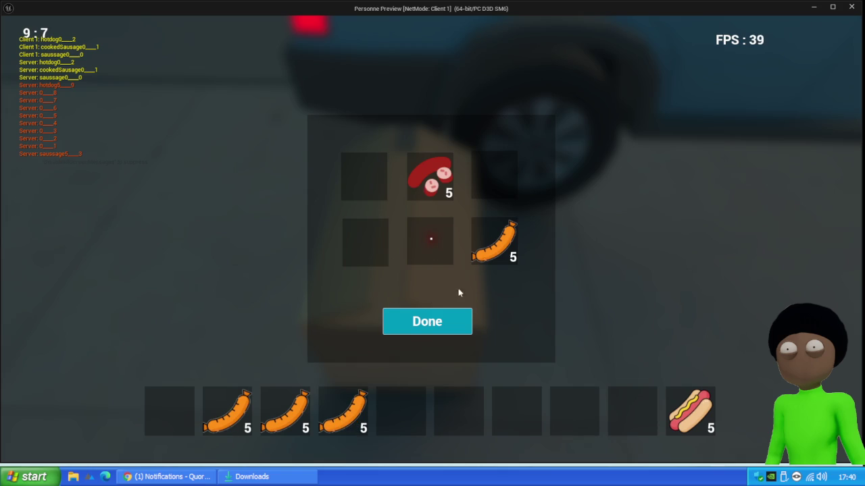
{"action": "mouse_move", "coordinate": [493, 257]}
{"action": "left_mouse_down"}
{"action": "mouse_move", "coordinate": [396, 399]}
{"action": "mouse_move", "coordinate": [400, 408]}
{"action": "left_mouse_up"}
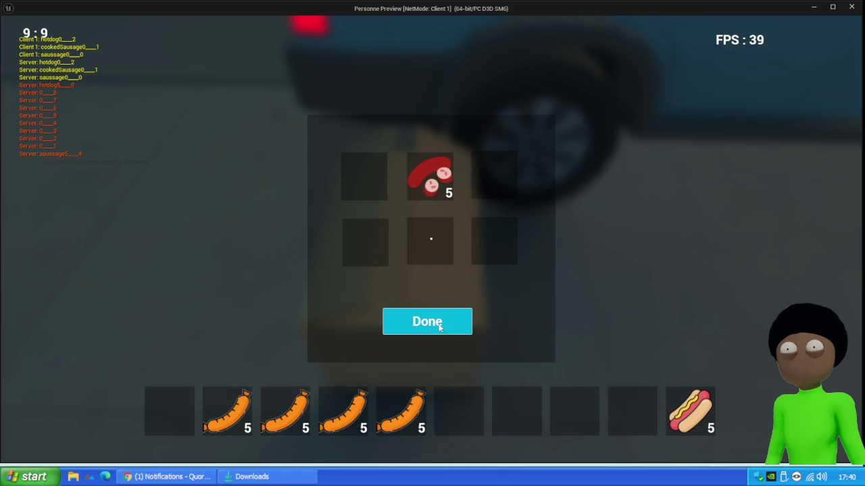
{"action": "left_click", "coordinate": [439, 322]}
{"action": "key", "text": "e"}
{"action": "left_click", "coordinate": [439, 328]}
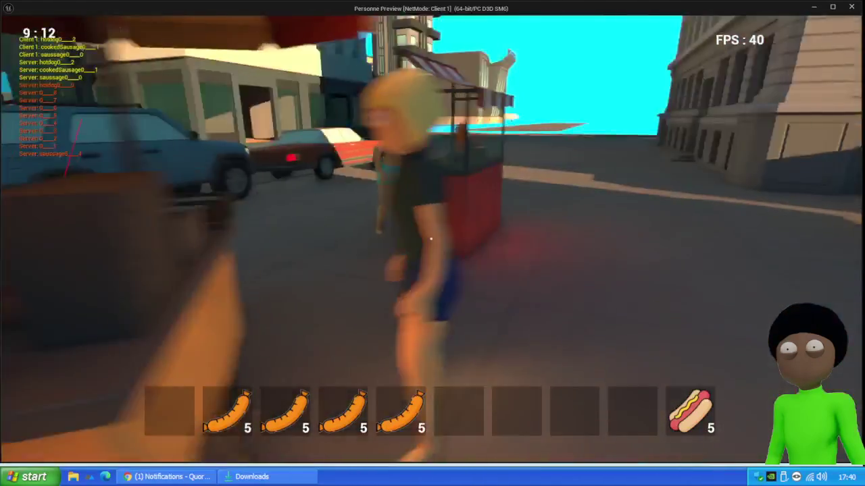
- Put the hotdog stack into the NPC trade panel, cancel the trade, and stop play
{"action": "key", "text": "e"}
{"action": "mouse_move", "coordinate": [689, 410]}
{"action": "left_mouse_down"}
{"action": "mouse_move", "coordinate": [623, 195]}
{"action": "mouse_move", "coordinate": [637, 215]}
{"action": "left_mouse_up"}
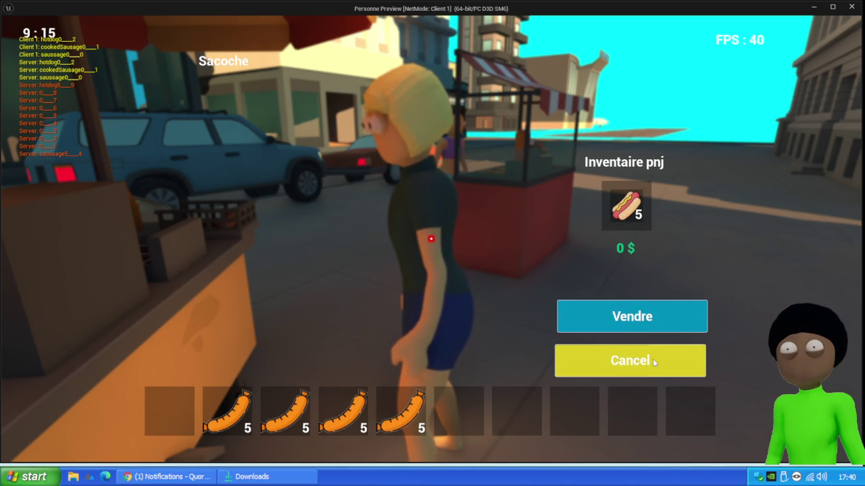
{"action": "left_click", "coordinate": [652, 358]}
{"action": "key", "text": "s"}
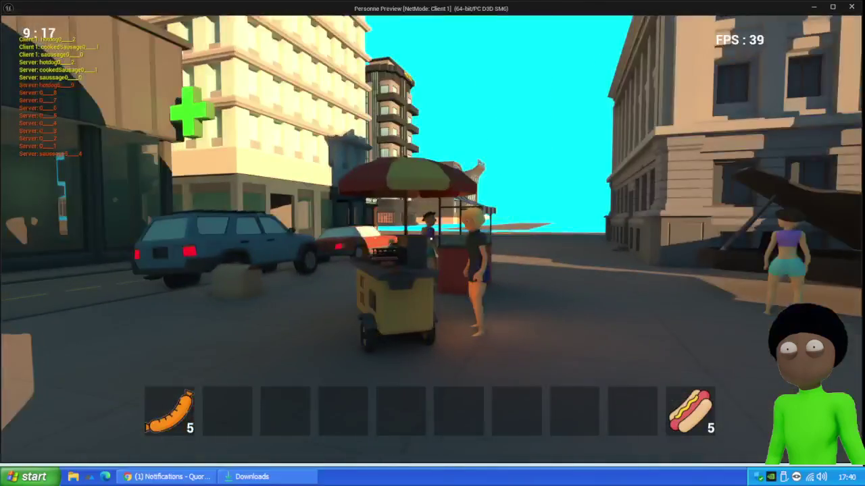
{"action": "key", "text": "w"}
{"action": "key", "text": "Escape"}
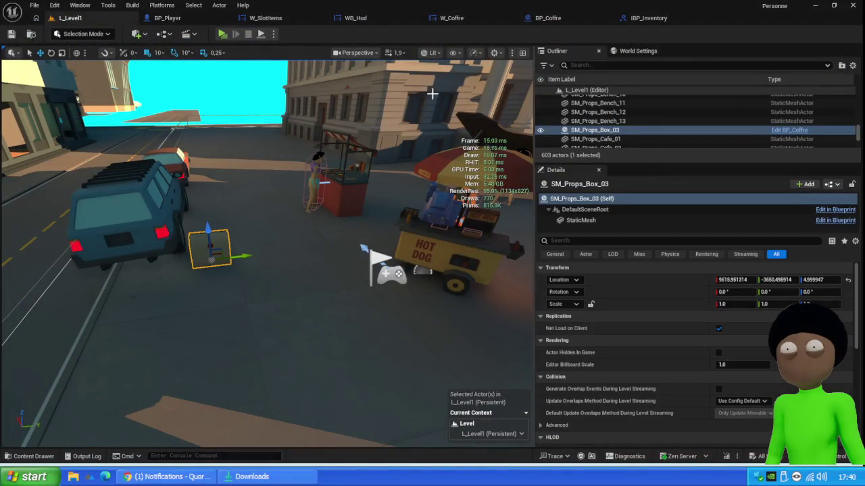
{"action": "left_click", "coordinate": [551, 17]}
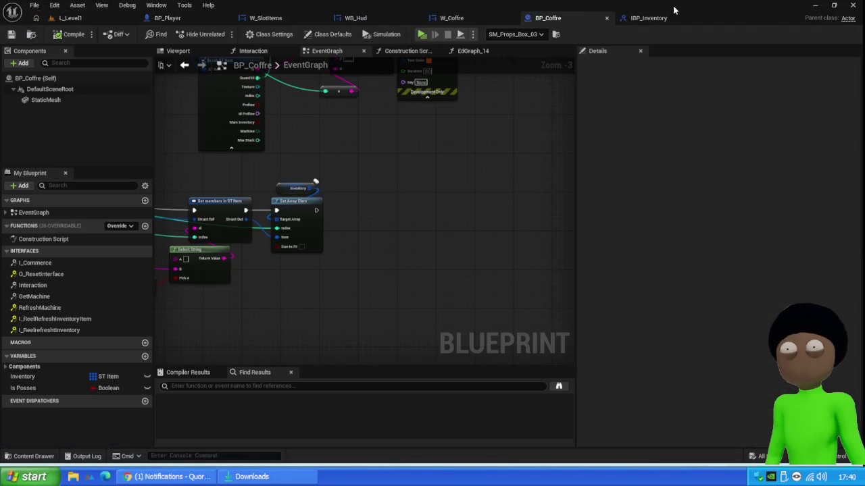
- In W_Coffre, shift Remove from Parent right to make room after Set Input Mode
{"action": "left_click", "coordinate": [650, 18]}
{"action": "left_click", "coordinate": [452, 17]}
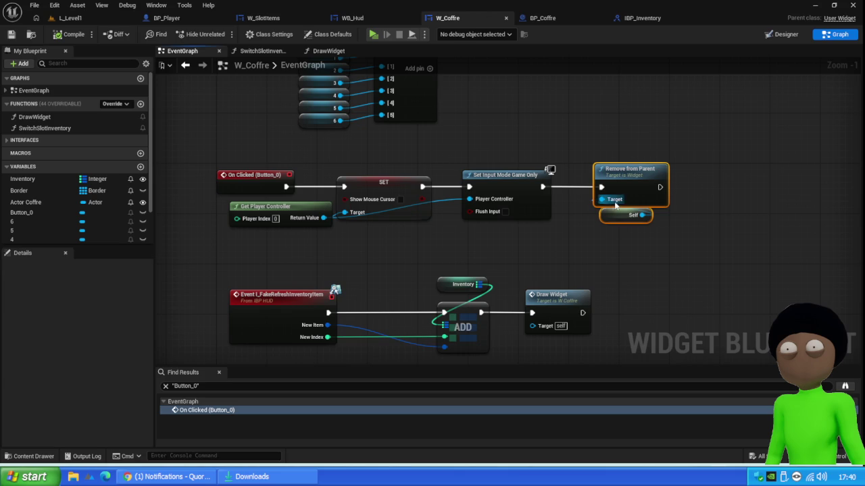
{"action": "left_click_drag", "start_coordinate": [624, 179], "coordinate": [757, 179]}
{"action": "scroll", "coordinate": [668, 248], "scroll_direction": "up", "scroll_amount": 1}
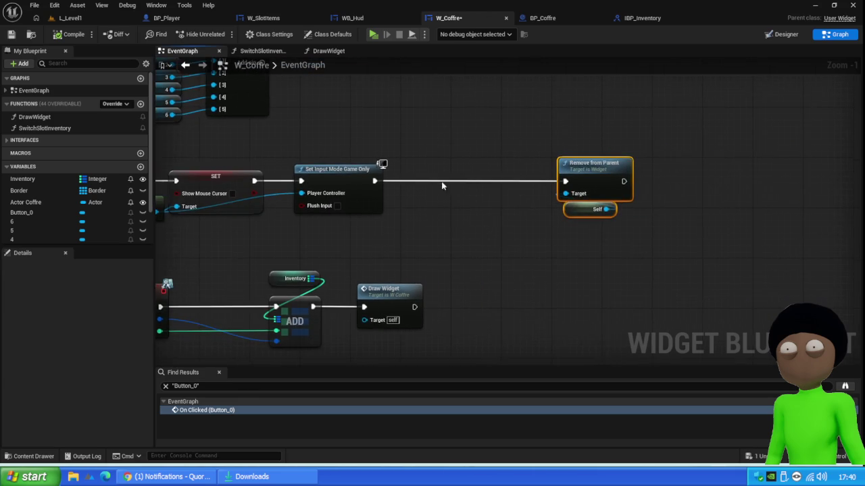
{"action": "mouse_move", "coordinate": [360, 181]}
{"action": "left_mouse_down"}
{"action": "mouse_move", "coordinate": [454, 192]}
{"action": "mouse_move", "coordinate": [448, 184]}
{"action": "left_mouse_up"}
{"action": "key", "text": "Escape"}
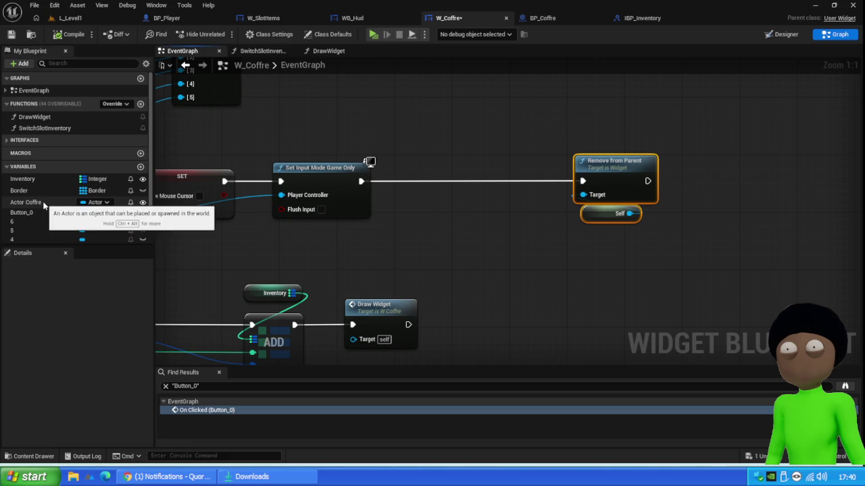
{"action": "scroll", "coordinate": [62, 187], "scroll_direction": "down", "scroll_amount": 1}
{"action": "scroll", "coordinate": [62, 187], "scroll_direction": "down", "scroll_amount": 2}
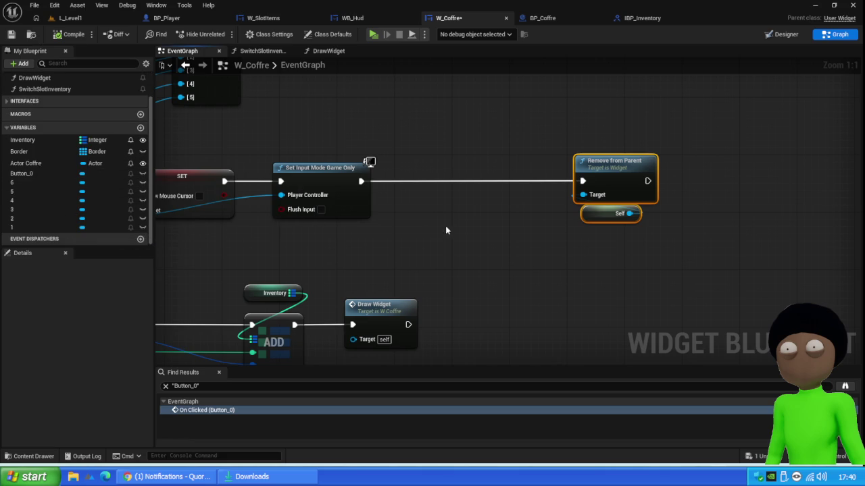
- Place an Actor Coffre getter, then add and delete an I Reel Set Item call
{"action": "right_click", "coordinate": [415, 229]}
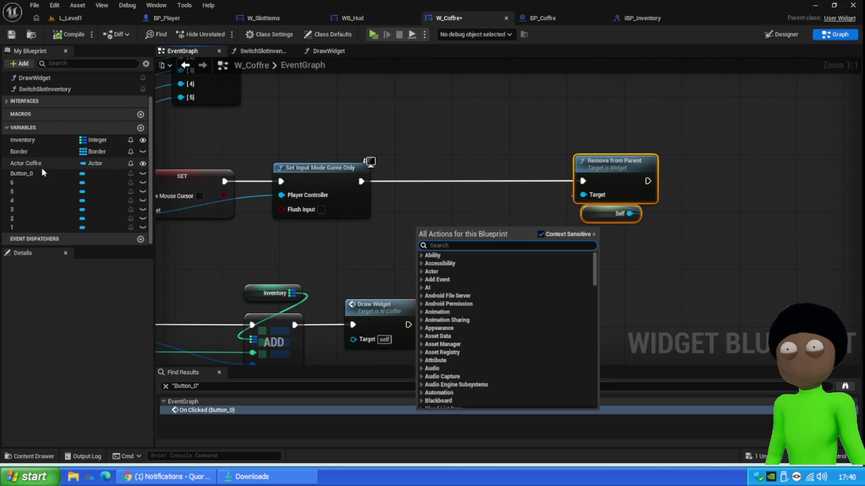
{"action": "mouse_move", "coordinate": [27, 163]}
{"action": "left_mouse_down"}
{"action": "mouse_move", "coordinate": [385, 231]}
{"action": "mouse_move", "coordinate": [408, 231]}
{"action": "mouse_move", "coordinate": [480, 183]}
{"action": "left_mouse_up"}
{"action": "left_click", "coordinate": [440, 248]}
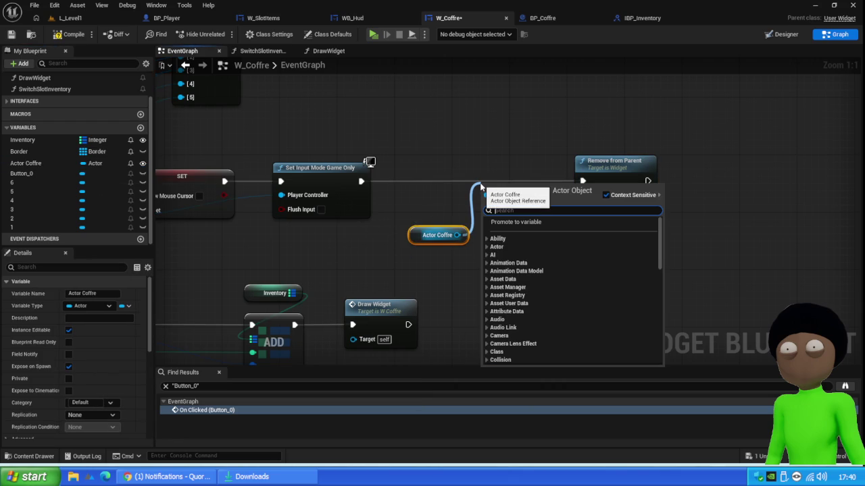
{"action": "type", "text": "set reel"}
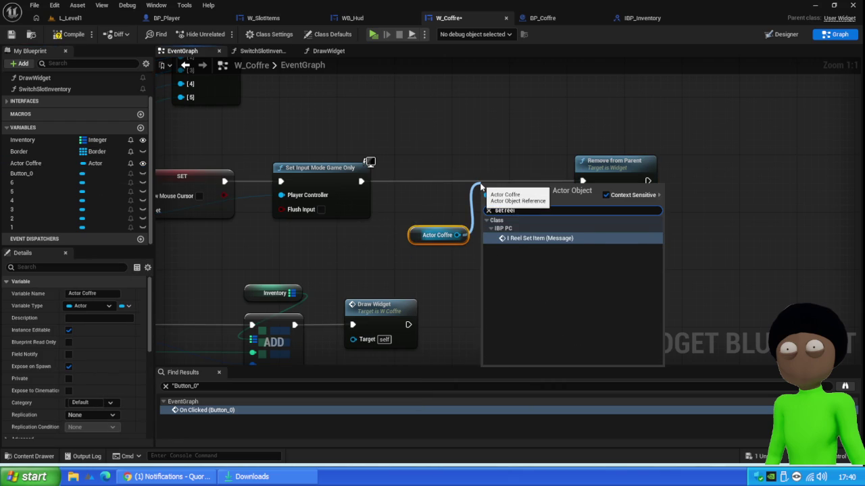
{"action": "left_click", "coordinate": [540, 238]}
{"action": "left_click_drag", "start_coordinate": [504, 197], "coordinate": [466, 183]}
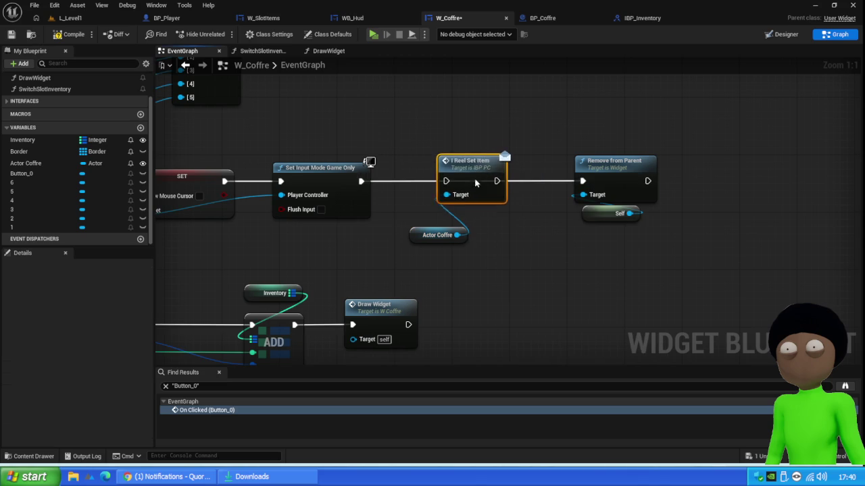
{"action": "key", "text": "Delete"}
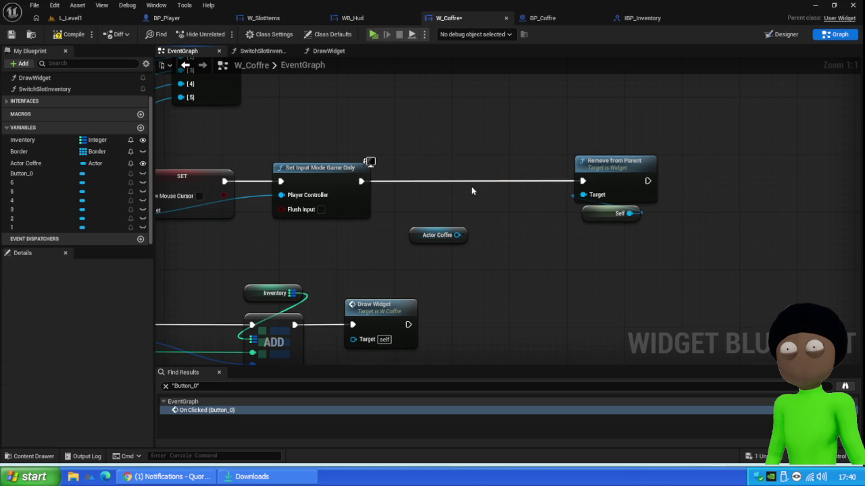
{"action": "left_click", "coordinate": [542, 18]}
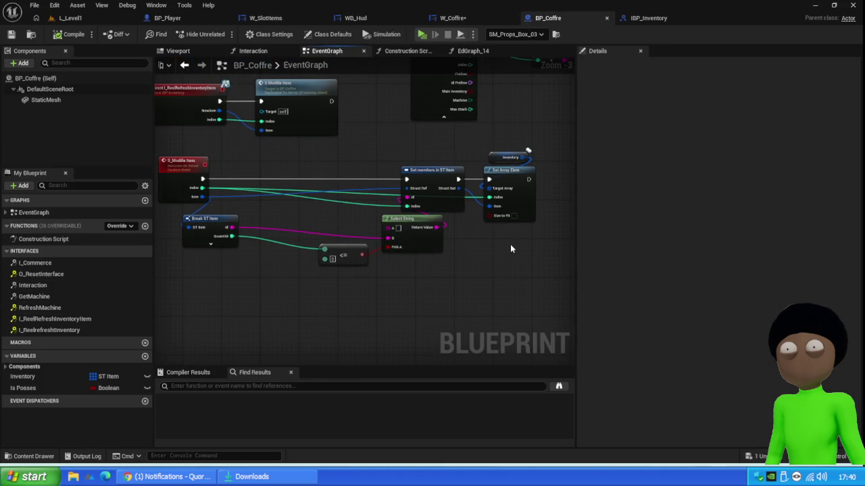
- Review BP_Coffre's inventory refresh event and W_SlotItems' On Drop logic, selecting Verif Swith Item
{"action": "left_click_drag", "start_coordinate": [488, 244], "coordinate": [529, 259]}
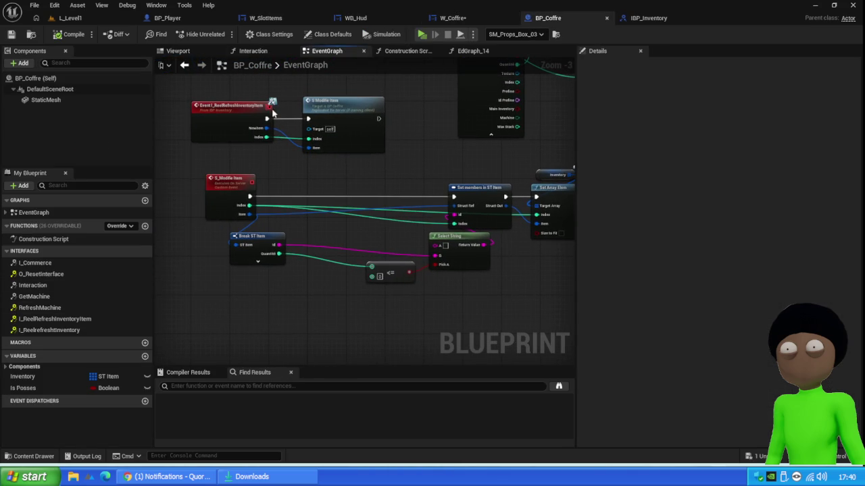
{"action": "scroll", "coordinate": [230, 120], "scroll_direction": "up", "scroll_amount": 3}
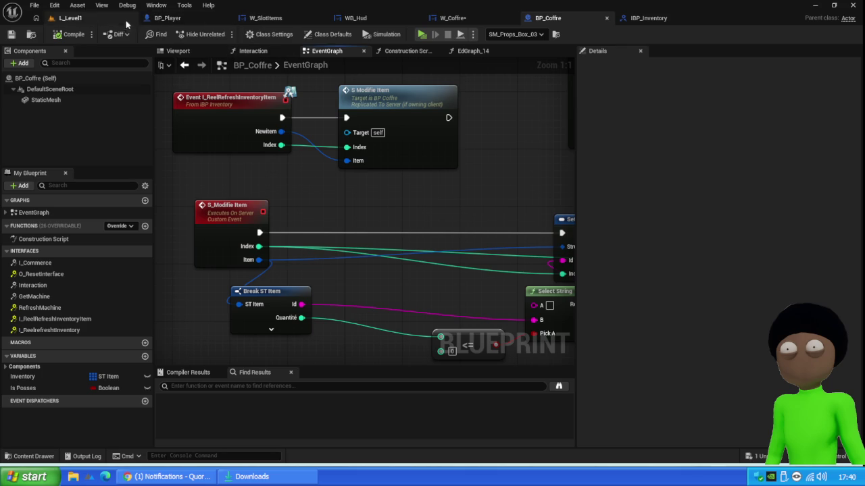
{"action": "left_click", "coordinate": [274, 18]}
{"action": "left_click_drag", "start_coordinate": [270, 235], "coordinate": [383, 212]}
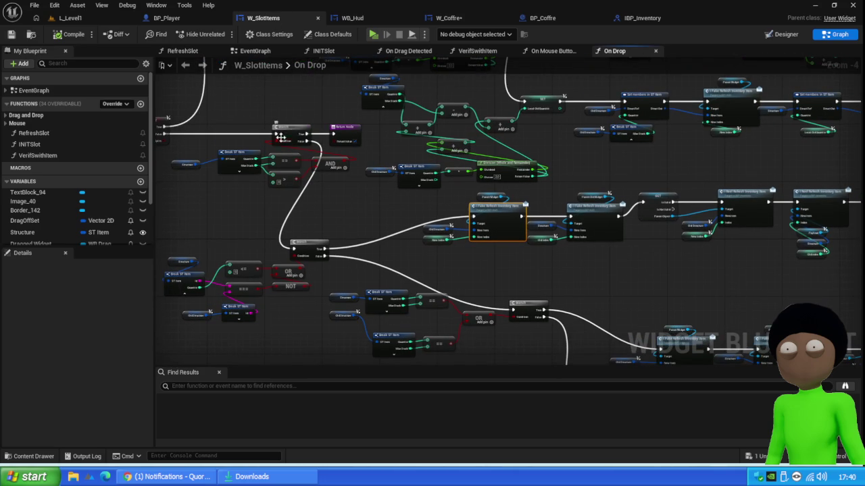
{"action": "left_click_drag", "start_coordinate": [288, 135], "coordinate": [362, 180]}
{"action": "left_click", "coordinate": [253, 266]}
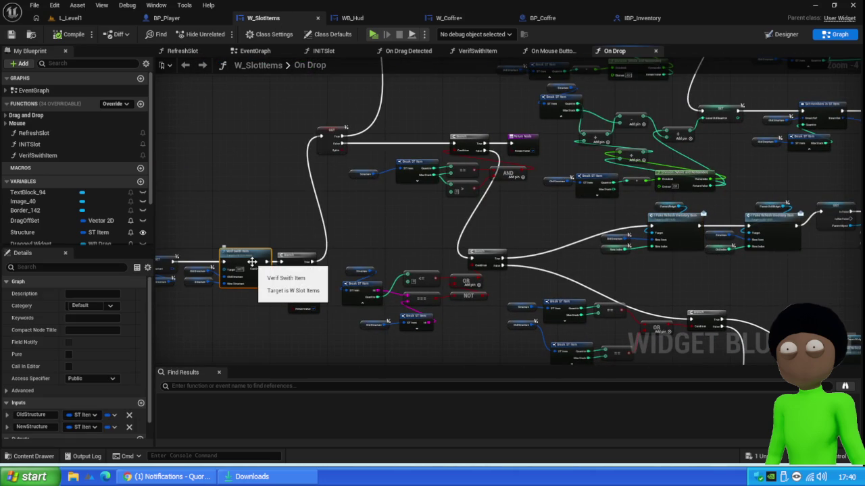
{"action": "left_click", "coordinate": [95, 20]}
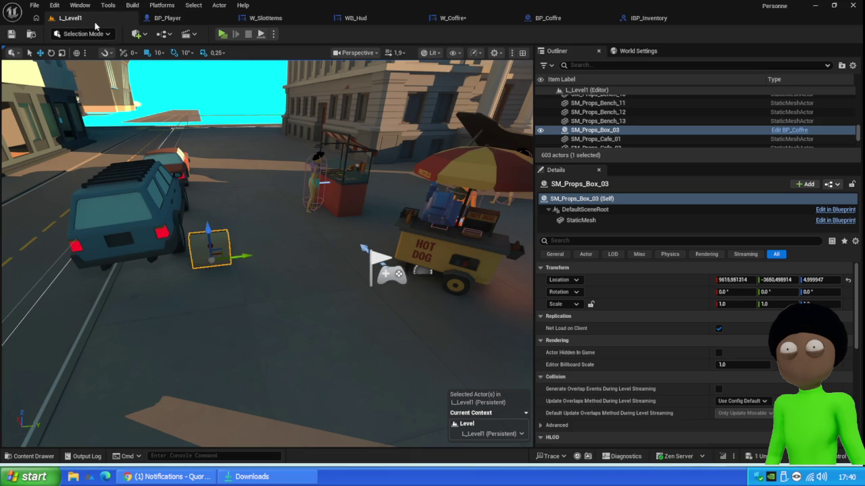
- Play, drop a chest sausage stack into hotbar slot 4, and step the debugger to the GET node
{"action": "left_click", "coordinate": [222, 34]}
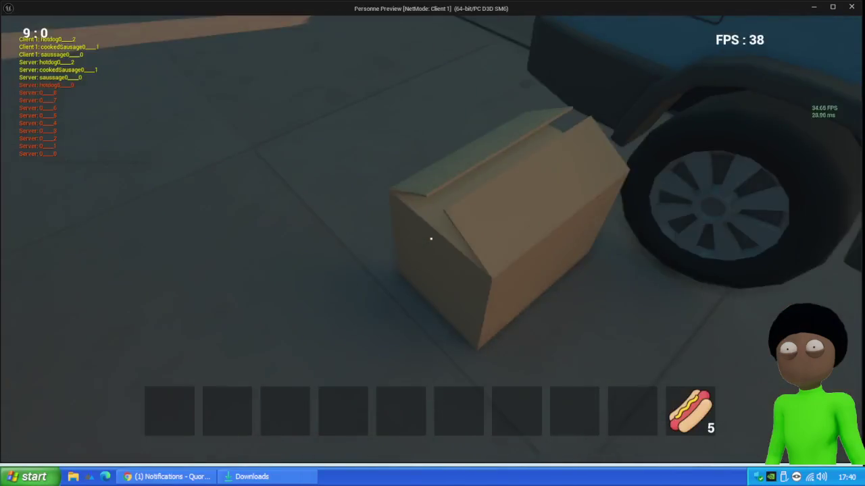
{"action": "key", "text": "e"}
{"action": "mouse_move", "coordinate": [384, 184]}
{"action": "left_mouse_down"}
{"action": "mouse_move", "coordinate": [334, 417]}
{"action": "mouse_move", "coordinate": [340, 412]}
{"action": "left_mouse_up"}
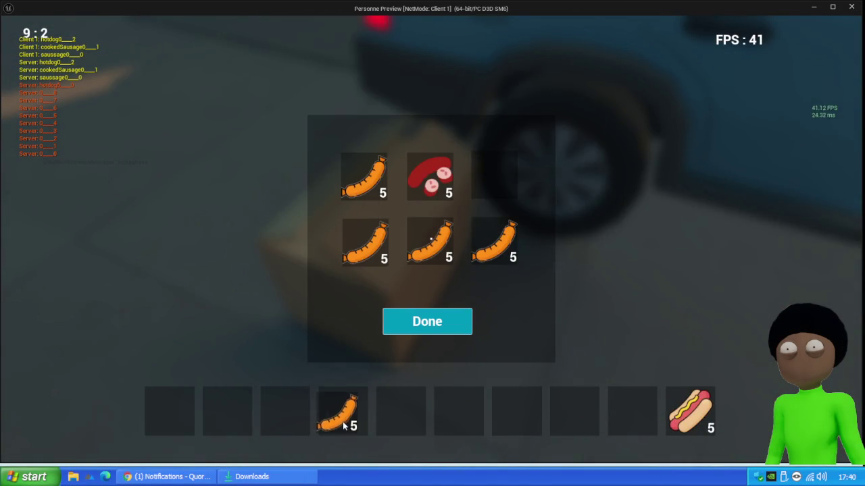
{"action": "key", "text": "F11"}
{"action": "key", "text": "F11"}
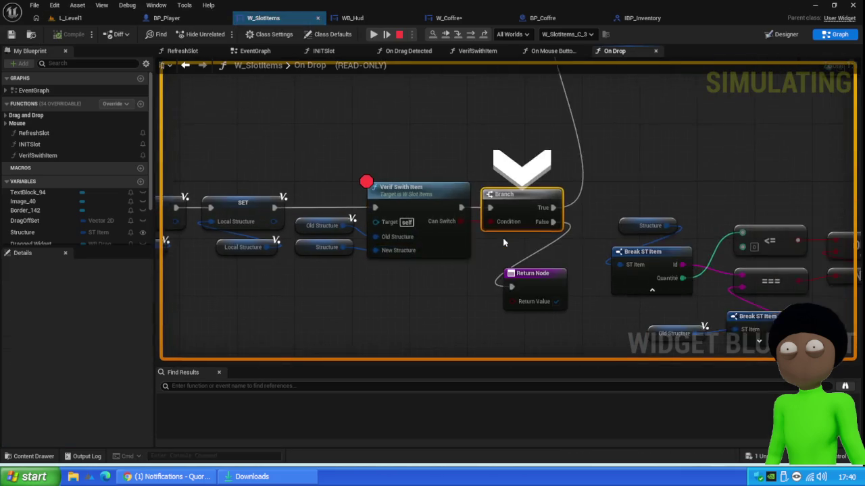
{"action": "key", "text": "F11"}
{"action": "key", "text": "F11"}
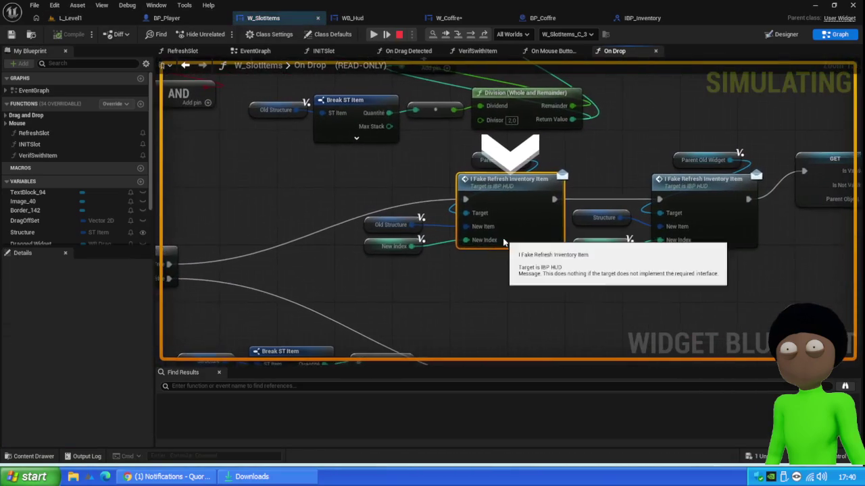
{"action": "key", "text": "F11"}
{"action": "key", "text": "F11"}
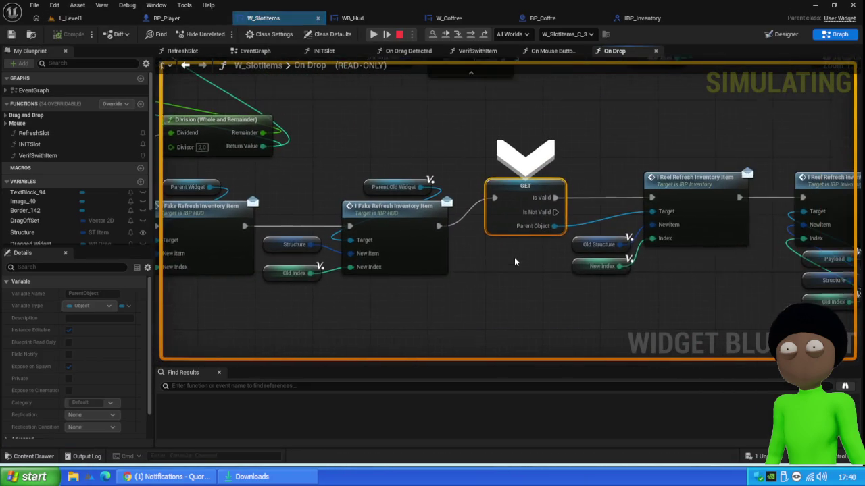
- Step through I Reel Refresh Inventory Item past the Return Node, then stop the simulation
{"action": "mouse_move", "coordinate": [528, 238]}
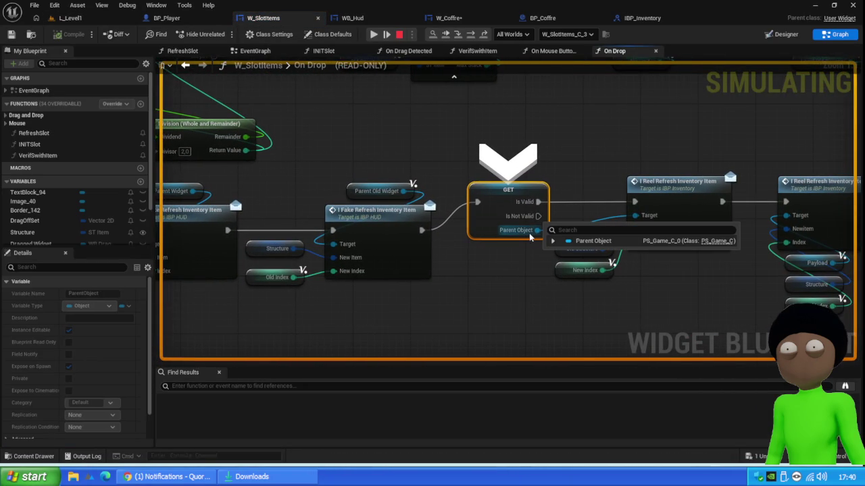
{"action": "key", "text": "F11"}
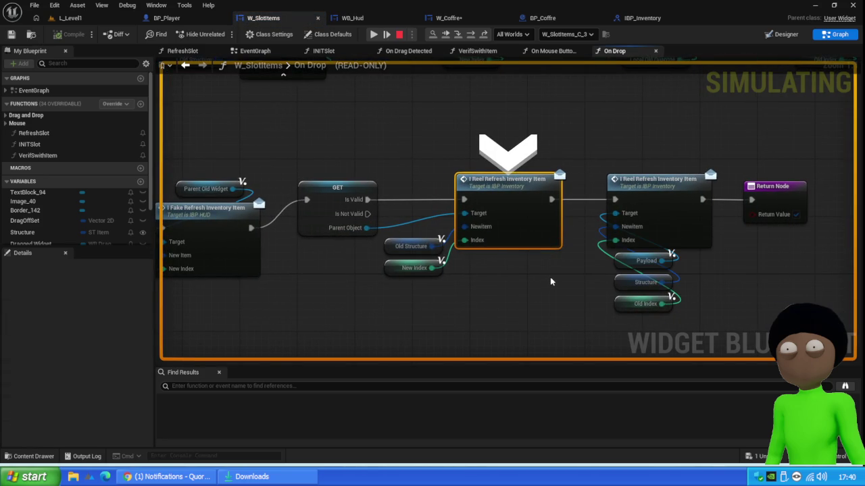
{"action": "key", "text": "F11"}
{"action": "mouse_move", "coordinate": [482, 250]}
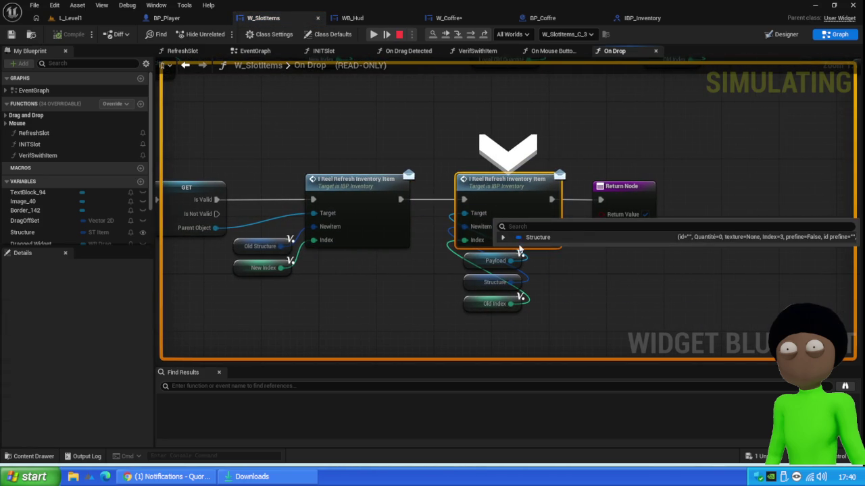
{"action": "mouse_move", "coordinate": [468, 213]}
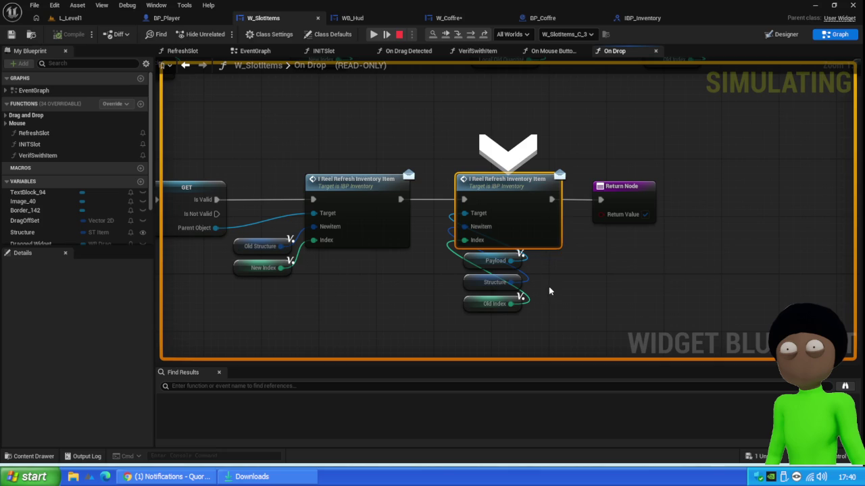
{"action": "key", "text": "F10"}
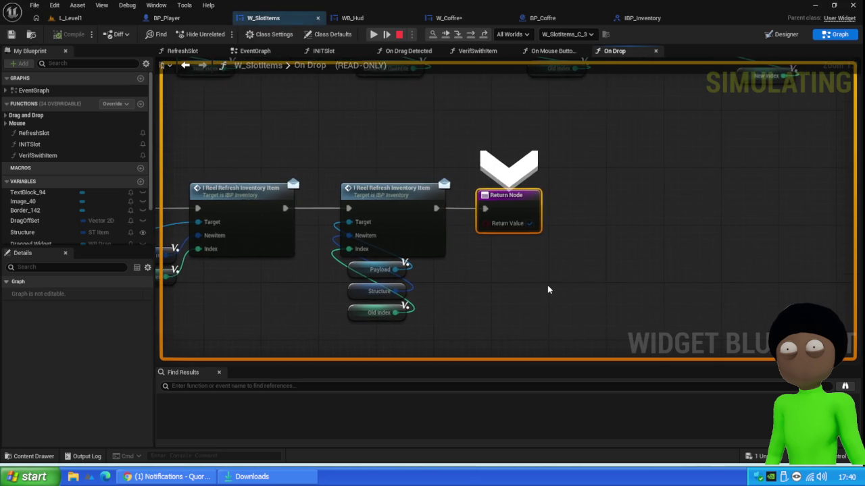
{"action": "left_click", "coordinate": [399, 35]}
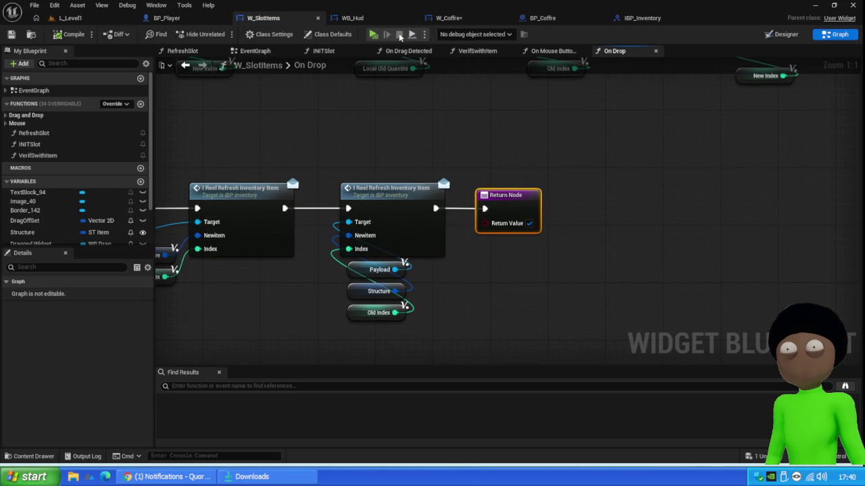
{"action": "left_click", "coordinate": [547, 22]}
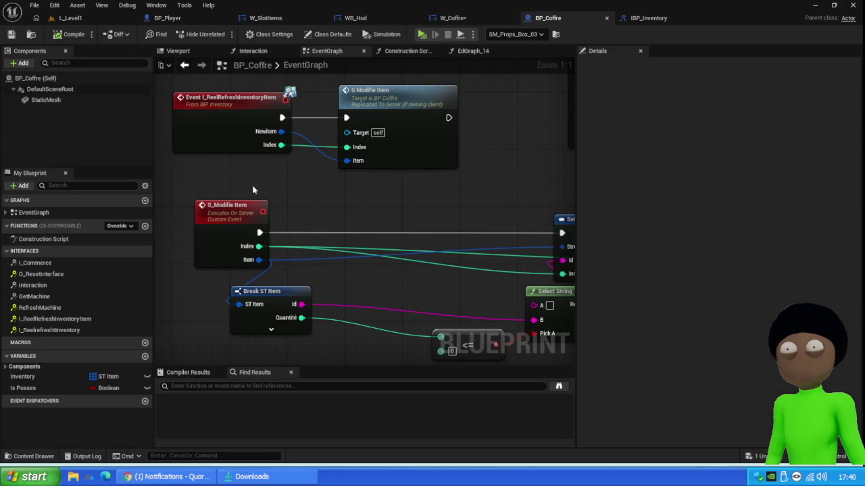
- Start a play test, drag a chest sausage onto the hotbar, and resume after the breakpoint
{"action": "left_click", "coordinate": [223, 129]}
{"action": "left_click", "coordinate": [70, 17]}
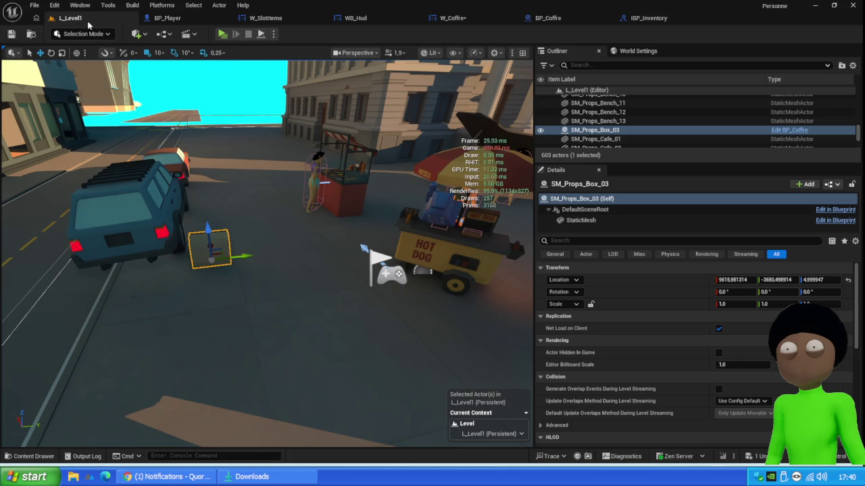
{"action": "left_click", "coordinate": [223, 35]}
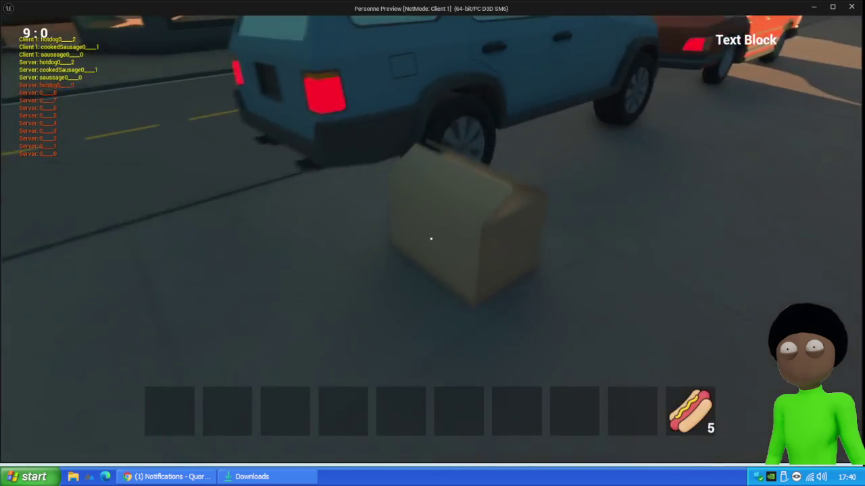
{"action": "key", "text": "e"}
{"action": "mouse_move", "coordinate": [370, 189]}
{"action": "left_mouse_down"}
{"action": "mouse_move", "coordinate": [301, 425]}
{"action": "mouse_move", "coordinate": [300, 411]}
{"action": "left_mouse_up"}
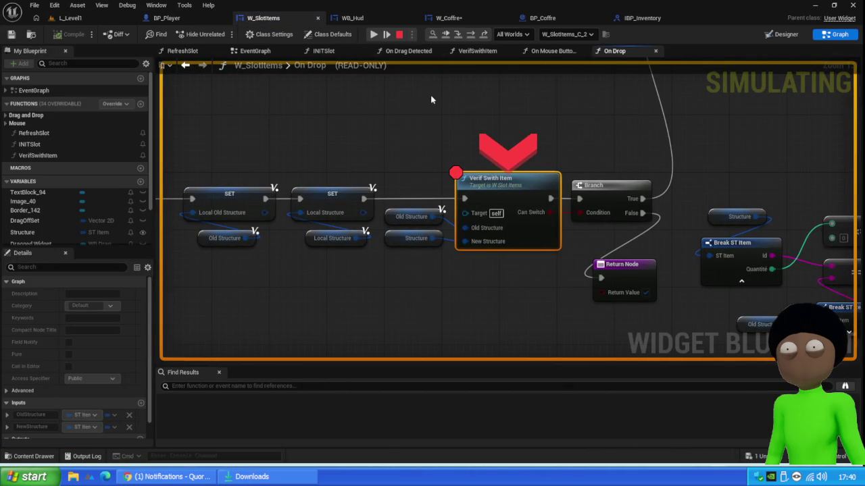
{"action": "left_click", "coordinate": [373, 34]}
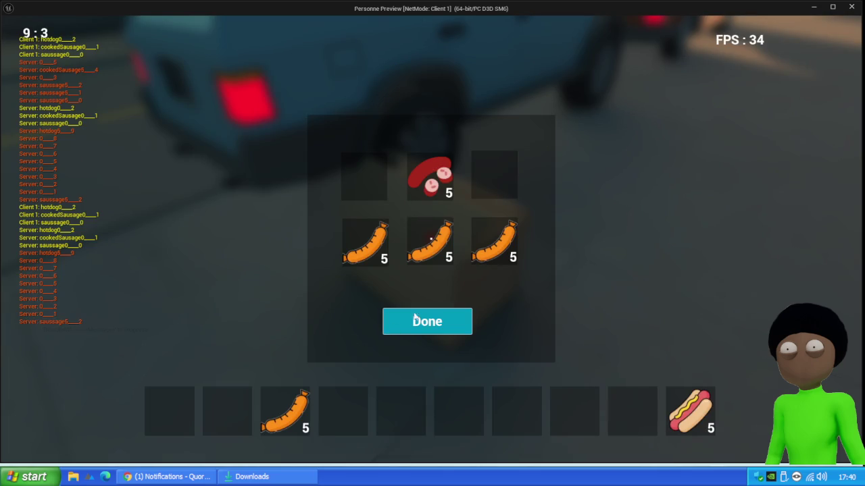
- Move four more sausages from the chest into hotbar slots 4 through 7, then close the chest
{"action": "left_click_drag", "start_coordinate": [365, 241], "coordinate": [348, 406]}
{"action": "left_click_drag", "start_coordinate": [430, 247], "coordinate": [402, 413]}
{"action": "left_click_drag", "start_coordinate": [501, 256], "coordinate": [459, 425]}
{"action": "left_click_drag", "start_coordinate": [442, 177], "coordinate": [506, 405]}
{"action": "left_click", "coordinate": [432, 327]}
{"action": "key", "text": "e"}
{"action": "left_click", "coordinate": [432, 328]}
{"action": "key", "text": "e"}
{"action": "left_click", "coordinate": [434, 330]}
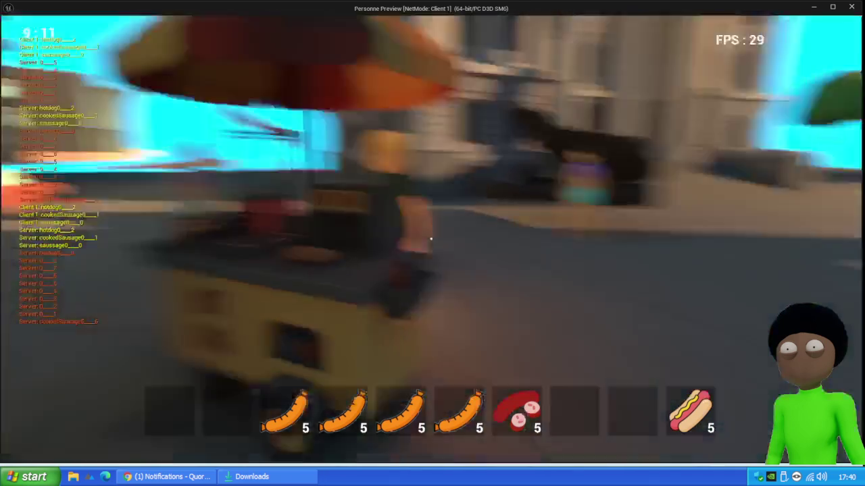
- Put the hotdog stack into the NPC trade panel, cancel the trade, reopen the box and quit play
{"action": "key", "text": "e"}
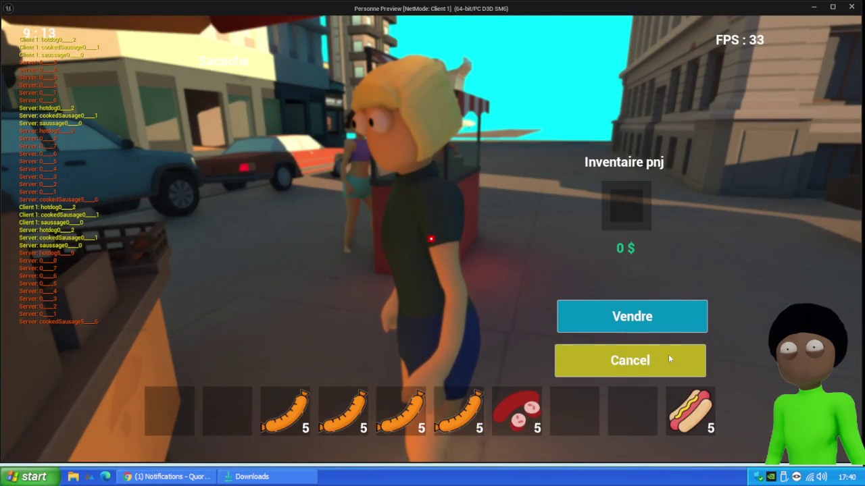
{"action": "mouse_move", "coordinate": [690, 411]}
{"action": "left_mouse_down"}
{"action": "mouse_move", "coordinate": [624, 165]}
{"action": "mouse_move", "coordinate": [626, 204]}
{"action": "left_mouse_up"}
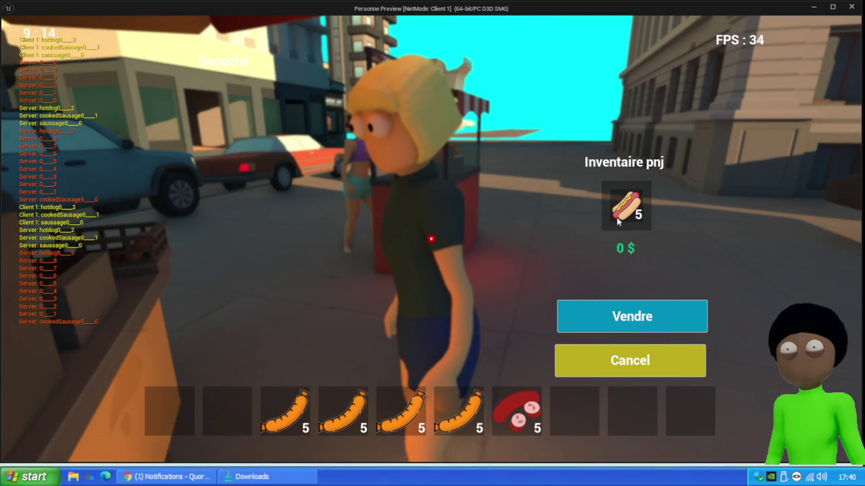
{"action": "left_click", "coordinate": [635, 368]}
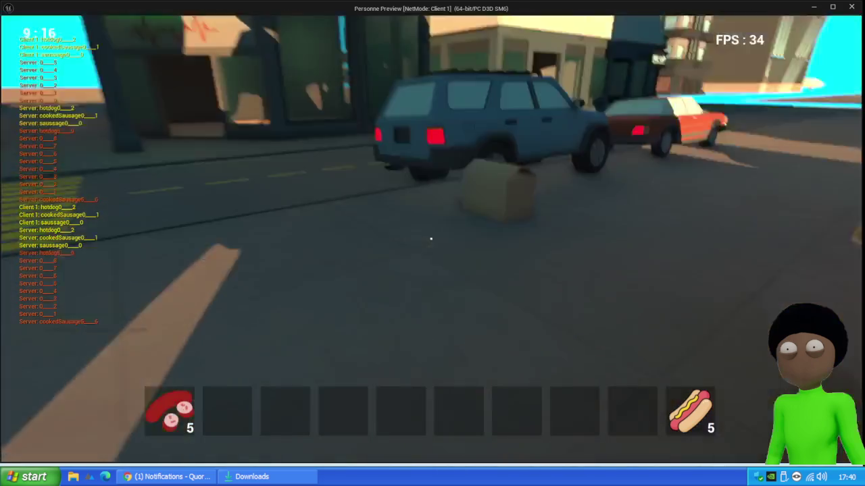
{"action": "key", "text": "w"}
{"action": "key", "text": "e"}
{"action": "key", "text": "Escape"}
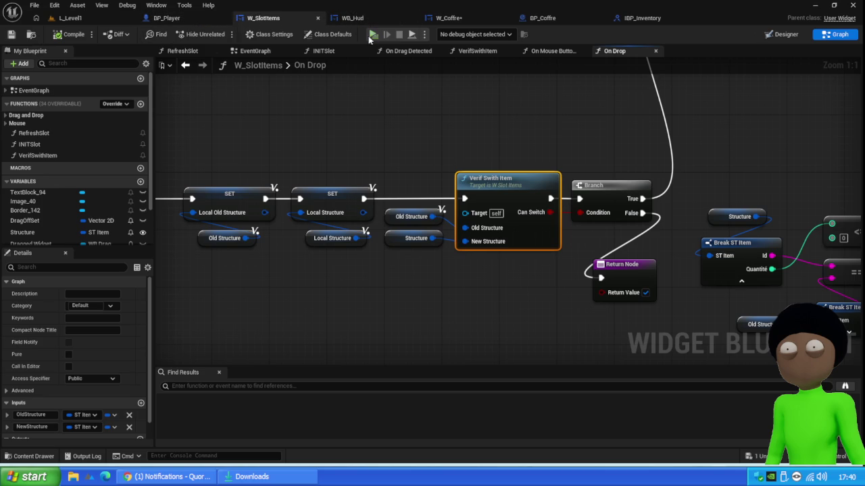
- Save W_Coffre and delete its Actor Coffre node
{"action": "left_click", "coordinate": [446, 18]}
{"action": "left_click", "coordinate": [11, 34]}
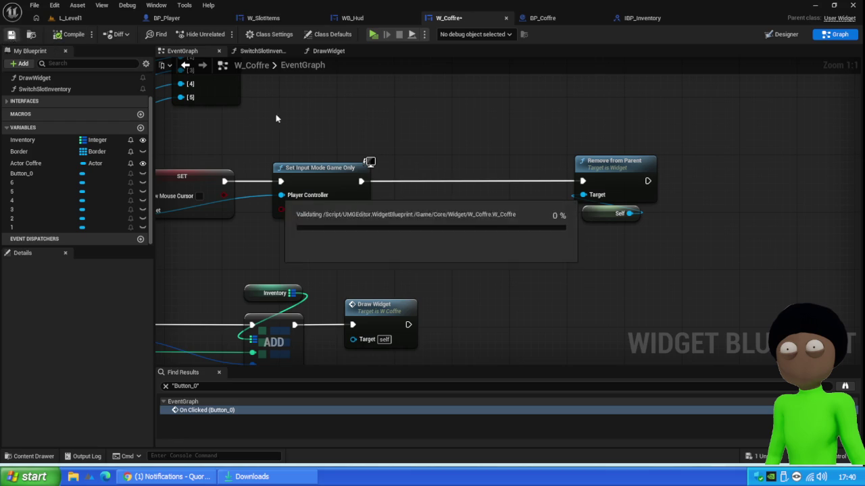
{"action": "left_click", "coordinate": [438, 235]}
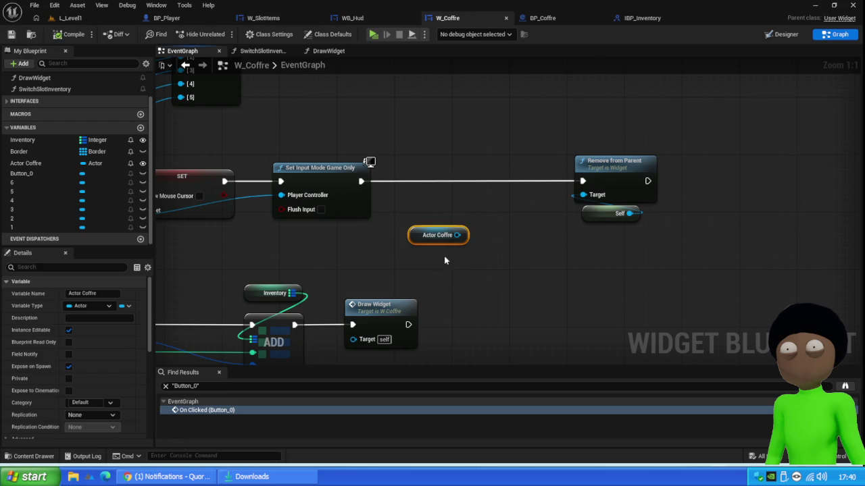
{"action": "key", "text": "Delete"}
- Move Remove from Parent and Self left beside the input-mode node, adjust Self, and save
{"action": "left_click_drag", "start_coordinate": [637, 110], "coordinate": [585, 284]}
{"action": "mouse_move", "coordinate": [606, 177]}
{"action": "left_mouse_down"}
{"action": "mouse_move", "coordinate": [397, 183]}
{"action": "mouse_move", "coordinate": [427, 179]}
{"action": "left_mouse_up"}
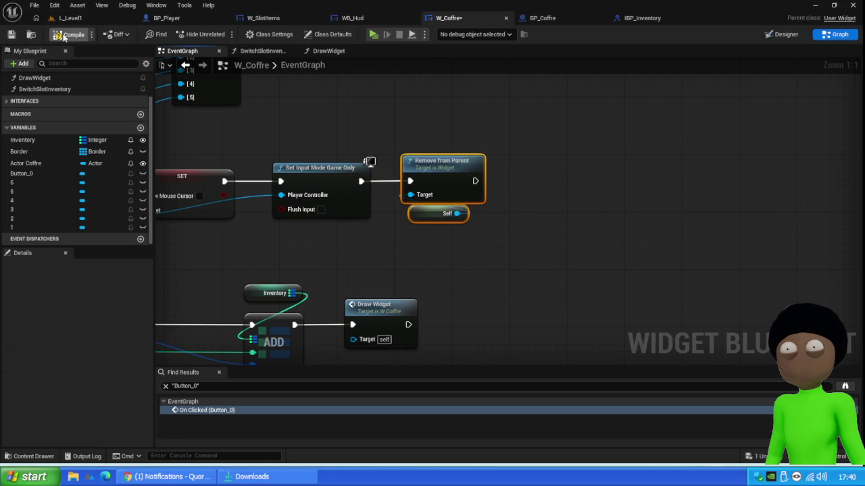
{"action": "left_click", "coordinate": [11, 34]}
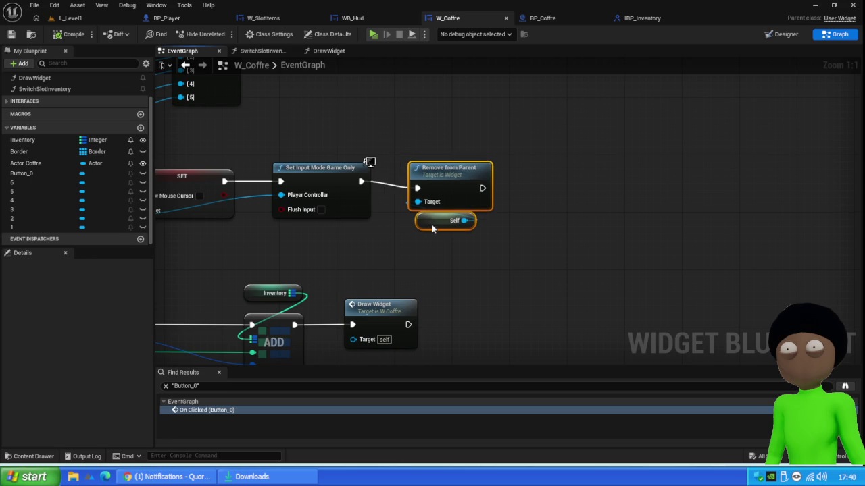
{"action": "left_click", "coordinate": [428, 217]}
{"action": "left_click_drag", "start_coordinate": [427, 218], "coordinate": [434, 225]}
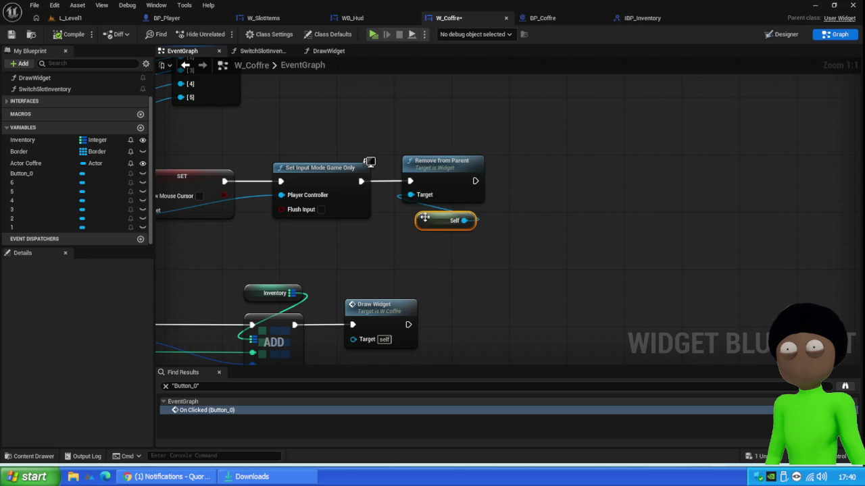
{"action": "left_click", "coordinate": [11, 34]}
{"action": "scroll", "coordinate": [463, 212], "scroll_direction": "down", "scroll_amount": 2}
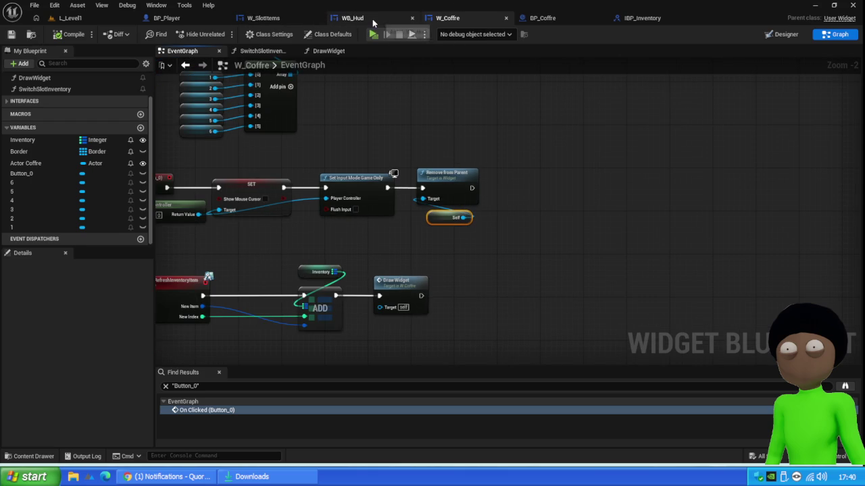
- Look through WB_Hud's FakeRefreshInventoryItem event graph, then return to the L_Level1 viewport
{"action": "left_click", "coordinate": [374, 19]}
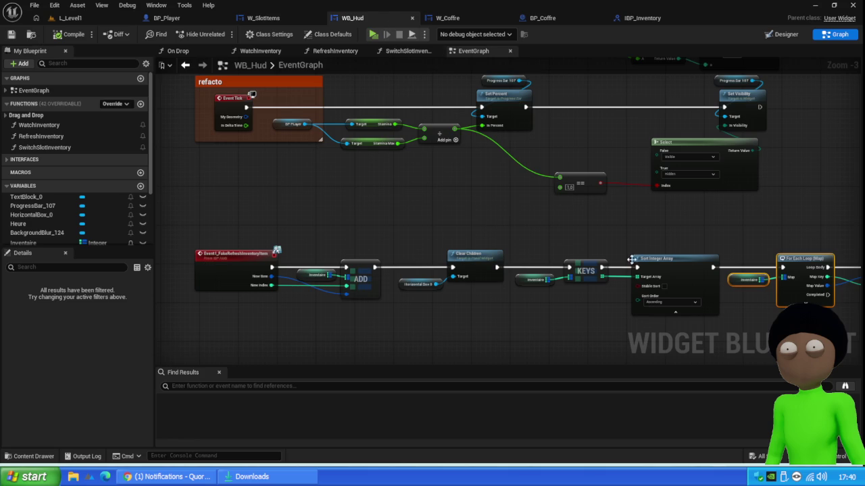
{"action": "mouse_move", "coordinate": [554, 327]}
{"action": "left_mouse_down"}
{"action": "mouse_move", "coordinate": [577, 299]}
{"action": "mouse_move", "coordinate": [614, 284]}
{"action": "mouse_move", "coordinate": [567, 277]}
{"action": "mouse_move", "coordinate": [518, 284]}
{"action": "mouse_move", "coordinate": [550, 266]}
{"action": "mouse_move", "coordinate": [511, 256]}
{"action": "mouse_move", "coordinate": [339, 162]}
{"action": "left_mouse_up"}
{"action": "scroll", "coordinate": [517, 283], "scroll_direction": "up", "scroll_amount": 3}
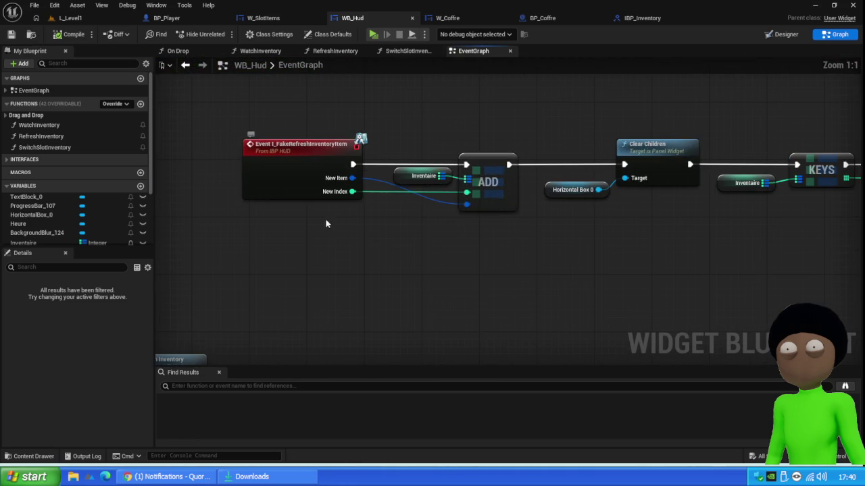
{"action": "scroll", "coordinate": [313, 162], "scroll_direction": "down", "scroll_amount": 3}
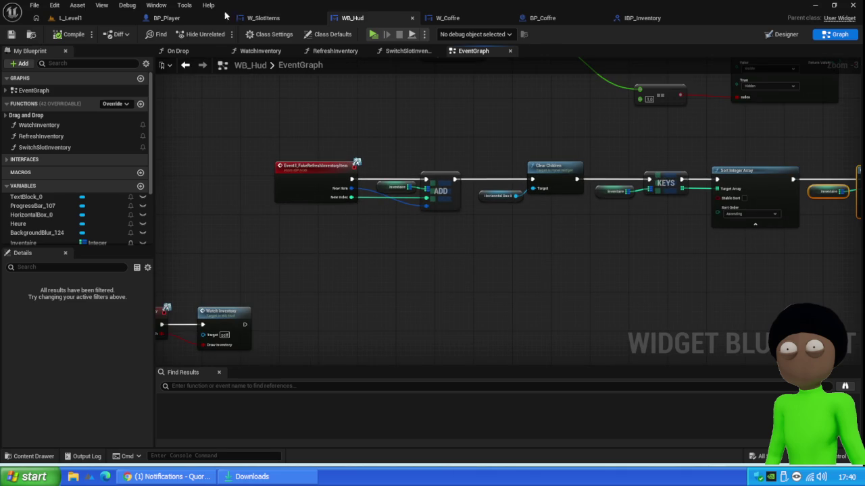
{"action": "left_click", "coordinate": [68, 18]}
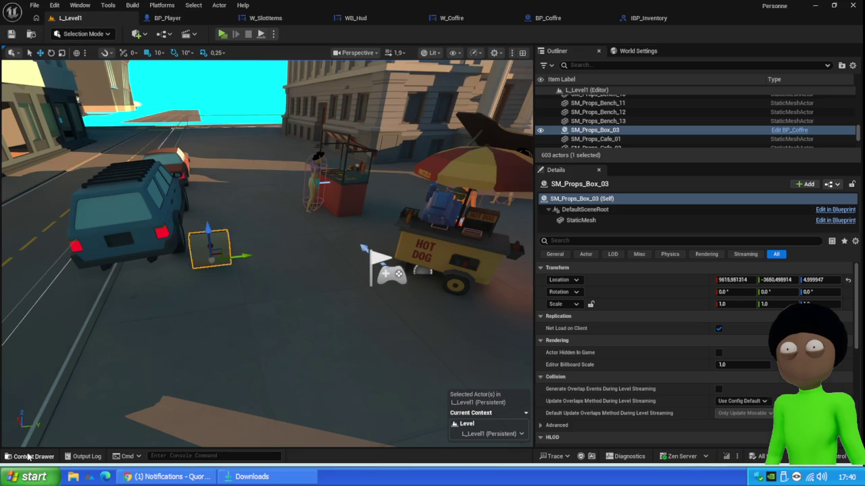
- Open the PS_Game blueprint from Core > Blueprint > Game in the Content Drawer
{"action": "left_click", "coordinate": [28, 457]}
{"action": "left_click", "coordinate": [395, 275]}
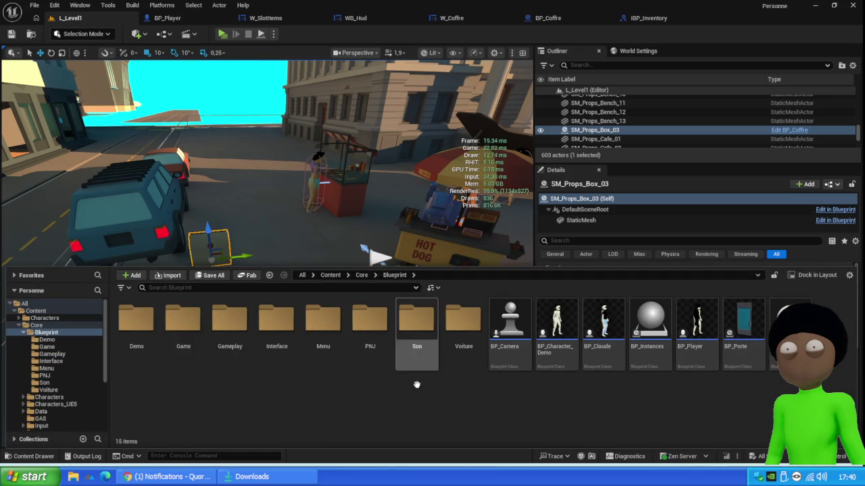
{"action": "double_click", "coordinate": [182, 323]}
{"action": "double_click", "coordinate": [273, 326]}
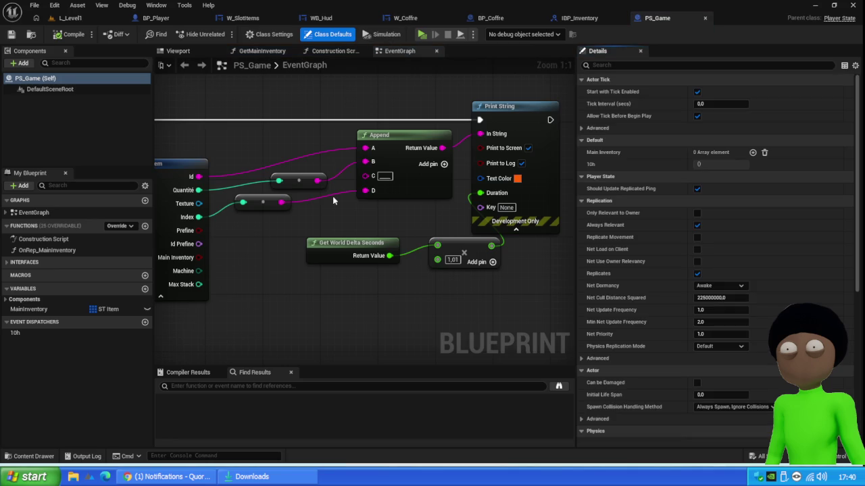
- Inspect PS_Game's refresh nodes, then check W_SlotItems' On Drop graph and L_Level1
{"action": "scroll", "coordinate": [333, 200], "scroll_direction": "down", "scroll_amount": 5}
{"action": "scroll", "coordinate": [279, 164], "scroll_direction": "up", "scroll_amount": 4}
{"action": "scroll", "coordinate": [278, 165], "scroll_direction": "down", "scroll_amount": 2}
{"action": "mouse_move", "coordinate": [391, 260]}
{"action": "left_mouse_down"}
{"action": "mouse_move", "coordinate": [320, 158]}
{"action": "mouse_move", "coordinate": [340, 230]}
{"action": "mouse_move", "coordinate": [339, 161]}
{"action": "left_mouse_up"}
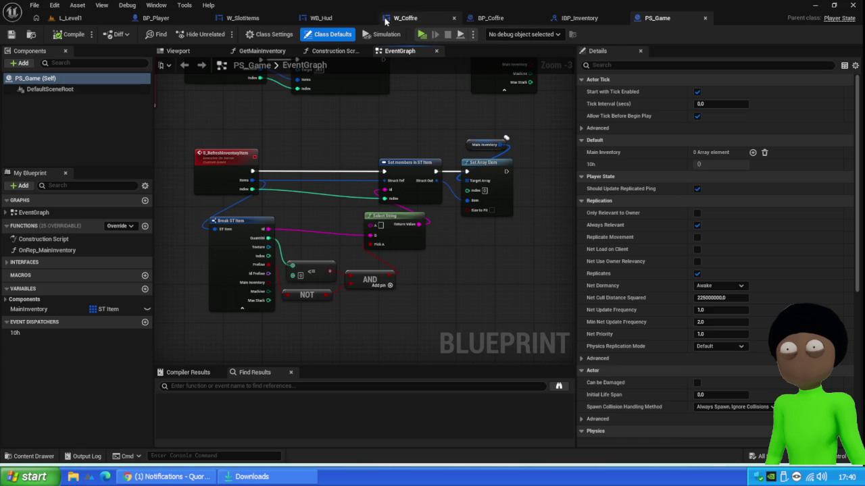
{"action": "left_click", "coordinate": [228, 19]}
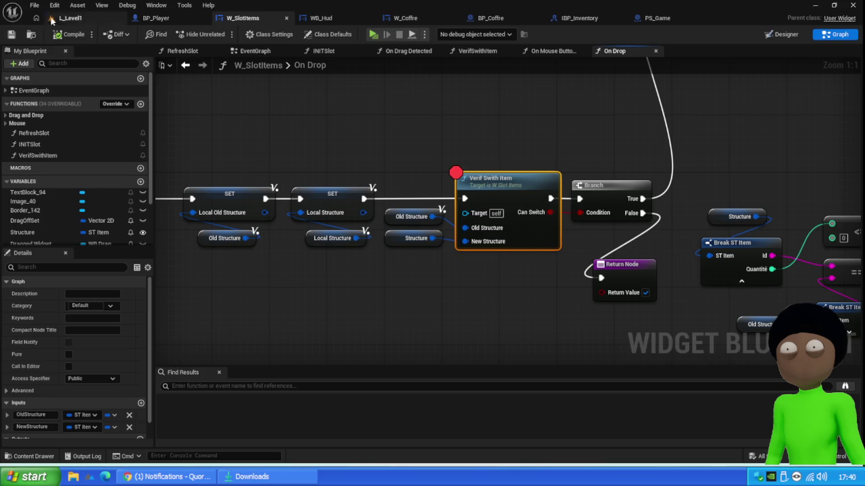
{"action": "left_click", "coordinate": [70, 18]}
- Play the level and move two box sausages into the hotbar, resuming at each On Drop breakpoint
{"action": "left_click", "coordinate": [222, 34]}
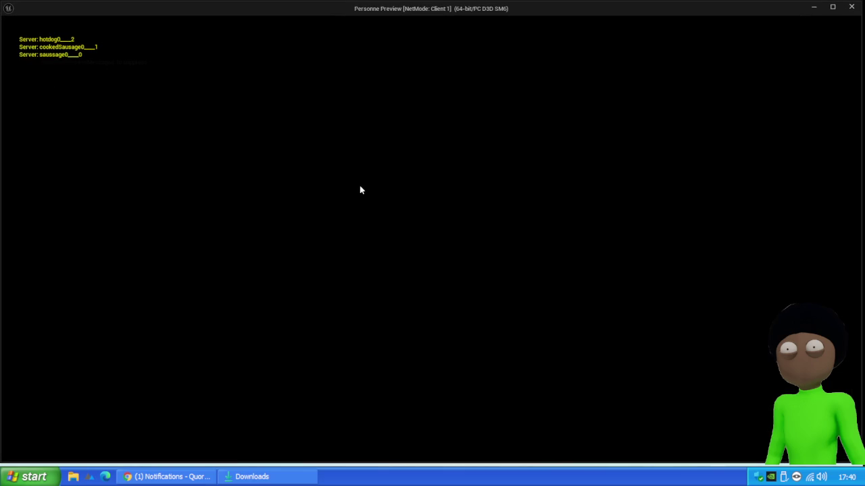
{"action": "key", "text": "e"}
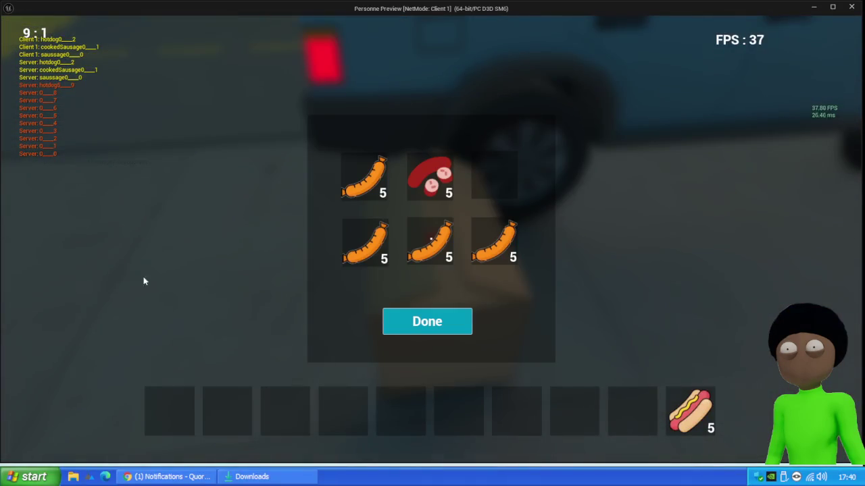
{"action": "left_click_drag", "start_coordinate": [353, 247], "coordinate": [221, 402]}
{"action": "key", "text": "alt+Tab"}
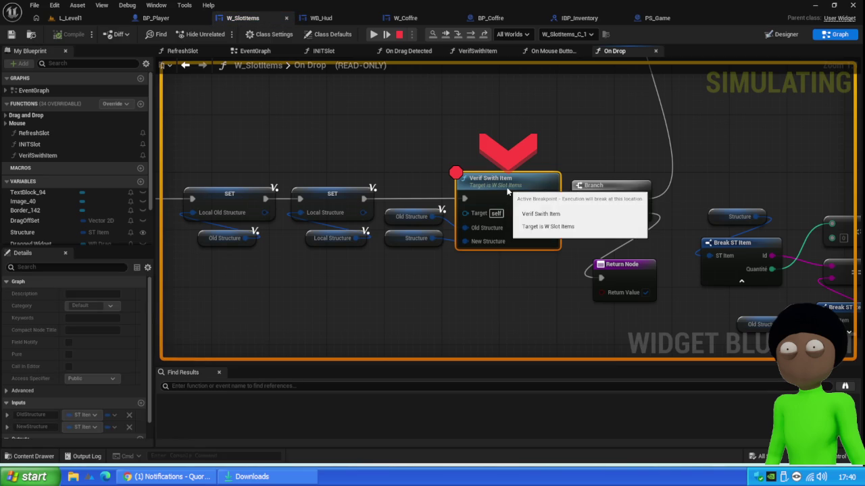
{"action": "left_click", "coordinate": [373, 34]}
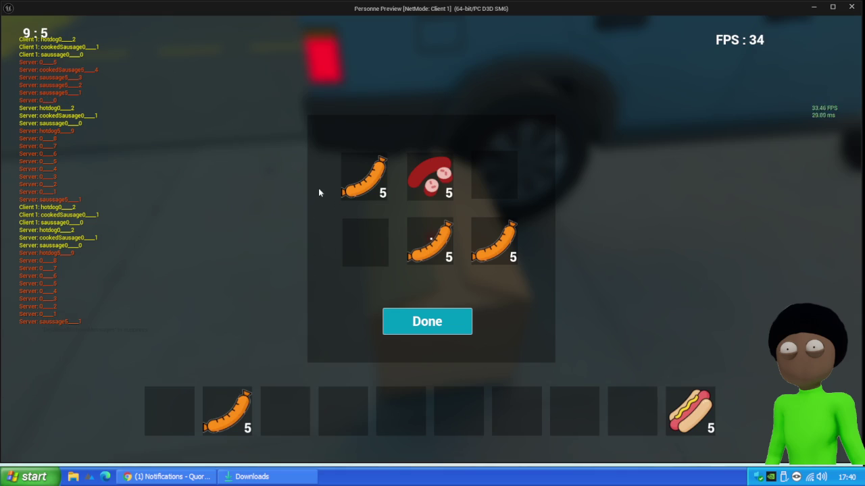
{"action": "mouse_move", "coordinate": [360, 181]}
{"action": "left_mouse_down"}
{"action": "mouse_move", "coordinate": [309, 367]}
{"action": "mouse_move", "coordinate": [291, 396]}
{"action": "left_mouse_up"}
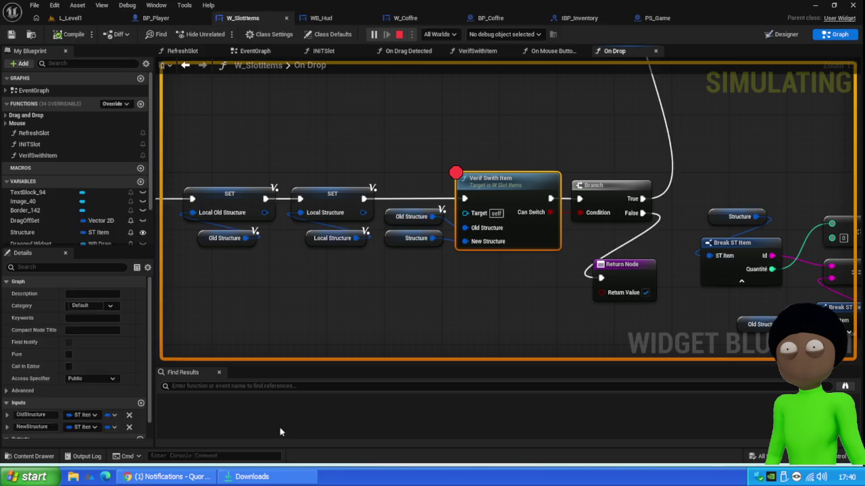
{"action": "left_click", "coordinate": [374, 34]}
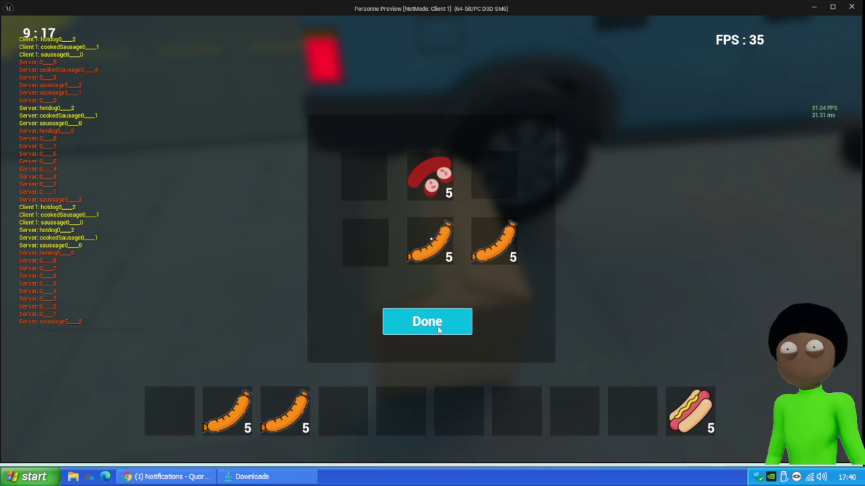
- Close and reopen the box inventory, then drag another sausage into the hotbar
{"action": "left_click", "coordinate": [439, 329]}
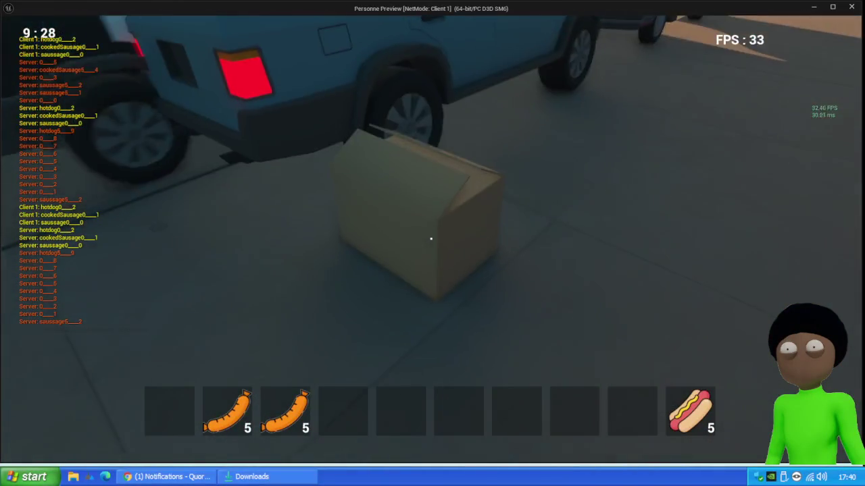
{"action": "key", "text": "e"}
{"action": "left_click_drag", "start_coordinate": [431, 240], "coordinate": [334, 415]}
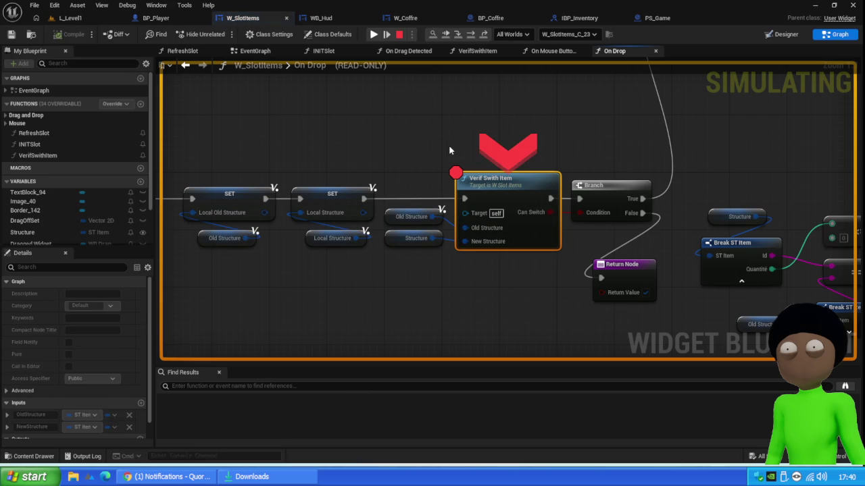
- Step over through the On Drop graph to the I Reel Refresh Inventory Item nodes
{"action": "key", "text": "F10"}
{"action": "key", "text": "F10"}
{"action": "key", "text": "F10"}
{"action": "key", "text": "F10"}
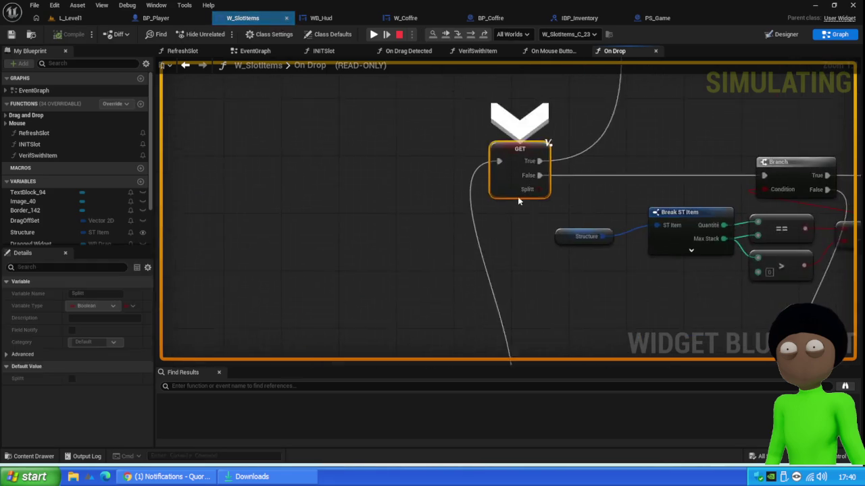
{"action": "key", "text": "F10"}
{"action": "key", "text": "F10"}
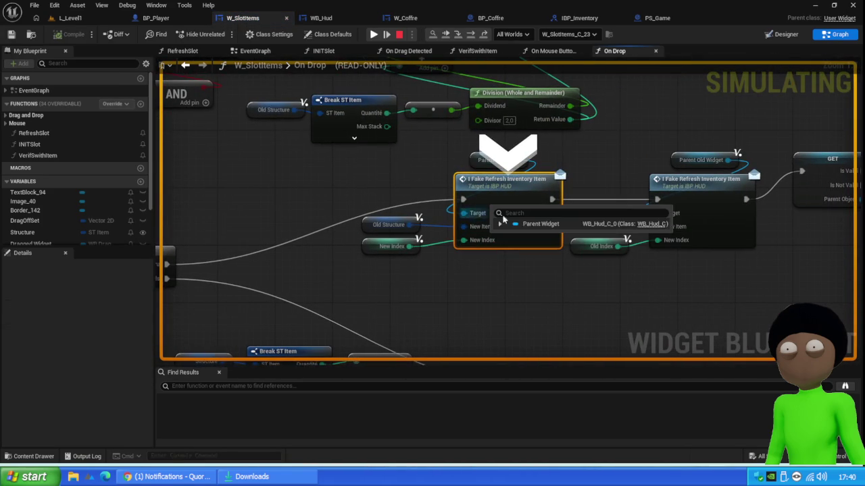
{"action": "key", "text": "F10"}
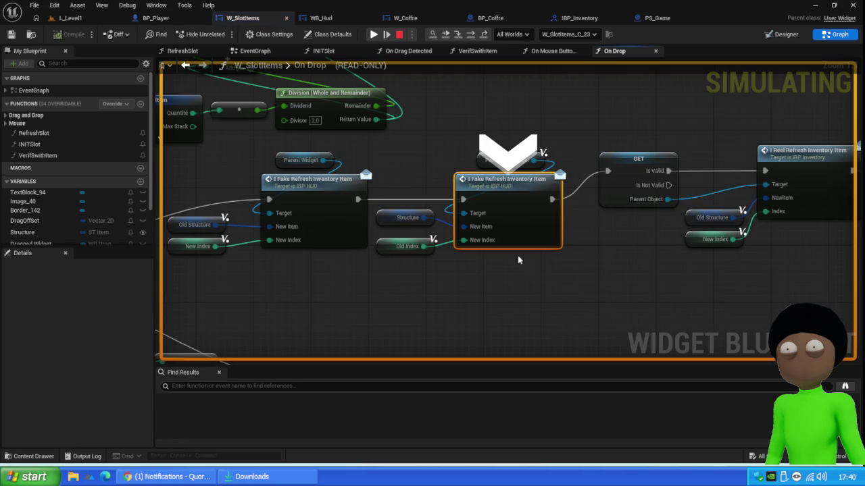
{"action": "key", "text": "F10"}
{"action": "key", "text": "F10"}
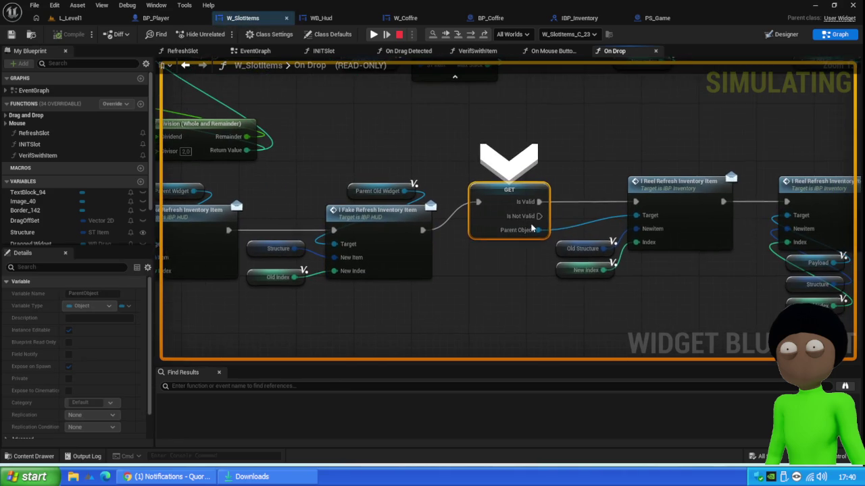
{"action": "key", "text": "F10"}
- Select the Structure, Break ST Item and <= nodes, then resume play
{"action": "mouse_move", "coordinate": [532, 290]}
{"action": "left_mouse_down"}
{"action": "mouse_move", "coordinate": [531, 270]}
{"action": "mouse_move", "coordinate": [570, 228]}
{"action": "mouse_move", "coordinate": [532, 210]}
{"action": "left_mouse_up"}
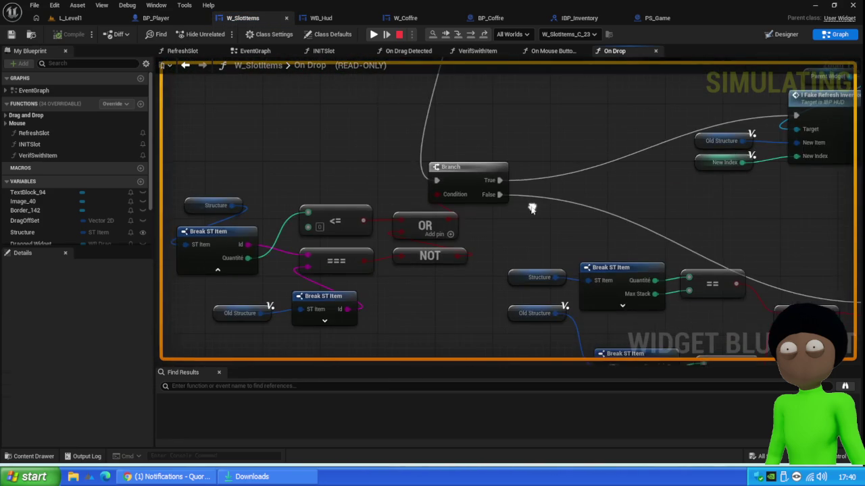
{"action": "left_click_drag", "start_coordinate": [398, 279], "coordinate": [403, 181]}
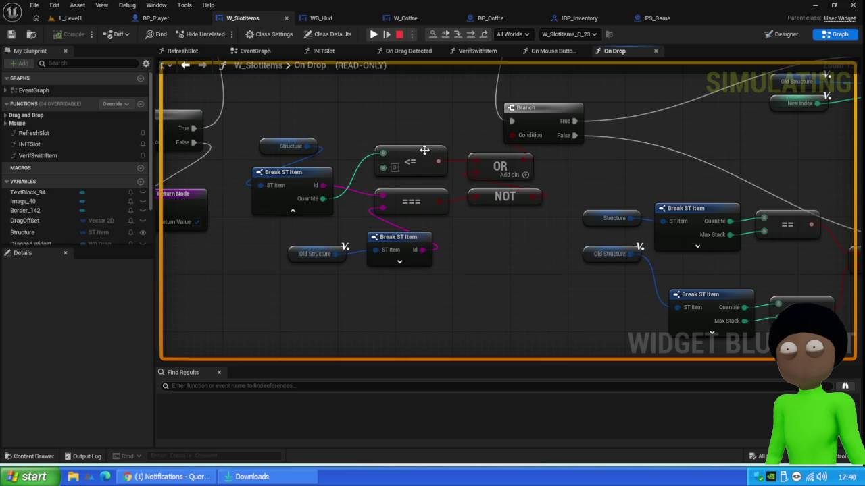
{"action": "left_click_drag", "start_coordinate": [437, 114], "coordinate": [297, 176]}
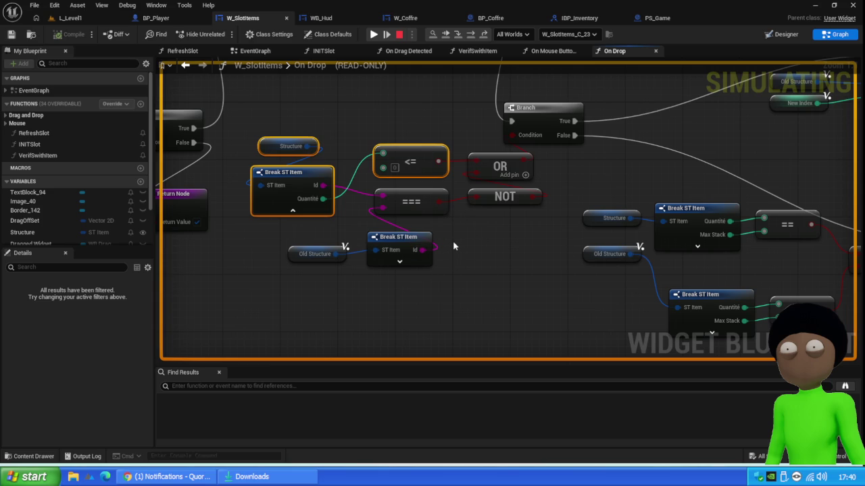
{"action": "left_click", "coordinate": [375, 39]}
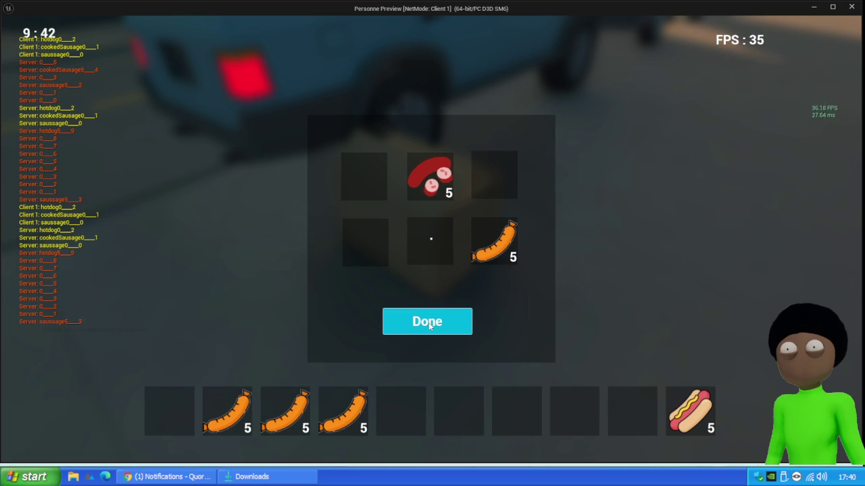
- Restart the play session, open the box and drop a sausage into the first hotbar slot
{"action": "key", "text": "Escape"}
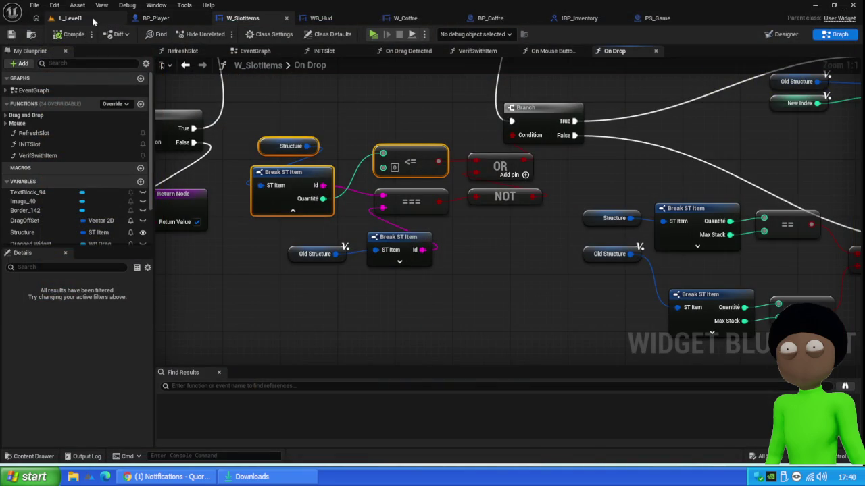
{"action": "left_click", "coordinate": [70, 18]}
{"action": "key", "text": "alt+p"}
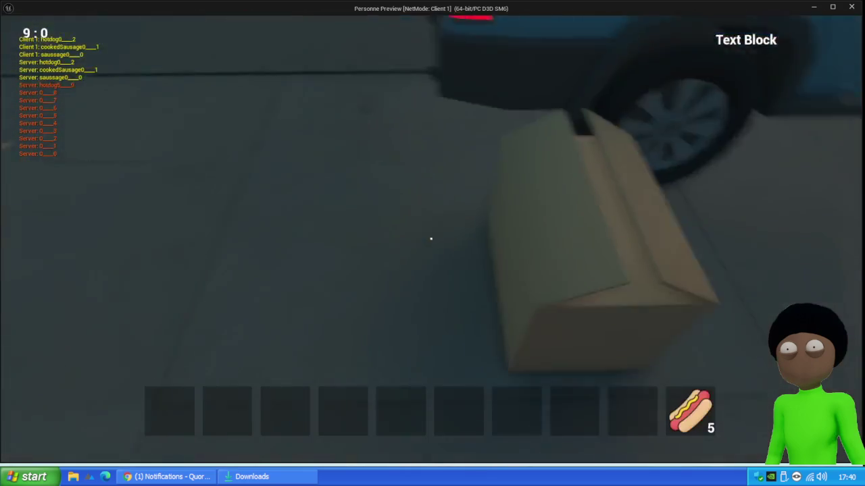
{"action": "key", "text": "e"}
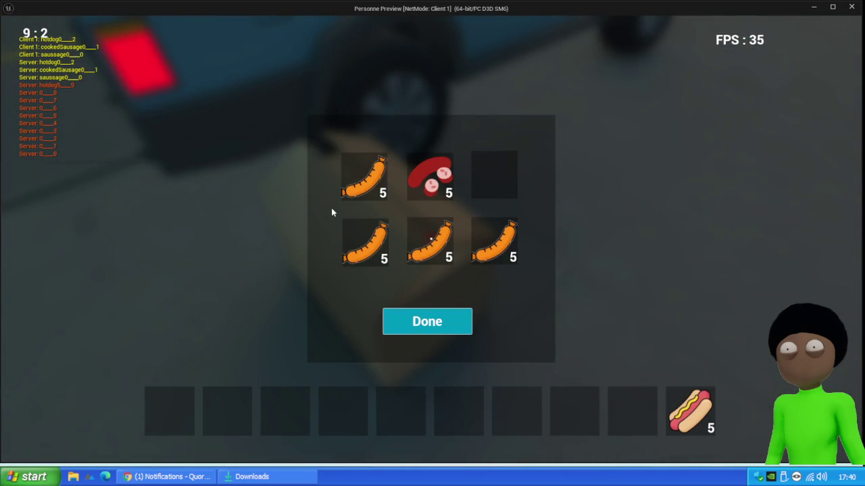
{"action": "left_click_drag", "start_coordinate": [352, 251], "coordinate": [287, 344]}
{"action": "left_click_drag", "start_coordinate": [171, 416], "coordinate": [171, 416]}
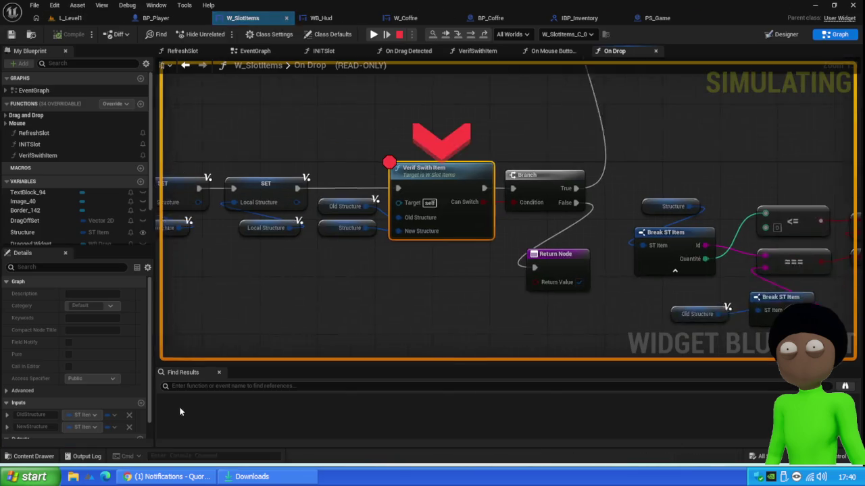
{"action": "left_click", "coordinate": [375, 34]}
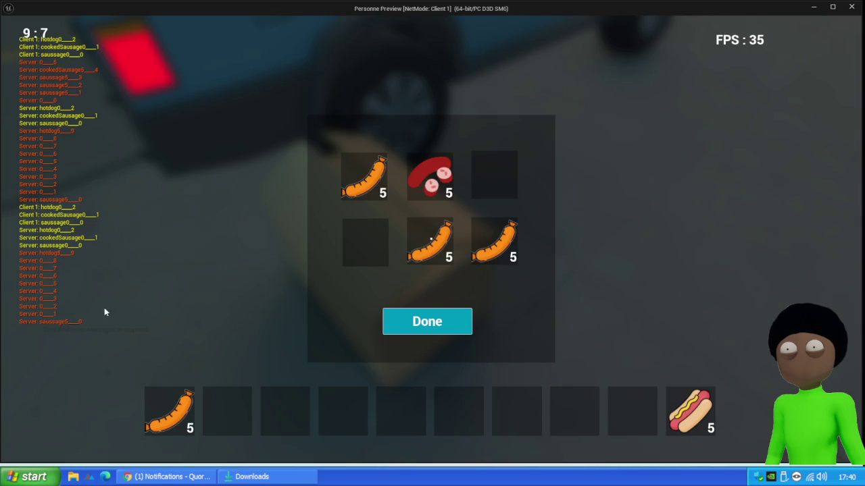
- Move sausages into hotbar slot 2 and onto the first stack to make 10, then stop play
{"action": "left_click_drag", "start_coordinate": [425, 252], "coordinate": [226, 413]}
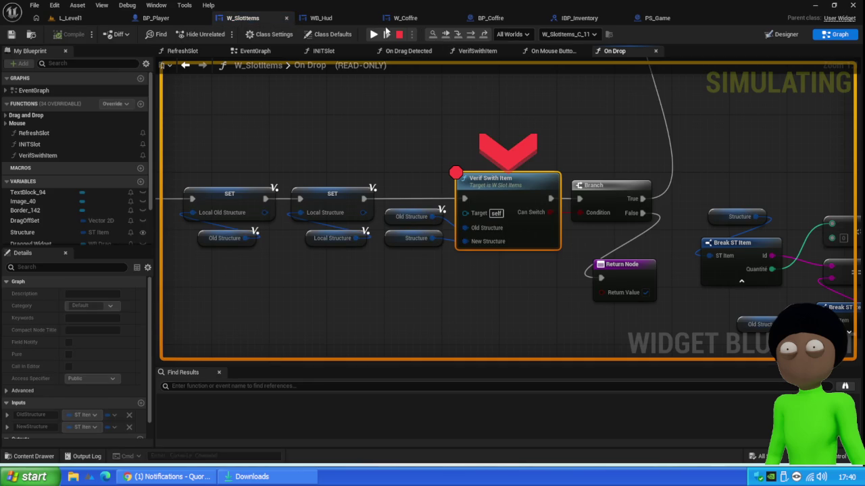
{"action": "left_click", "coordinate": [377, 35]}
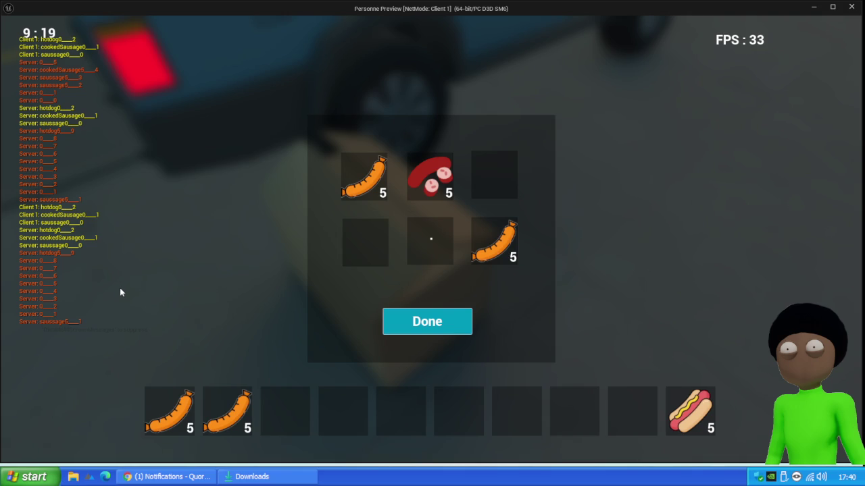
{"action": "left_click_drag", "start_coordinate": [481, 243], "coordinate": [356, 244]}
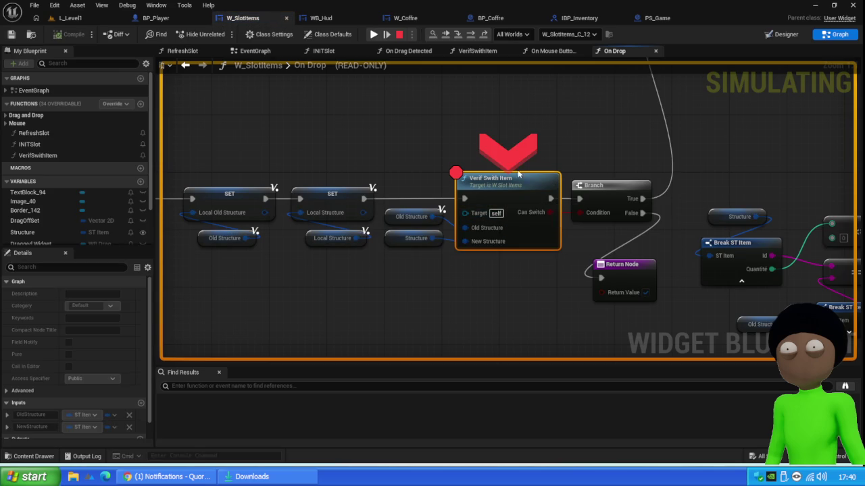
{"action": "left_click", "coordinate": [375, 34]}
{"action": "mouse_move", "coordinate": [344, 242]}
{"action": "left_mouse_down"}
{"action": "mouse_move", "coordinate": [281, 349]}
{"action": "mouse_move", "coordinate": [169, 409]}
{"action": "left_mouse_up"}
{"action": "left_click", "coordinate": [374, 34]}
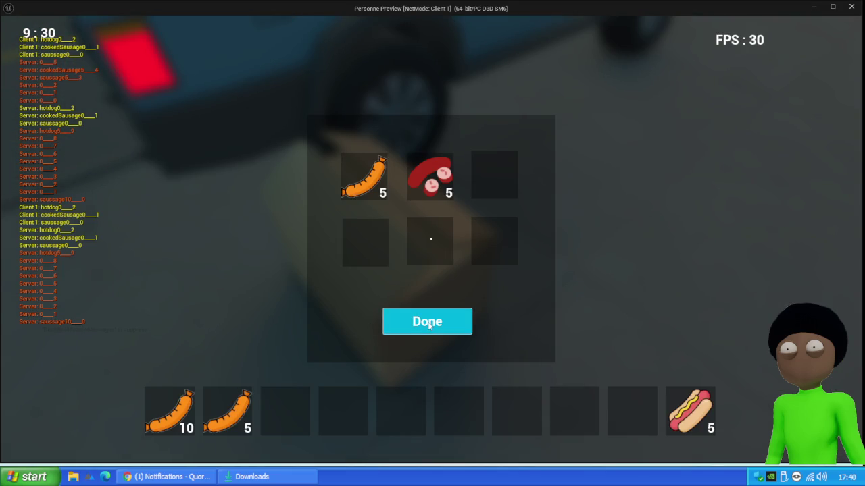
{"action": "key", "text": "Escape"}
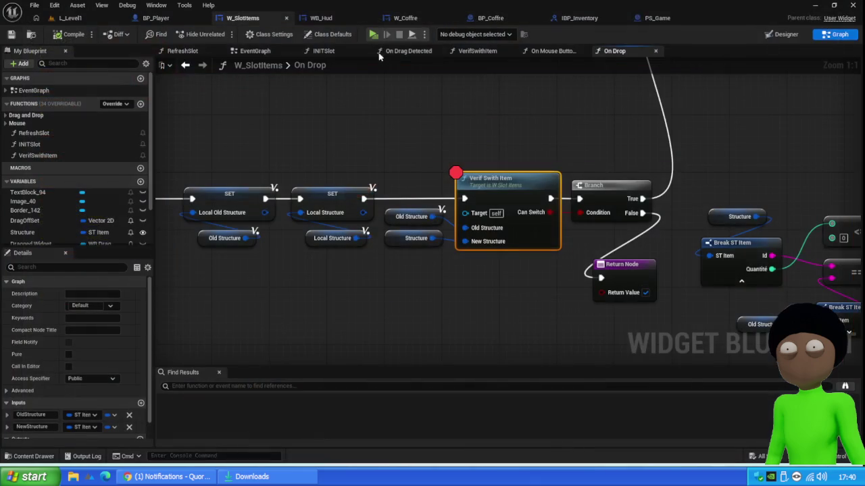
- Start a new play session, open the box and move a sausage to the hotbar
{"action": "key", "text": "alt+p"}
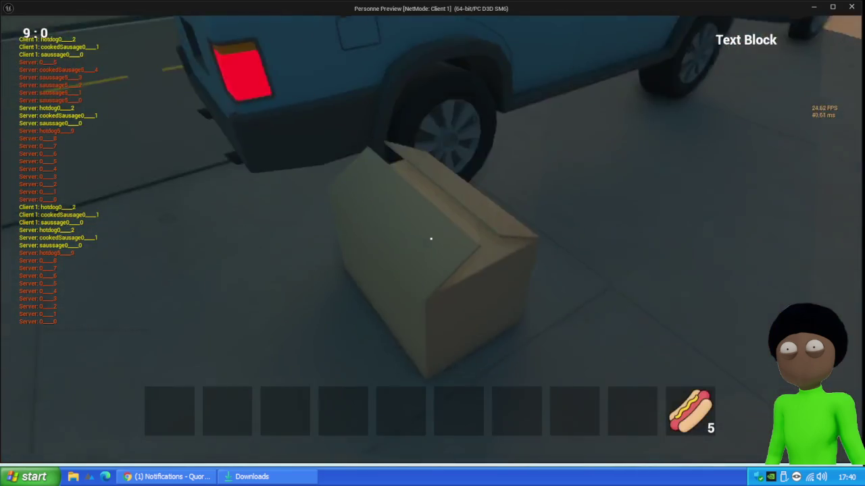
{"action": "key", "text": "e"}
{"action": "mouse_move", "coordinate": [439, 252]}
{"action": "left_mouse_down"}
{"action": "mouse_move", "coordinate": [545, 395]}
{"action": "mouse_move", "coordinate": [581, 420]}
{"action": "left_mouse_up"}
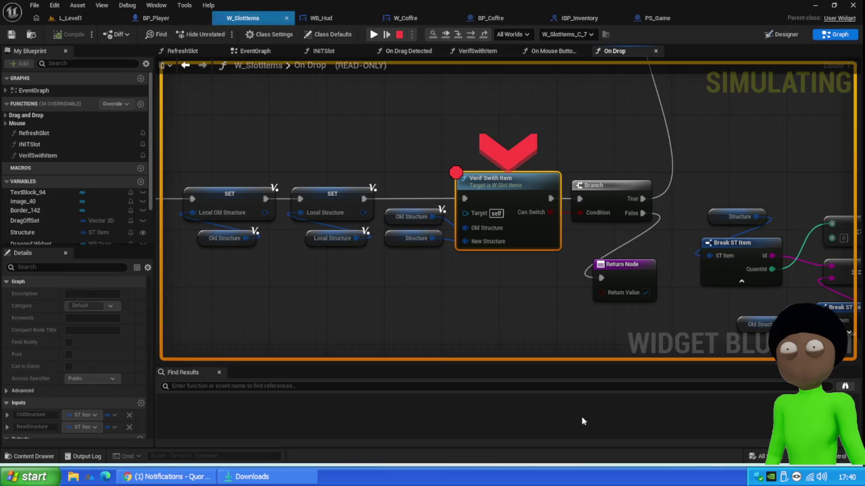
{"action": "left_click", "coordinate": [383, 34]}
- Place a sausage stack of 5 in hotbar slot 7, resume past the breakpoint and stop play
{"action": "mouse_move", "coordinate": [385, 154]}
{"action": "left_mouse_down"}
{"action": "mouse_move", "coordinate": [395, 295]}
{"action": "mouse_move", "coordinate": [522, 413]}
{"action": "mouse_move", "coordinate": [522, 427]}
{"action": "left_mouse_up"}
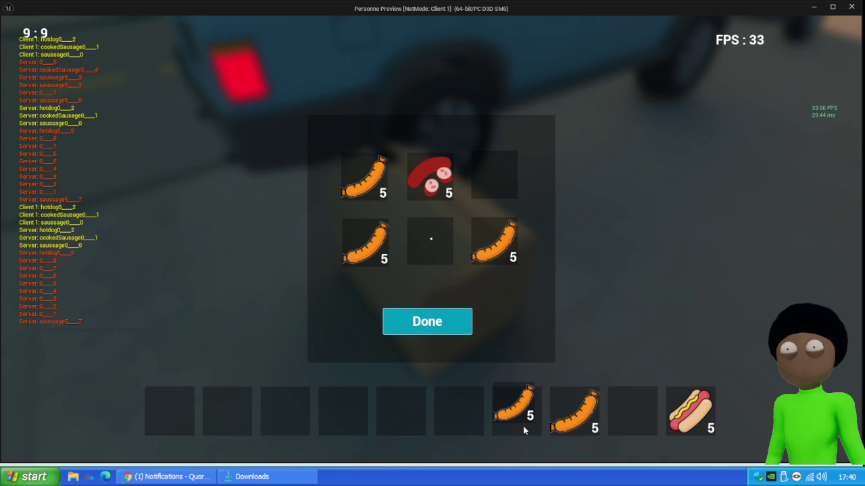
{"action": "left_click", "coordinate": [523, 426]}
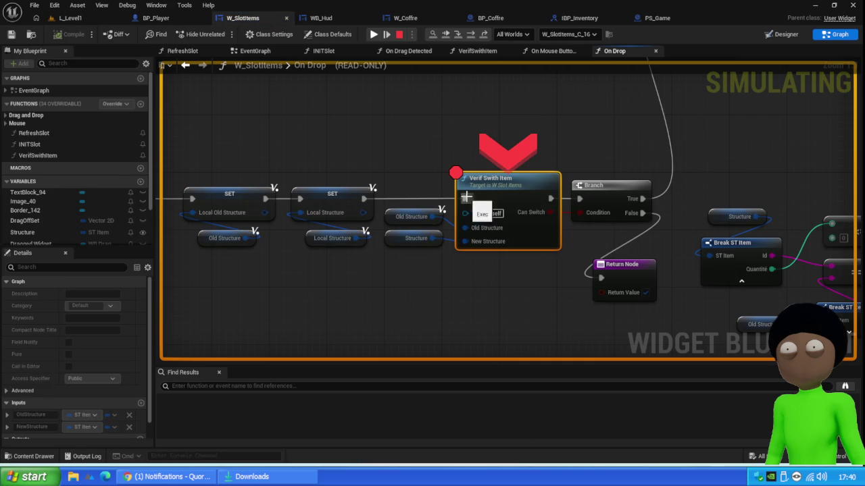
{"action": "left_click", "coordinate": [404, 36]}
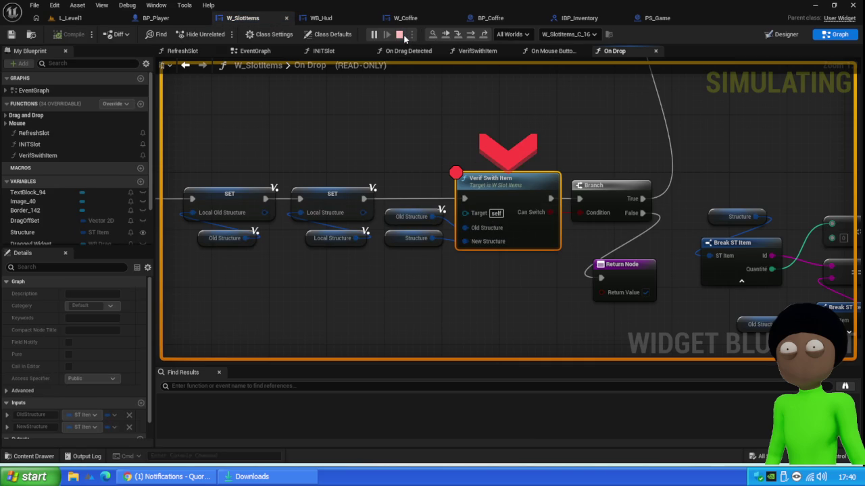
{"action": "left_click", "coordinate": [403, 36]}
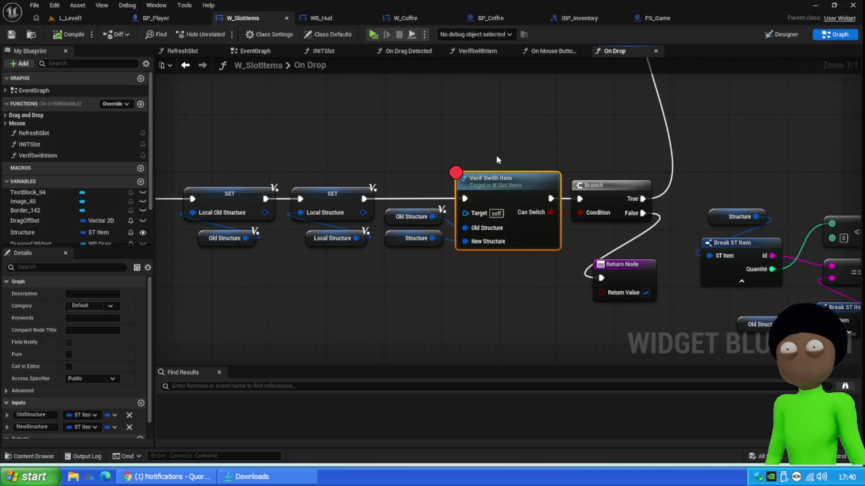
- Go via WB_Hud to PS_Game's event graph showing S_RefreshInventoryItem and Set Array Elem
{"action": "scroll", "coordinate": [496, 160], "scroll_direction": "down", "scroll_amount": 1}
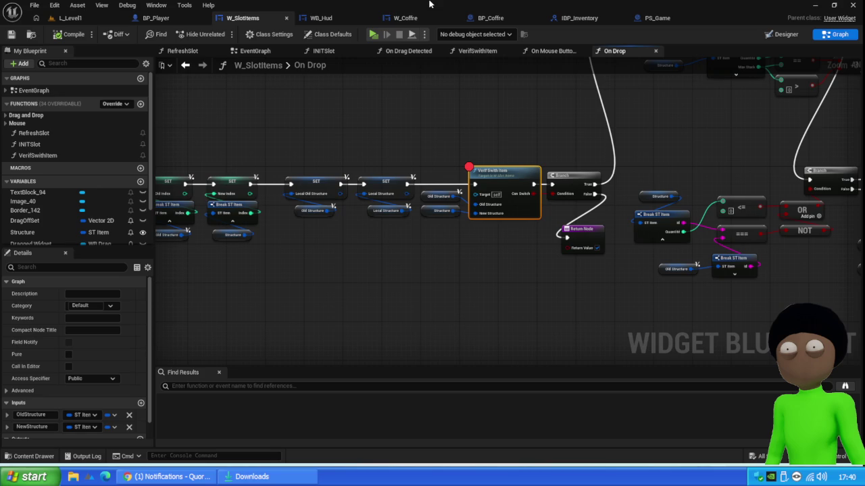
{"action": "left_click", "coordinate": [332, 21]}
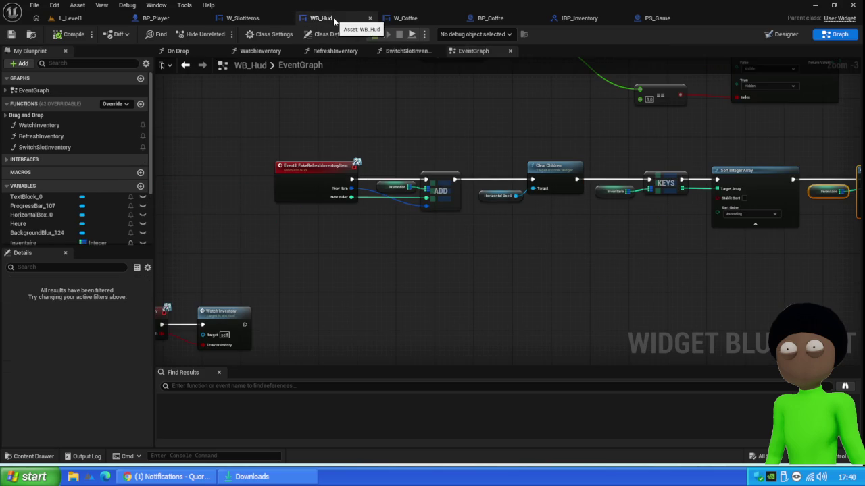
{"action": "left_click", "coordinate": [655, 17]}
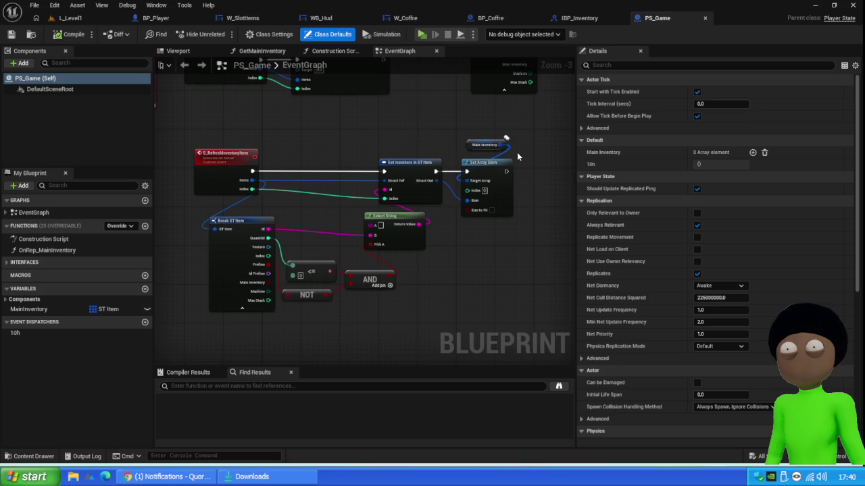
- Wire the refresh event's Index into Set Array Elem's Index, save PS_Game, and play L_Level1
{"action": "mouse_move", "coordinate": [315, 147]}
{"action": "left_mouse_down"}
{"action": "mouse_move", "coordinate": [384, 258]}
{"action": "mouse_move", "coordinate": [334, 144]}
{"action": "left_mouse_up"}
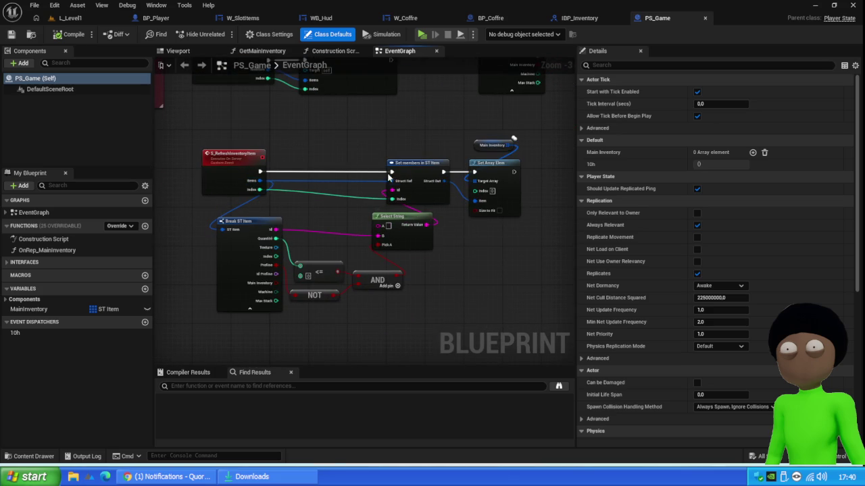
{"action": "mouse_move", "coordinate": [269, 190]}
{"action": "left_mouse_down"}
{"action": "mouse_move", "coordinate": [305, 199]}
{"action": "mouse_move", "coordinate": [482, 192]}
{"action": "left_mouse_up"}
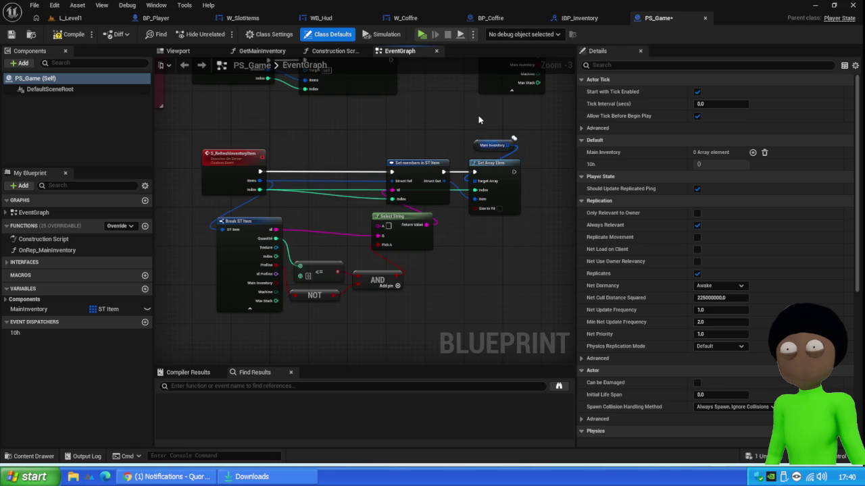
{"action": "left_click", "coordinate": [491, 145]}
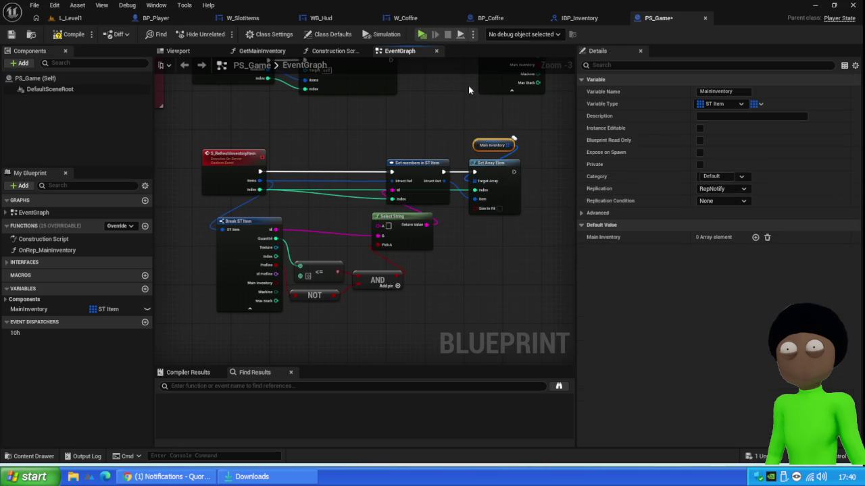
{"action": "left_click", "coordinate": [11, 36]}
{"action": "left_click", "coordinate": [71, 18]}
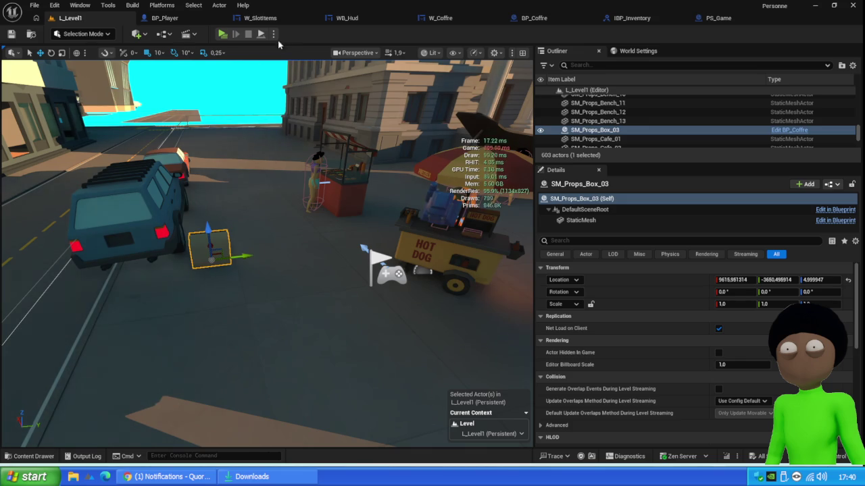
{"action": "key", "text": "alt+p"}
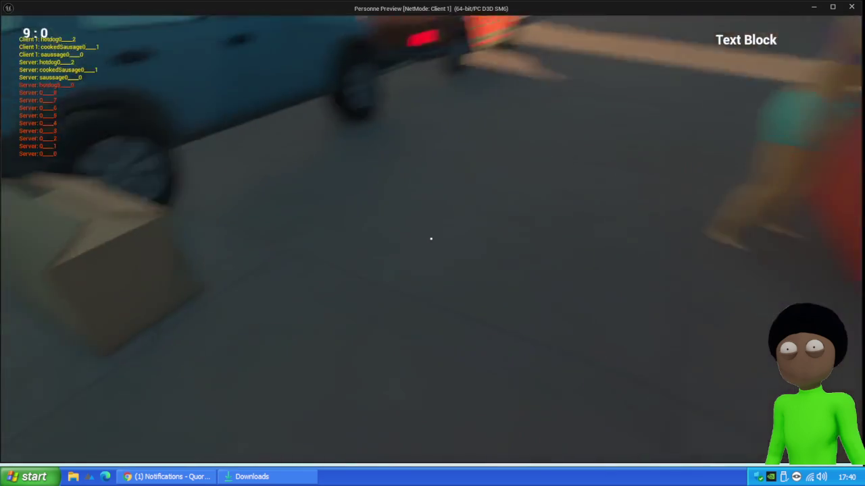
- Restart the preview and move the chest's five sausage stacks into hotbar slots 1–5, resuming each breakpoint
{"action": "key", "text": "Escape"}
{"action": "key", "text": "alt+p"}
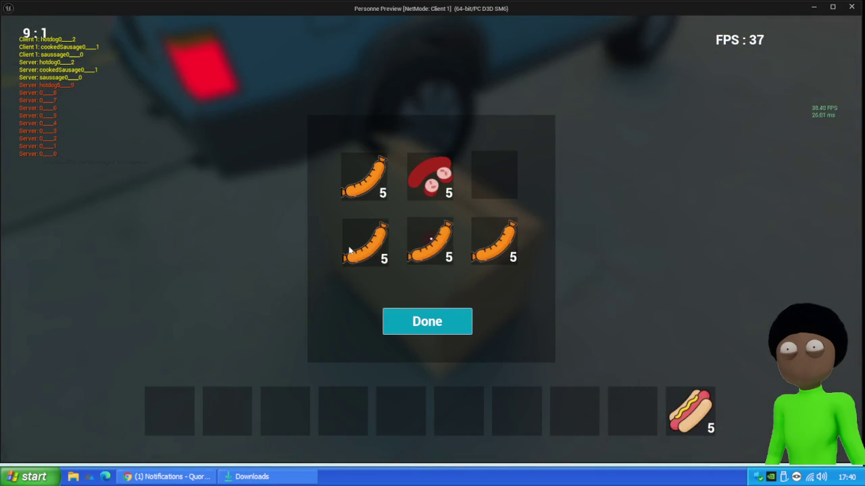
{"action": "mouse_move", "coordinate": [349, 250]}
{"action": "left_mouse_down"}
{"action": "mouse_move", "coordinate": [234, 376]}
{"action": "mouse_move", "coordinate": [168, 411]}
{"action": "left_mouse_up"}
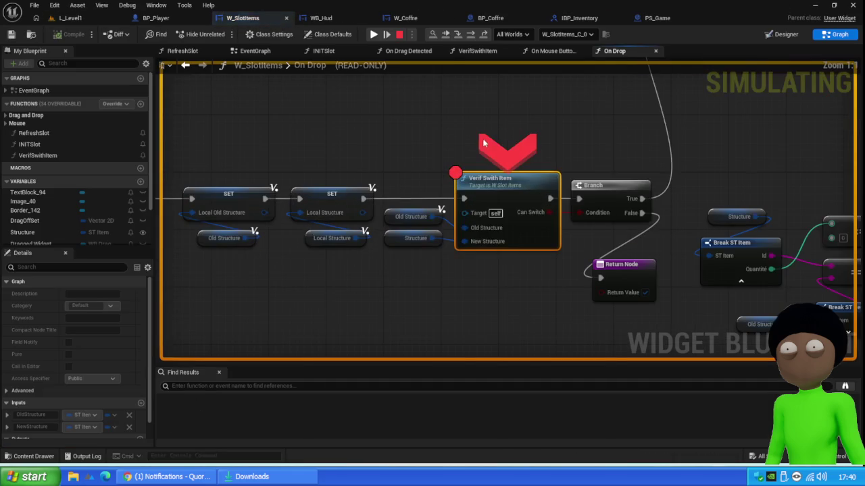
{"action": "left_click", "coordinate": [374, 34]}
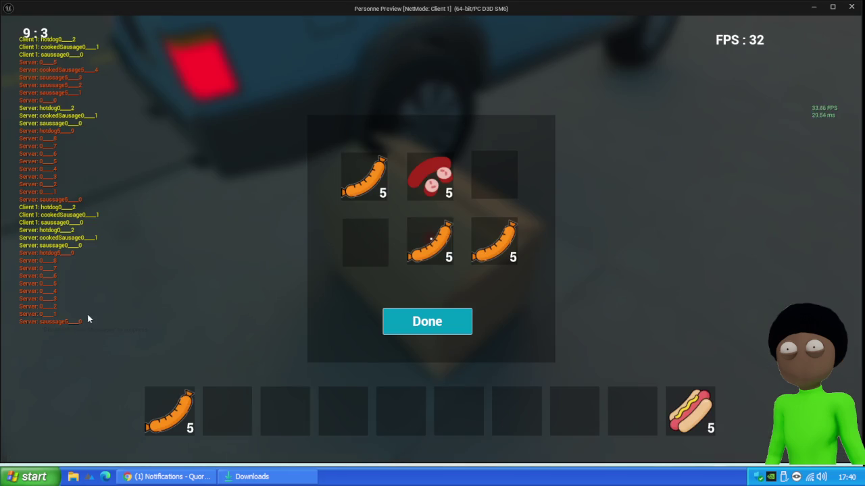
{"action": "mouse_move", "coordinate": [371, 177]}
{"action": "left_mouse_down"}
{"action": "mouse_move", "coordinate": [365, 212]}
{"action": "mouse_move", "coordinate": [227, 409]}
{"action": "left_mouse_up"}
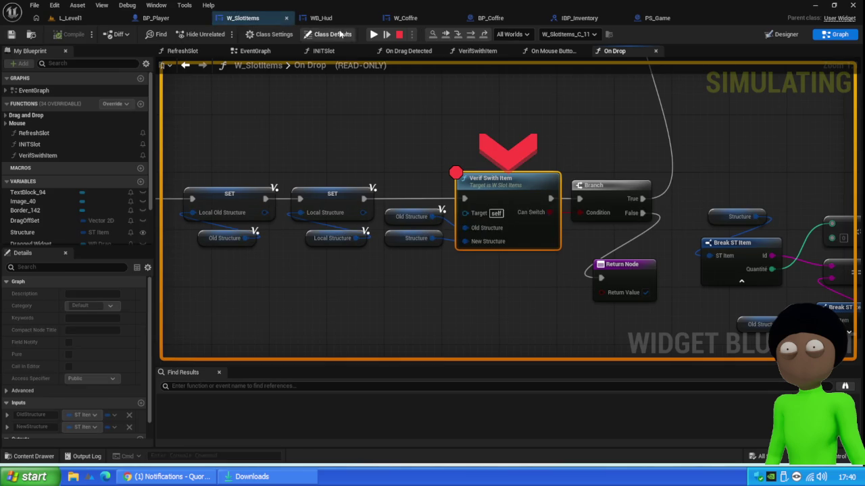
{"action": "left_click", "coordinate": [374, 34]}
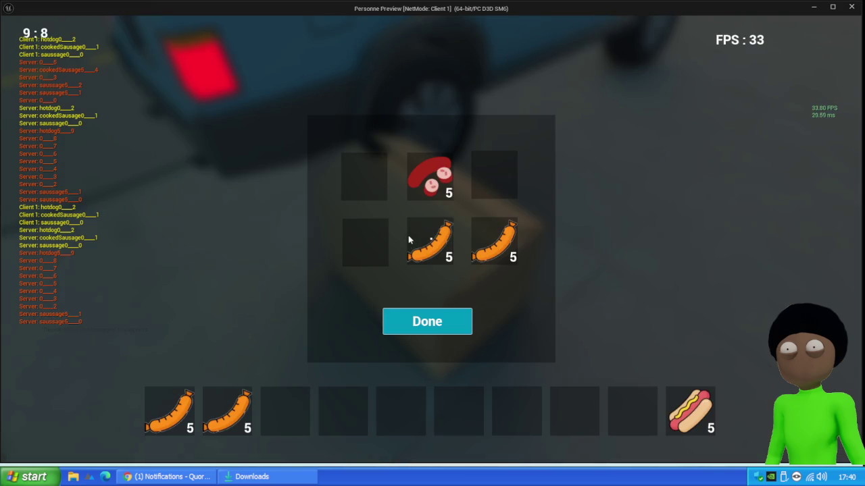
{"action": "left_click_drag", "start_coordinate": [431, 239], "coordinate": [282, 419]}
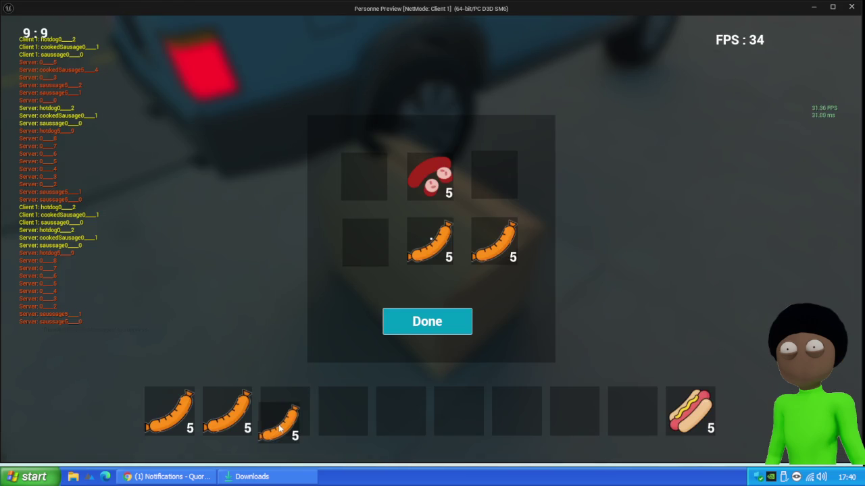
{"action": "left_click", "coordinate": [373, 33]}
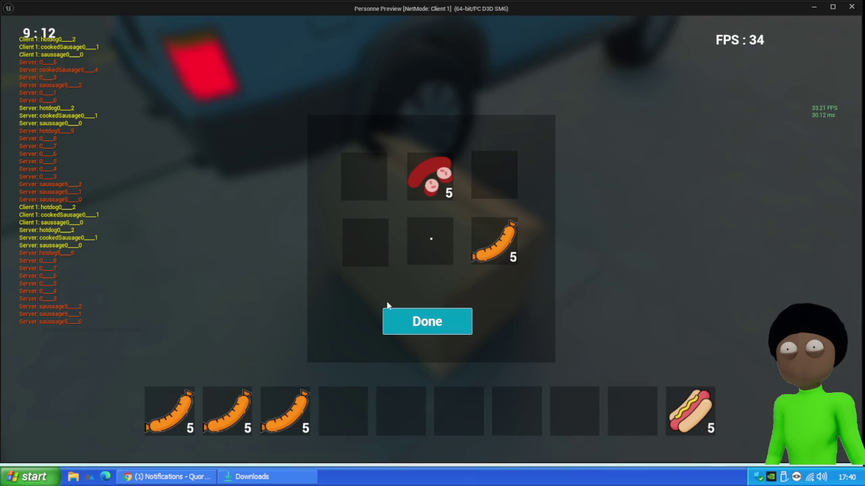
{"action": "left_click_drag", "start_coordinate": [494, 241], "coordinate": [342, 411]}
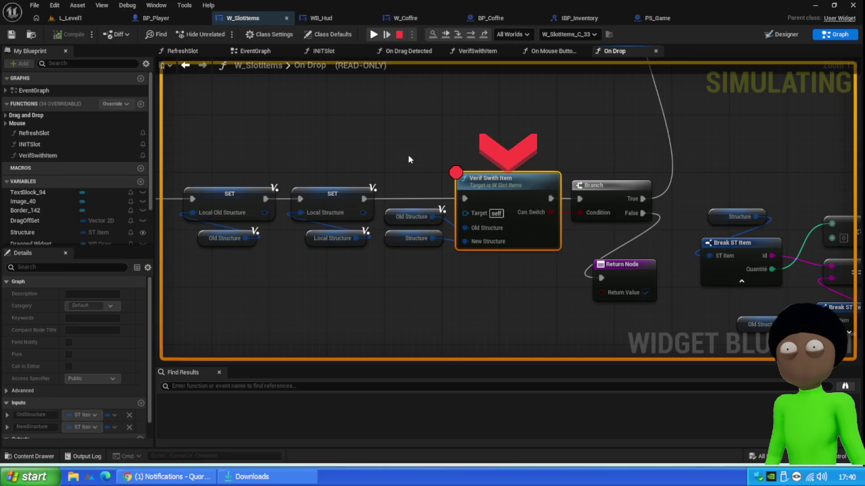
{"action": "left_click", "coordinate": [374, 33]}
{"action": "mouse_move", "coordinate": [436, 177]}
{"action": "left_mouse_down"}
{"action": "mouse_move", "coordinate": [386, 404]}
{"action": "mouse_move", "coordinate": [410, 416]}
{"action": "left_mouse_up"}
{"action": "left_click", "coordinate": [374, 34]}
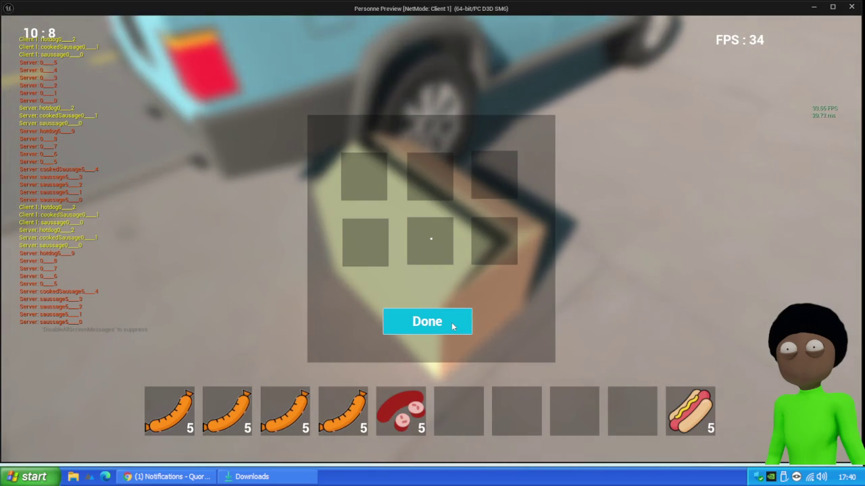
- Close the chest and drop hotbar sausage stacks into the NPC's Inventaire pnj slot, resuming past the breakpoint
{"action": "left_click", "coordinate": [452, 327]}
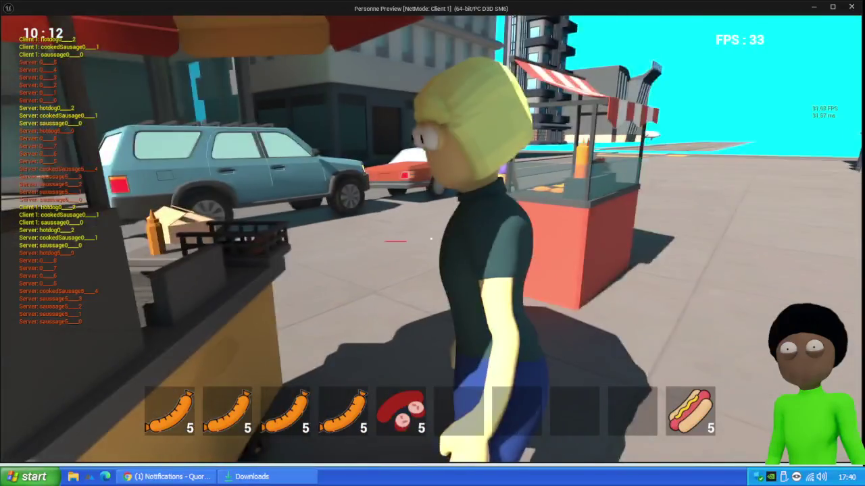
{"action": "key", "text": "e"}
{"action": "left_click_drag", "start_coordinate": [328, 423], "coordinate": [635, 200]}
{"action": "left_click", "coordinate": [635, 201]}
{"action": "mouse_move", "coordinate": [370, 406]}
{"action": "left_mouse_down"}
{"action": "mouse_move", "coordinate": [463, 293]}
{"action": "mouse_move", "coordinate": [625, 206]}
{"action": "left_mouse_up"}
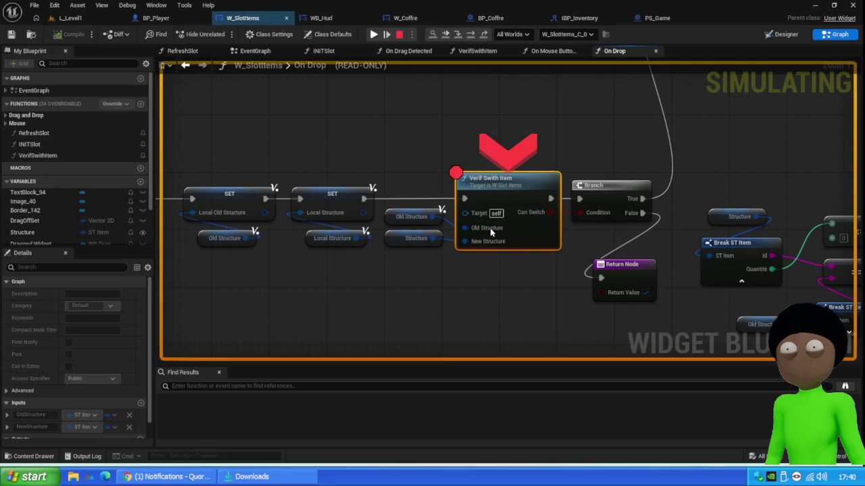
{"action": "left_click", "coordinate": [374, 32]}
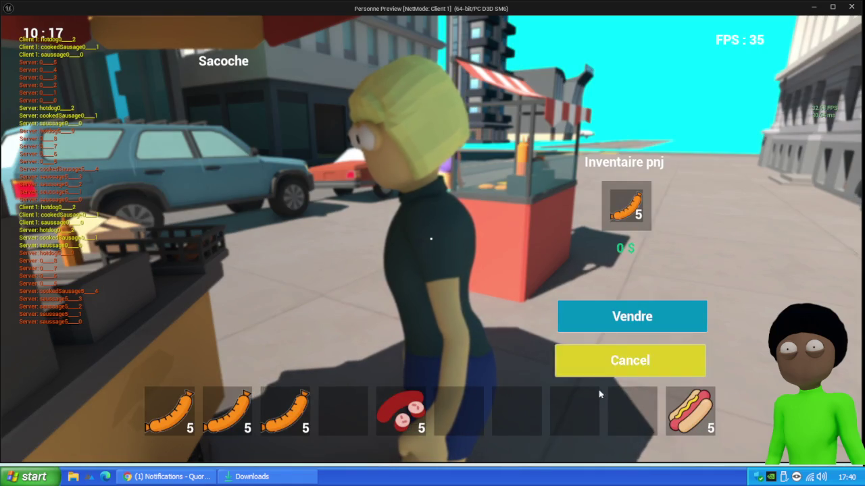
- Cancel the trade, reopen it and drop a hotbar item on the NPC slot to hit the breakpoint
{"action": "left_click", "coordinate": [595, 368]}
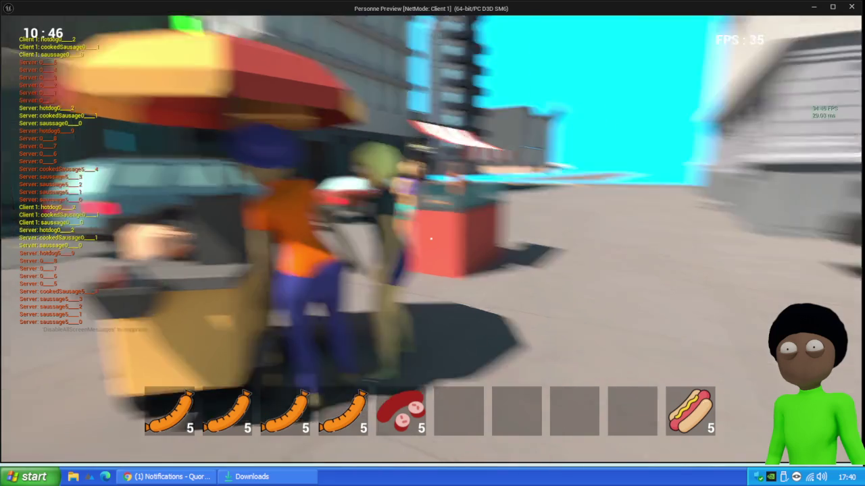
{"action": "key", "text": "e"}
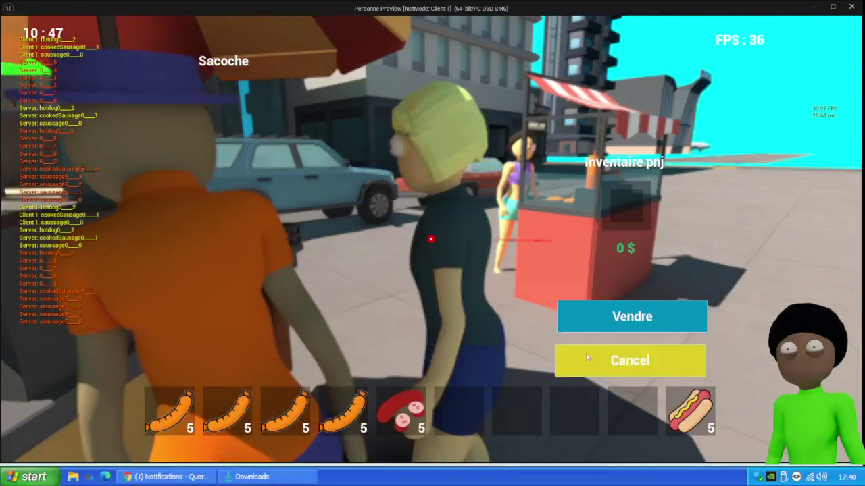
{"action": "mouse_move", "coordinate": [402, 409]}
{"action": "left_mouse_down"}
{"action": "mouse_move", "coordinate": [627, 233]}
{"action": "mouse_move", "coordinate": [626, 202]}
{"action": "left_mouse_up"}
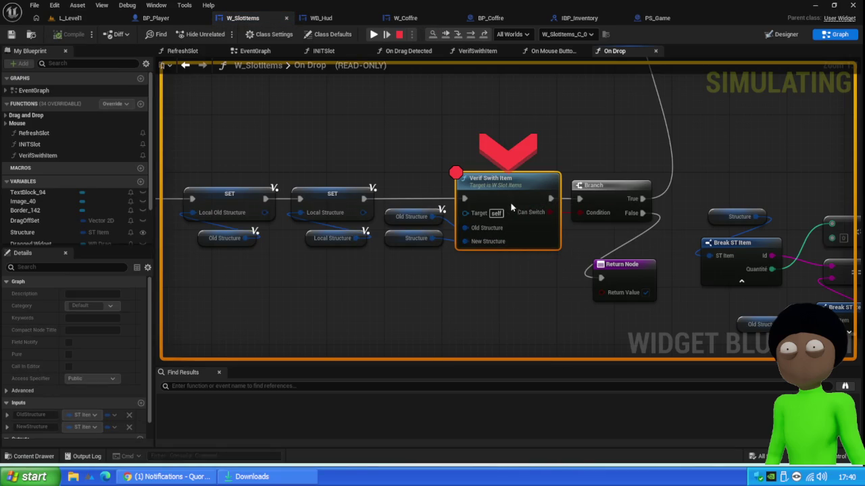
- Remove the breakpoint from the Verif Swith Item node in the On Drop graph
{"action": "left_click", "coordinate": [456, 173]}
{"action": "scroll", "coordinate": [411, 175], "scroll_direction": "down", "scroll_amount": 6}
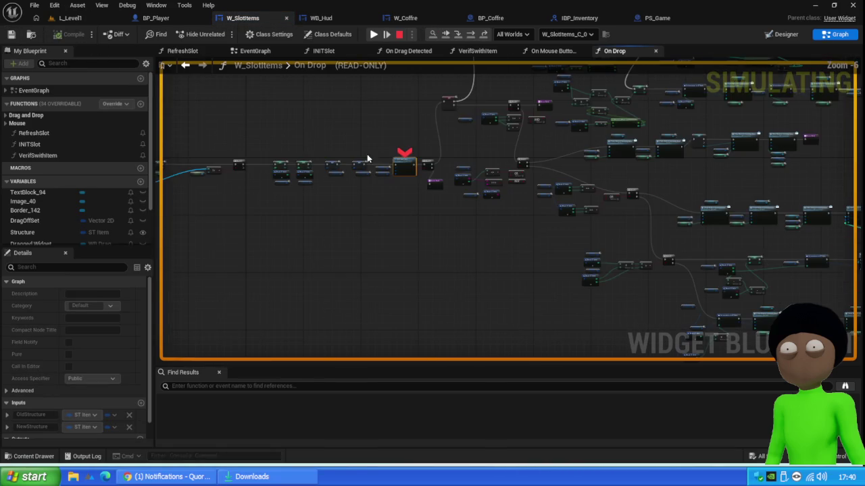
{"action": "scroll", "coordinate": [252, 222], "scroll_direction": "up", "scroll_amount": 3}
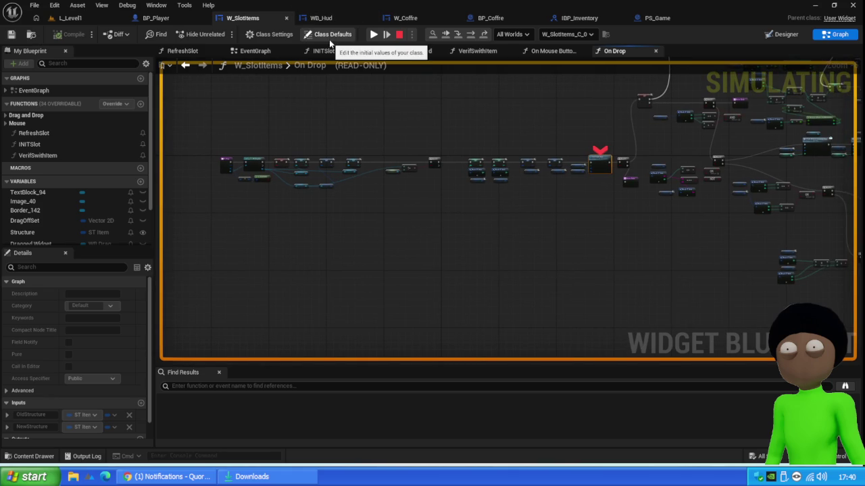
{"action": "scroll", "coordinate": [228, 170], "scroll_direction": "up", "scroll_amount": 4}
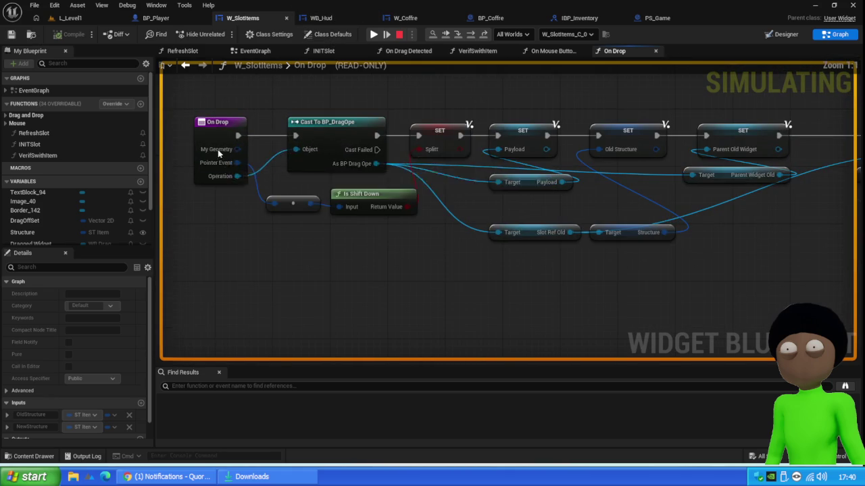
{"action": "scroll", "coordinate": [571, 234], "scroll_direction": "down", "scroll_amount": 5}
- Survey the whole On Drop node chain, then return to the L_Level1 level viewport
{"action": "left_click_drag", "start_coordinate": [572, 234], "coordinate": [361, 239]}
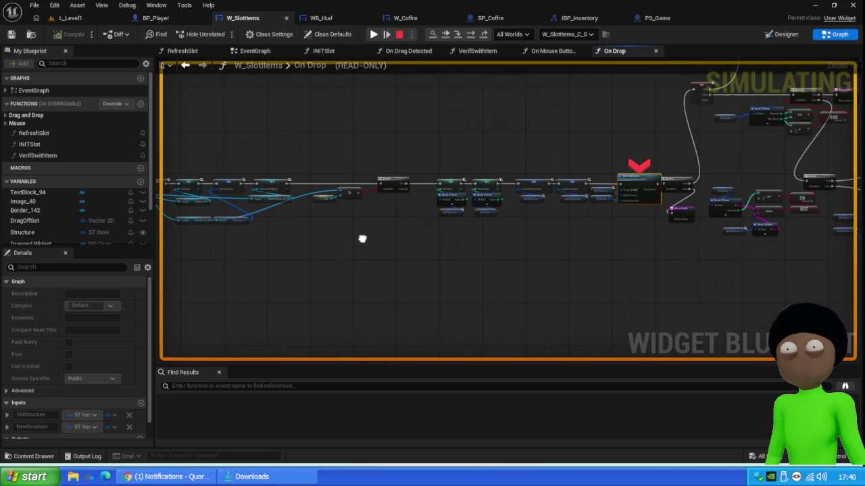
{"action": "left_click_drag", "start_coordinate": [605, 252], "coordinate": [339, 231]}
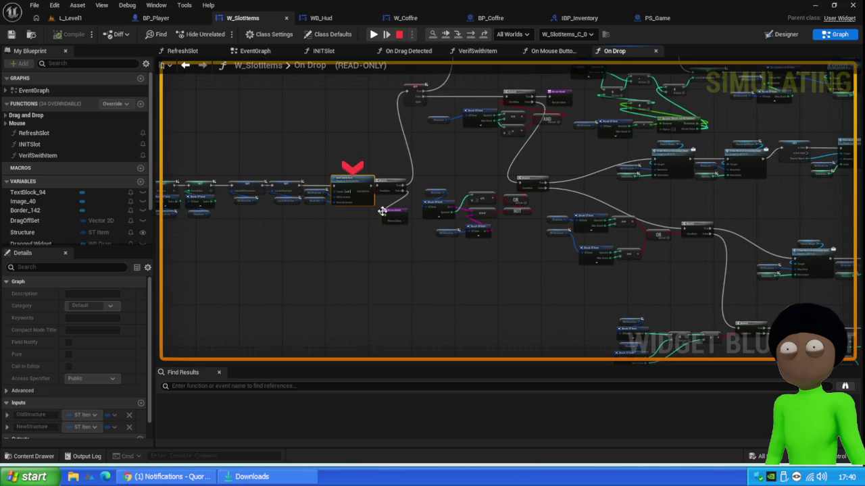
{"action": "scroll", "coordinate": [352, 176], "scroll_direction": "up", "scroll_amount": 5}
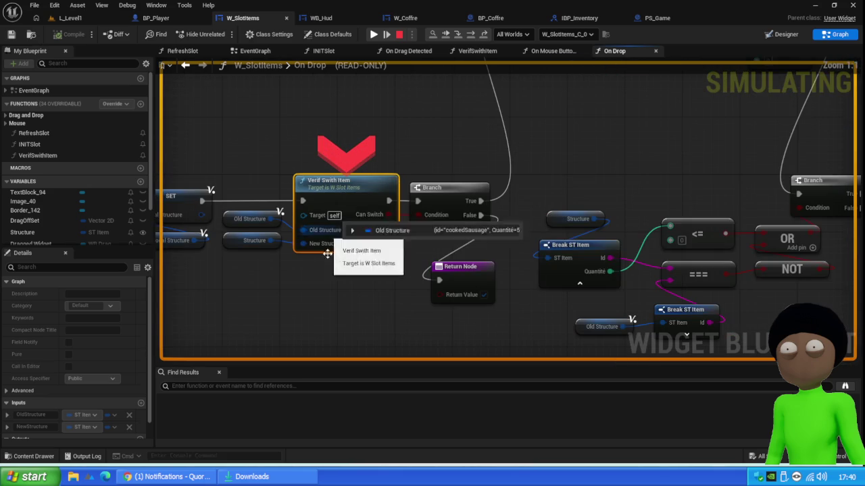
{"action": "scroll", "coordinate": [274, 285], "scroll_direction": "down", "scroll_amount": 3}
{"action": "mouse_move", "coordinate": [275, 285]}
{"action": "left_mouse_down"}
{"action": "mouse_move", "coordinate": [334, 272]}
{"action": "mouse_move", "coordinate": [291, 268]}
{"action": "mouse_move", "coordinate": [446, 272]}
{"action": "mouse_move", "coordinate": [459, 252]}
{"action": "mouse_move", "coordinate": [457, 272]}
{"action": "mouse_move", "coordinate": [438, 276]}
{"action": "mouse_move", "coordinate": [376, 238]}
{"action": "left_mouse_up"}
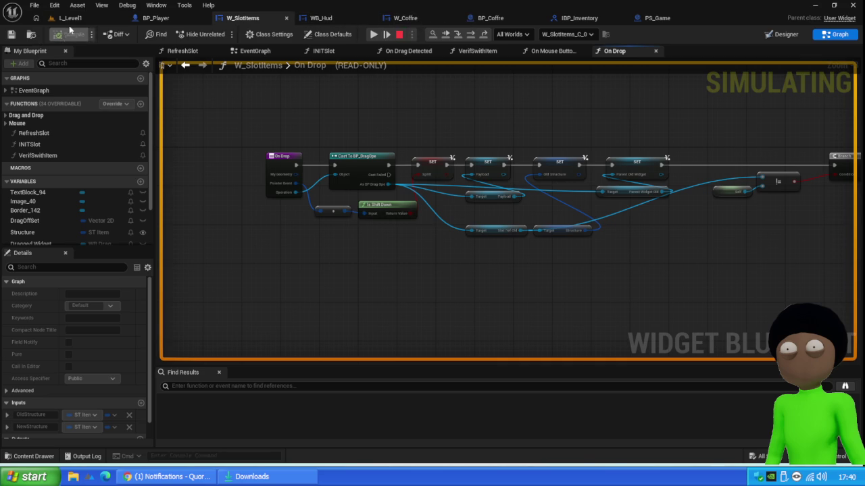
{"action": "right_click", "coordinate": [83, 19]}
{"action": "right_click", "coordinate": [74, 19]}
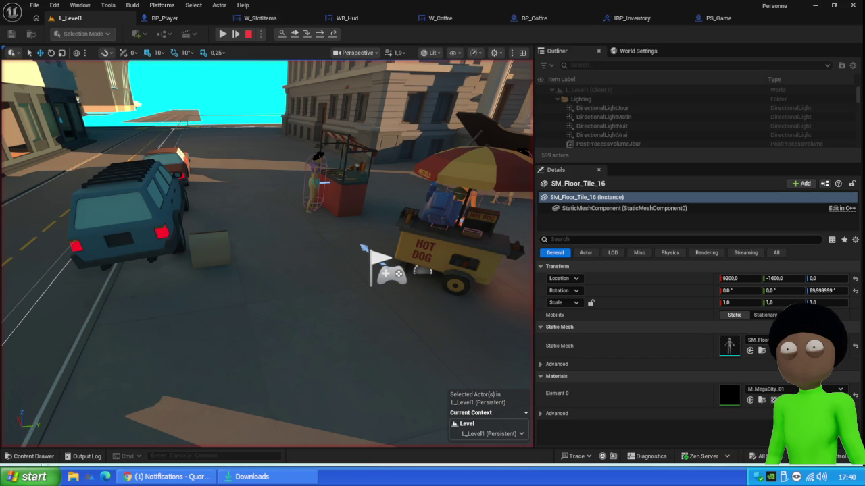
- Stop the running play session and close all other editor tabs
{"action": "key", "text": "ctrl+space"}
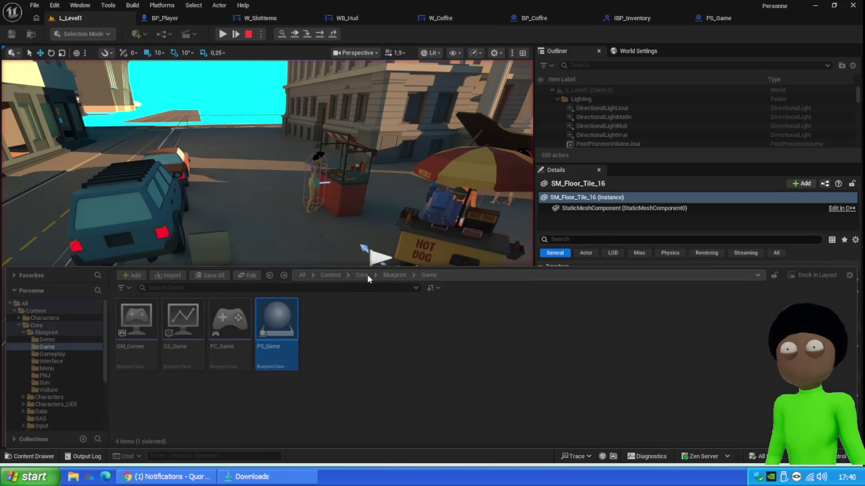
{"action": "left_click", "coordinate": [248, 34]}
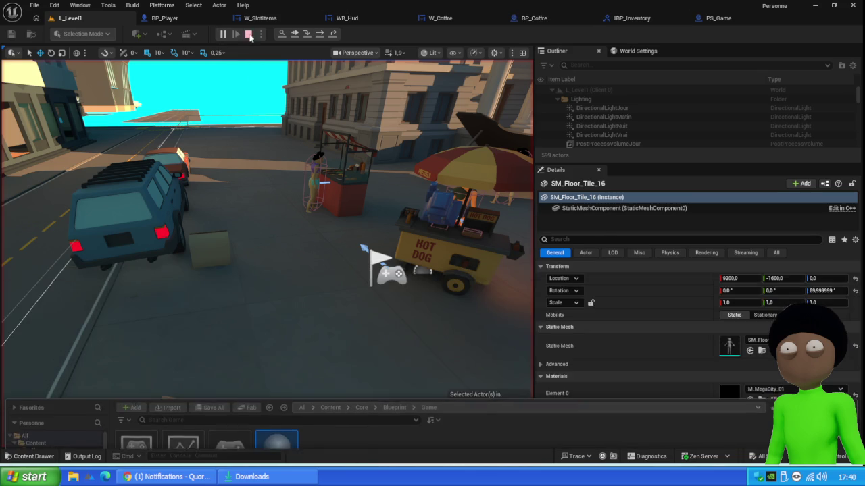
{"action": "right_click", "coordinate": [88, 18]}
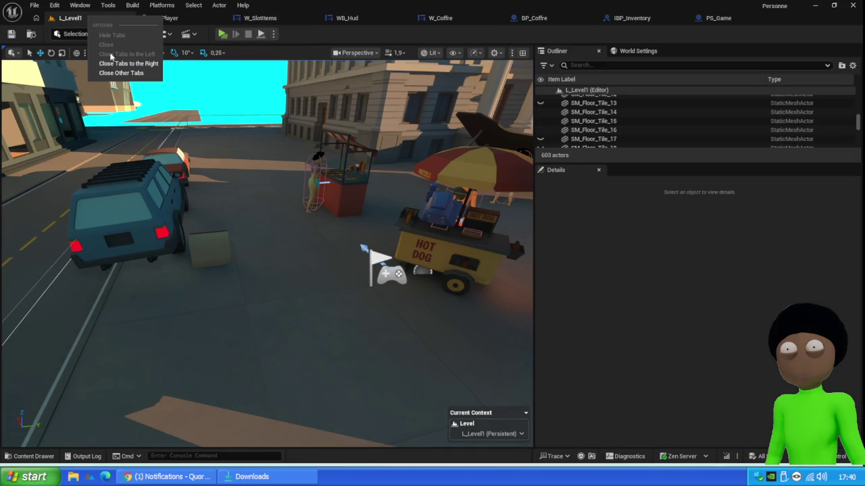
{"action": "left_click", "coordinate": [64, 295]}
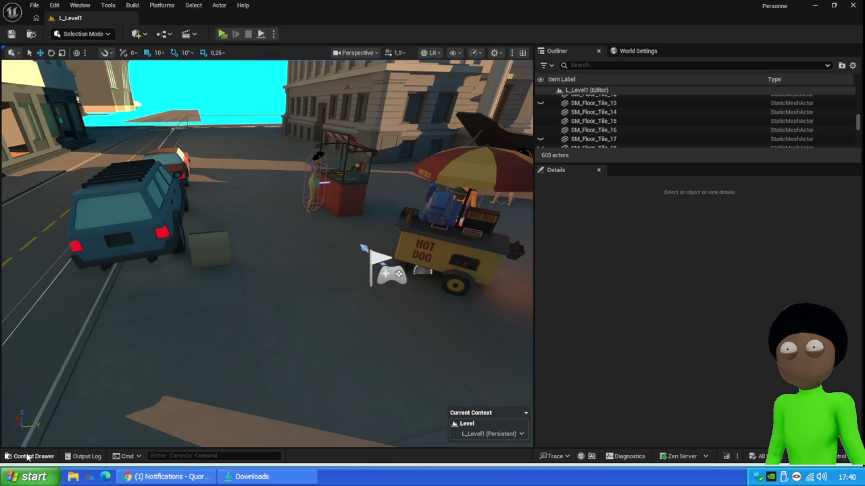
- Open WB_Hud from the Core > Widget folder, then go back to the level viewport
{"action": "left_click", "coordinate": [27, 457]}
{"action": "left_click", "coordinate": [361, 275]}
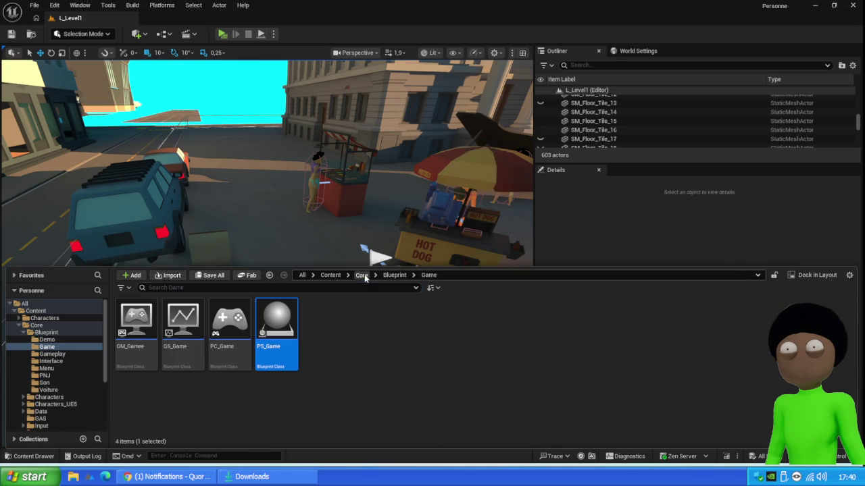
{"action": "double_click", "coordinate": [789, 319]}
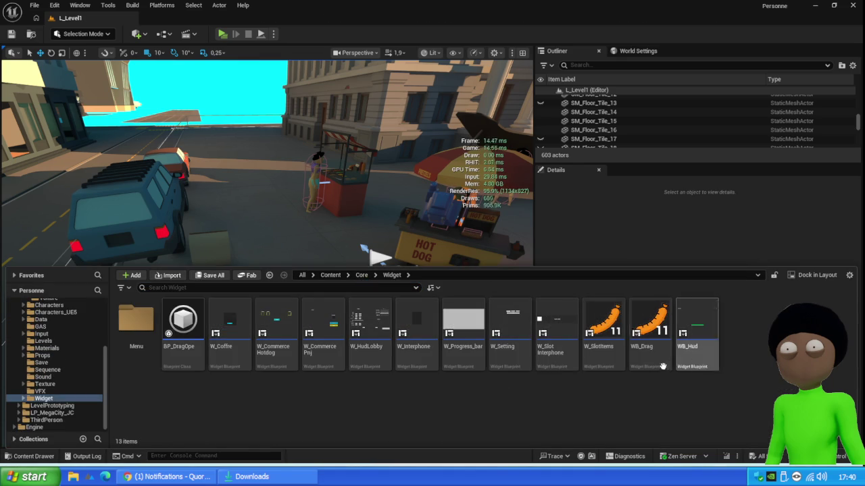
{"action": "left_click", "coordinate": [706, 327]}
{"action": "double_click", "coordinate": [708, 331]}
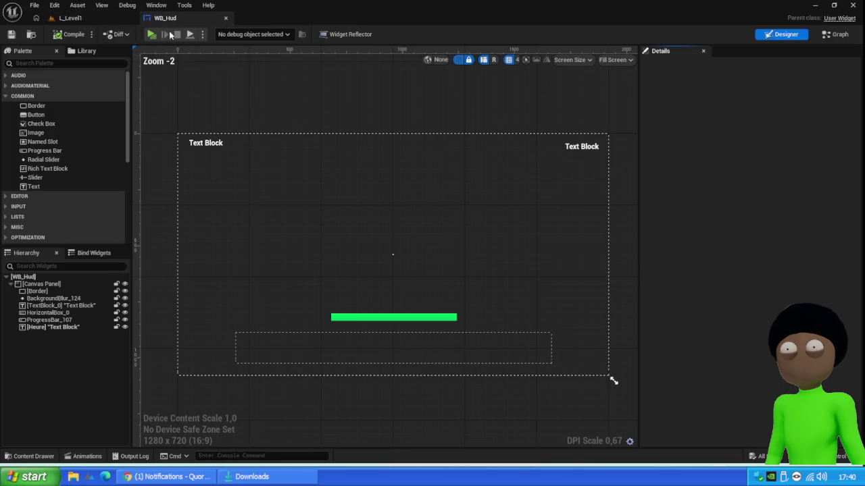
{"action": "left_click", "coordinate": [70, 18]}
- Open the W_CommercePnj widget in its designer and select the Vendre label
{"action": "left_click", "coordinate": [30, 456]}
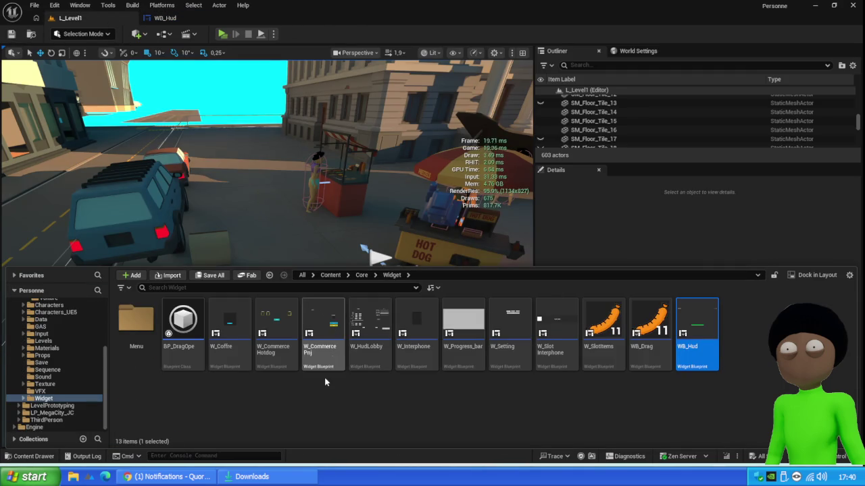
{"action": "left_click", "coordinate": [332, 323]}
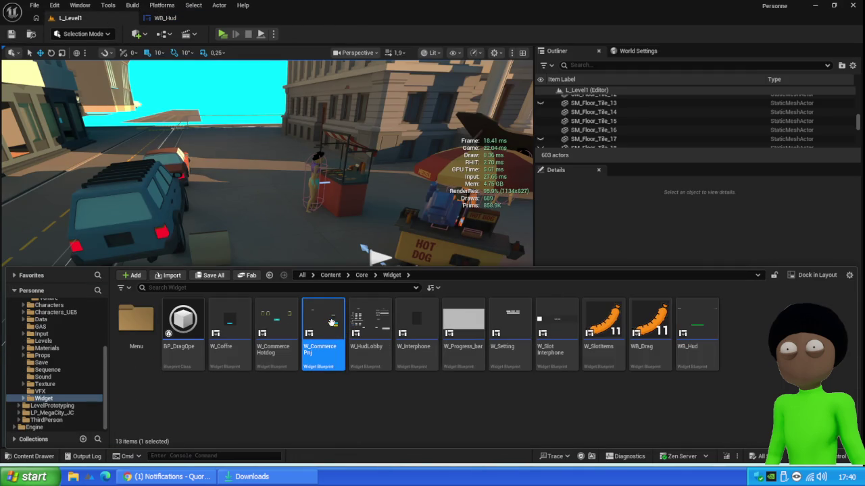
{"action": "double_click", "coordinate": [333, 323]}
{"action": "left_click", "coordinate": [507, 296]}
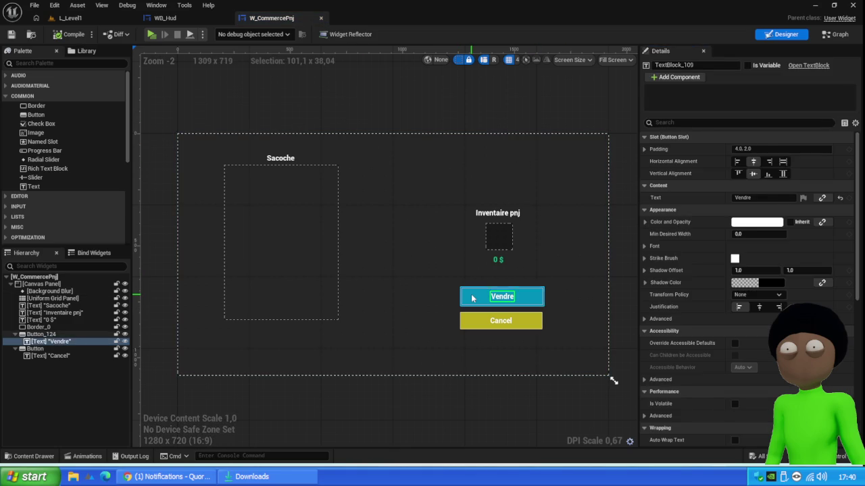
- Rename the Vendre button to Button_buy and the Cancel button to Button_cancel
{"action": "left_click", "coordinate": [471, 298]}
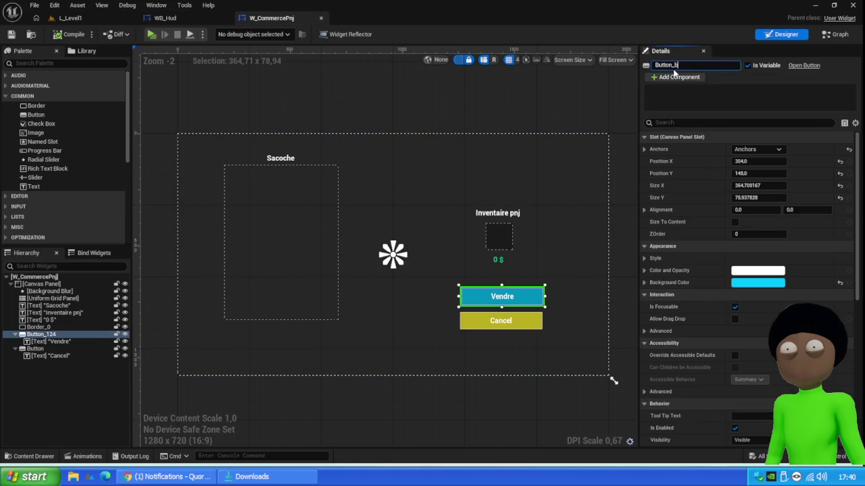
{"action": "key", "text": "Return"}
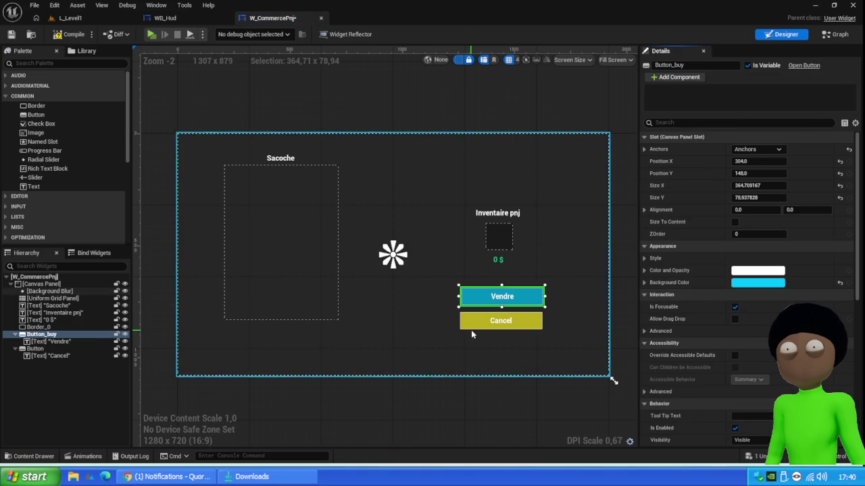
{"action": "left_click", "coordinate": [501, 320]}
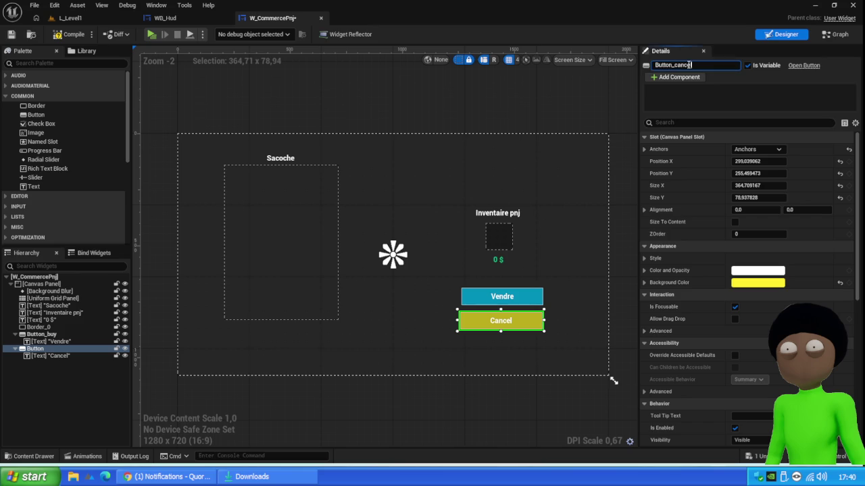
- Add an On Released event for Button_buy to the widget's event graph
{"action": "left_click", "coordinate": [502, 297]}
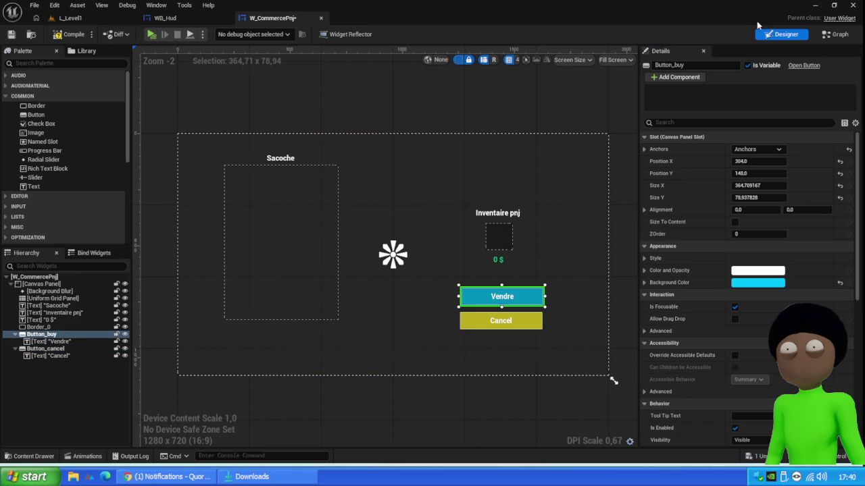
{"action": "scroll", "coordinate": [715, 307], "scroll_direction": "down", "scroll_amount": 8}
{"action": "scroll", "coordinate": [715, 307], "scroll_direction": "down", "scroll_amount": 3}
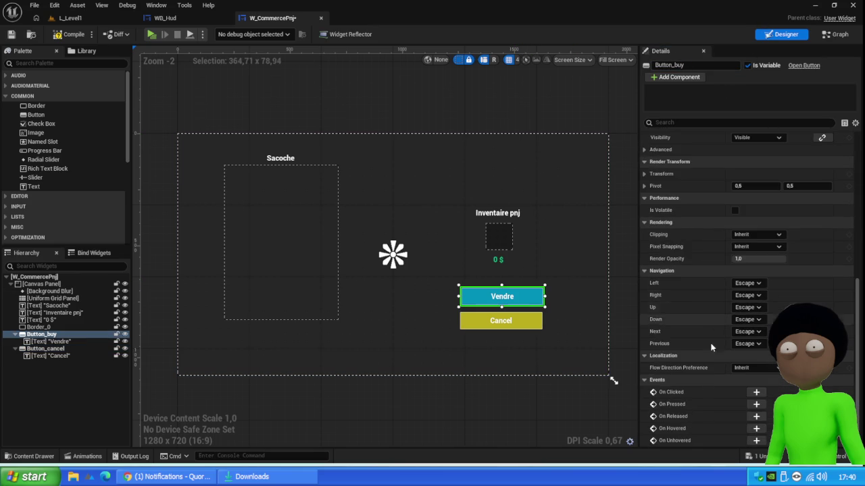
{"action": "left_click", "coordinate": [755, 417]}
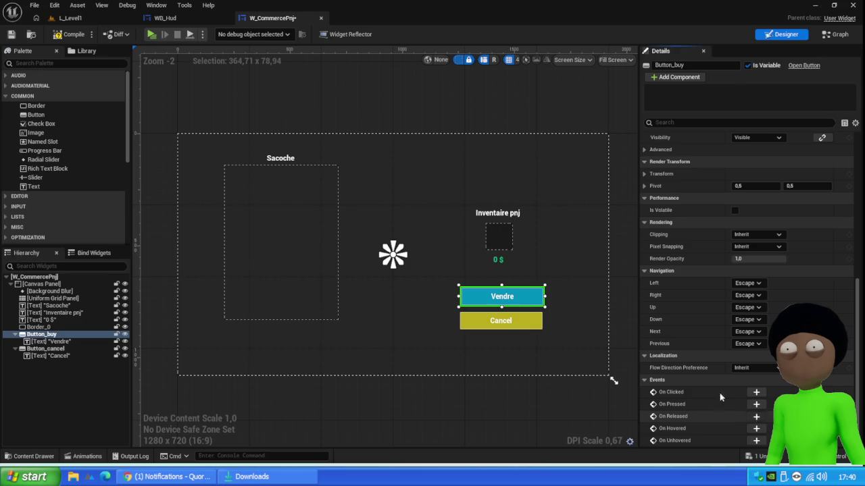
{"action": "scroll", "coordinate": [482, 193], "scroll_direction": "down", "scroll_amount": 4}
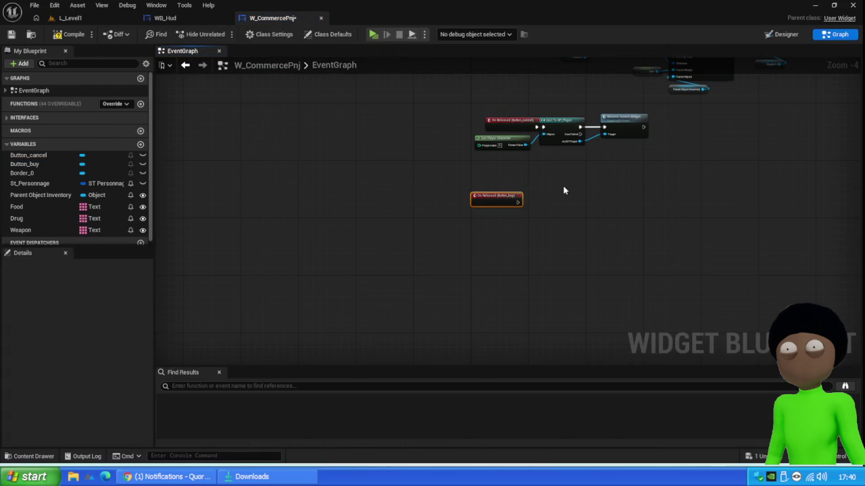
{"action": "left_click_drag", "start_coordinate": [633, 184], "coordinate": [534, 240]}
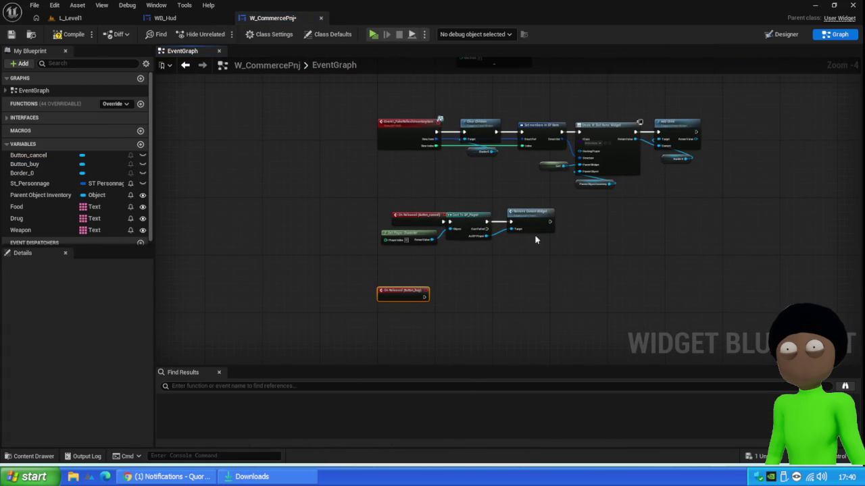
{"action": "scroll", "coordinate": [530, 250], "scroll_direction": "up", "scroll_amount": 2}
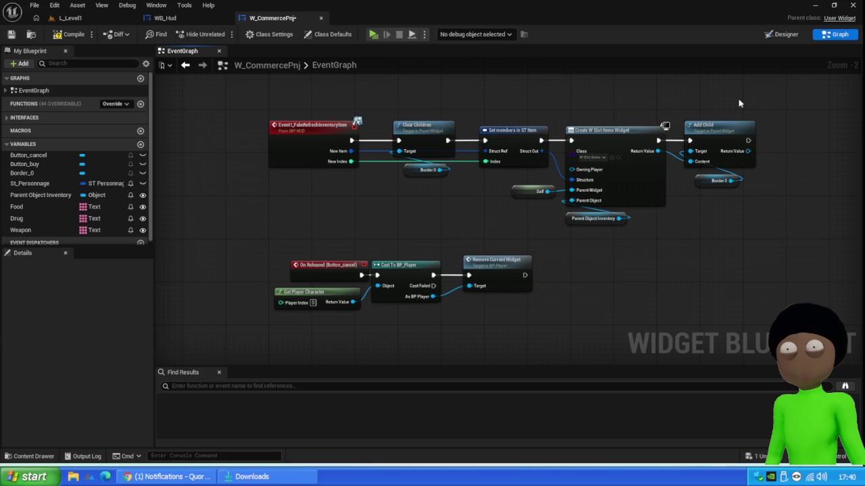
- Promote Create Widget's return value to a new Items variable, set just before Add Child, and compile
{"action": "mouse_move", "coordinate": [754, 100]}
{"action": "left_mouse_down"}
{"action": "mouse_move", "coordinate": [678, 210]}
{"action": "mouse_move", "coordinate": [678, 244]}
{"action": "left_mouse_up"}
{"action": "mouse_move", "coordinate": [717, 131]}
{"action": "left_mouse_down"}
{"action": "mouse_move", "coordinate": [777, 127]}
{"action": "mouse_move", "coordinate": [778, 135]}
{"action": "left_mouse_up"}
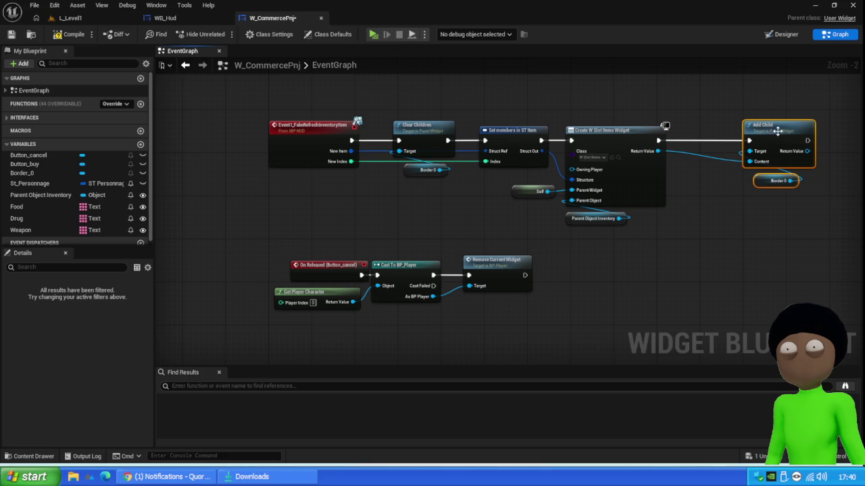
{"action": "right_click", "coordinate": [652, 154]}
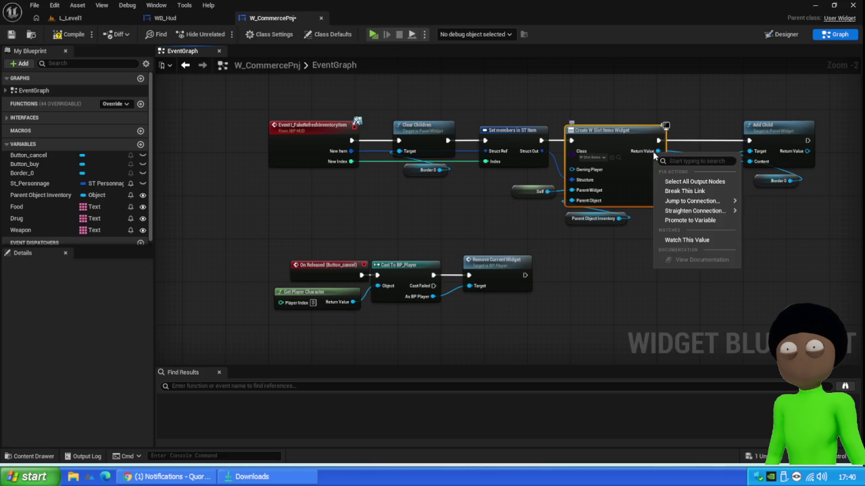
{"action": "left_click", "coordinate": [682, 221]}
{"action": "scroll", "coordinate": [51, 216], "scroll_direction": "down", "scroll_amount": 1}
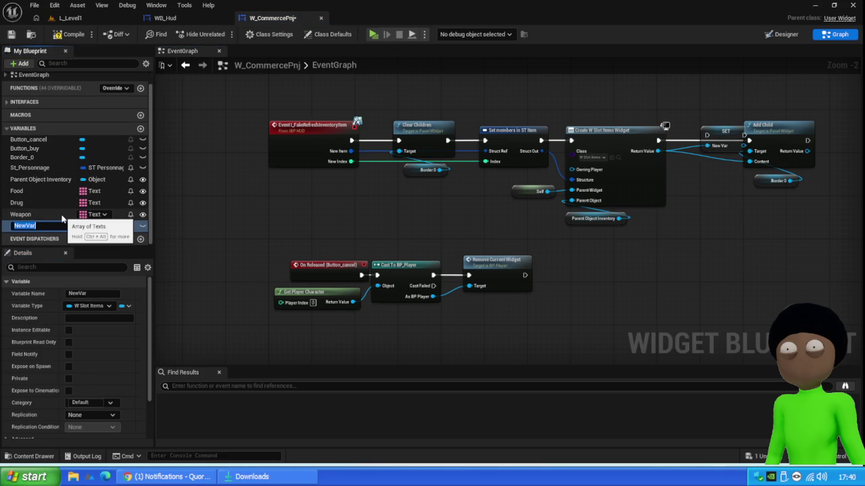
{"action": "type", "text": "Slo"}
{"action": "type", "text": "t Items"}
{"action": "key", "text": "Return"}
{"action": "mouse_move", "coordinate": [709, 137]}
{"action": "left_mouse_down"}
{"action": "mouse_move", "coordinate": [685, 141]}
{"action": "mouse_move", "coordinate": [752, 144]}
{"action": "left_mouse_up"}
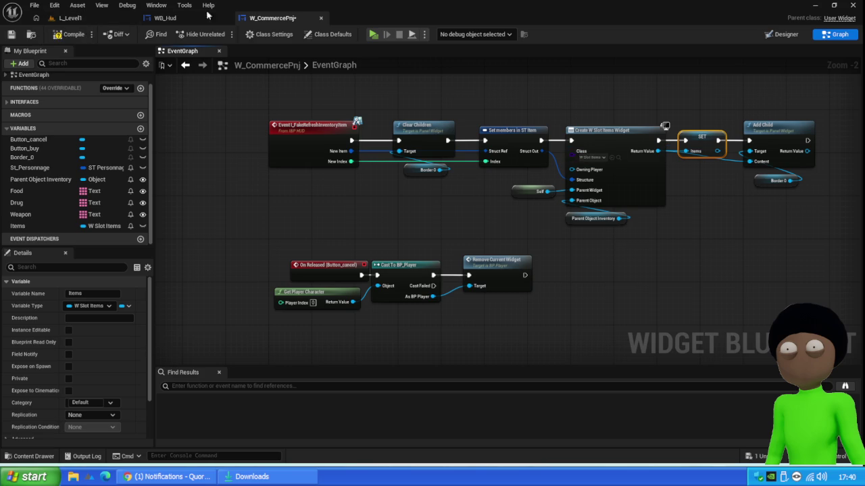
{"action": "left_click", "coordinate": [71, 35]}
- Move the cancel-button chain and On Released (Button_buy) event higher, then show the Designer layout
{"action": "scroll", "coordinate": [367, 204], "scroll_direction": "down", "scroll_amount": 1}
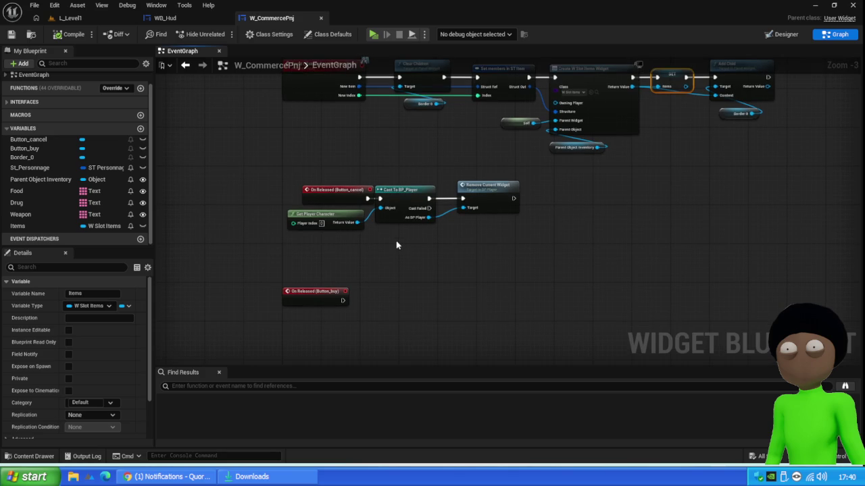
{"action": "left_click_drag", "start_coordinate": [506, 161], "coordinate": [324, 249]}
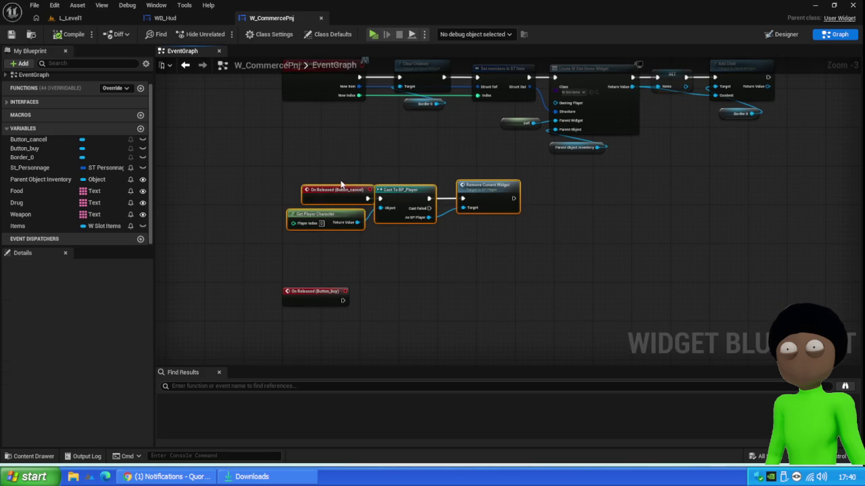
{"action": "left_click_drag", "start_coordinate": [341, 196], "coordinate": [318, 166]}
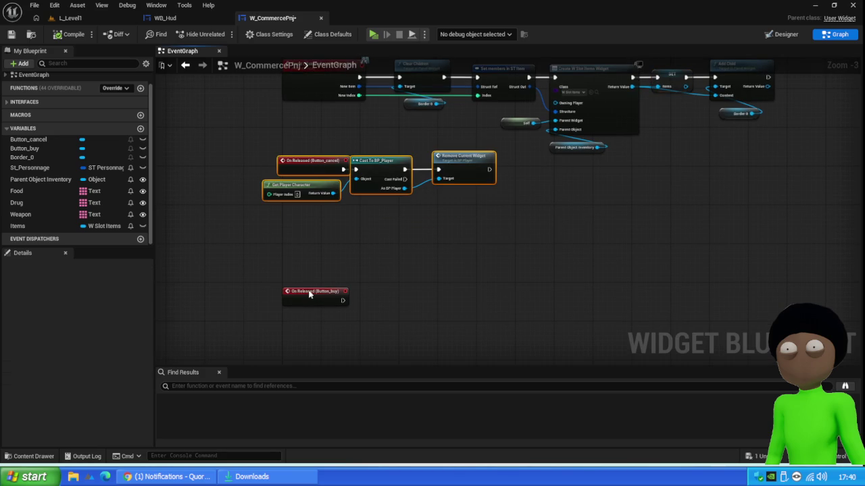
{"action": "left_click_drag", "start_coordinate": [310, 290], "coordinate": [304, 266]}
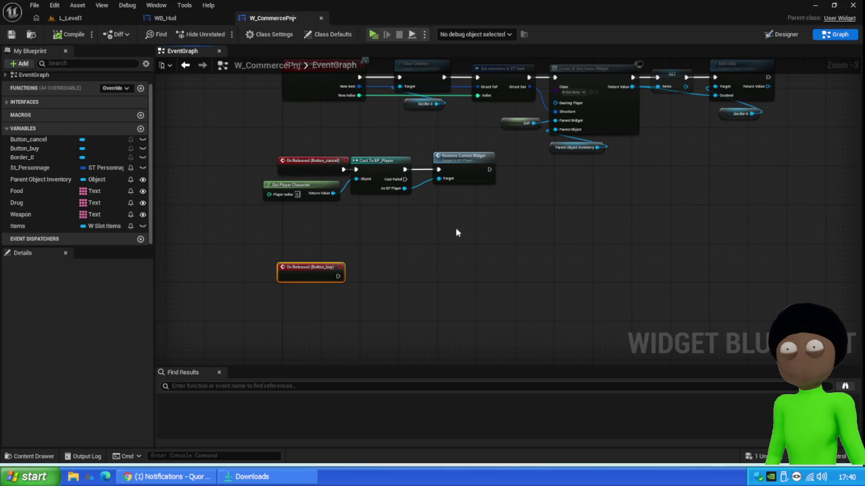
{"action": "left_click_drag", "start_coordinate": [456, 233], "coordinate": [439, 267]}
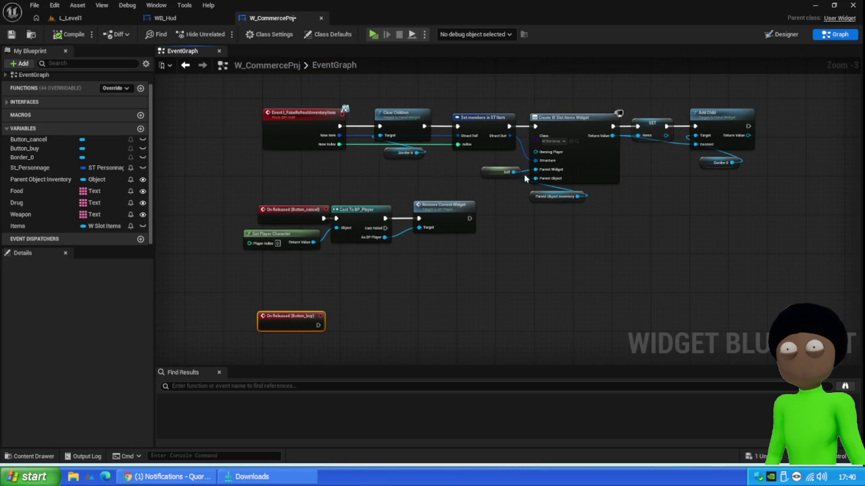
{"action": "left_click", "coordinate": [781, 33]}
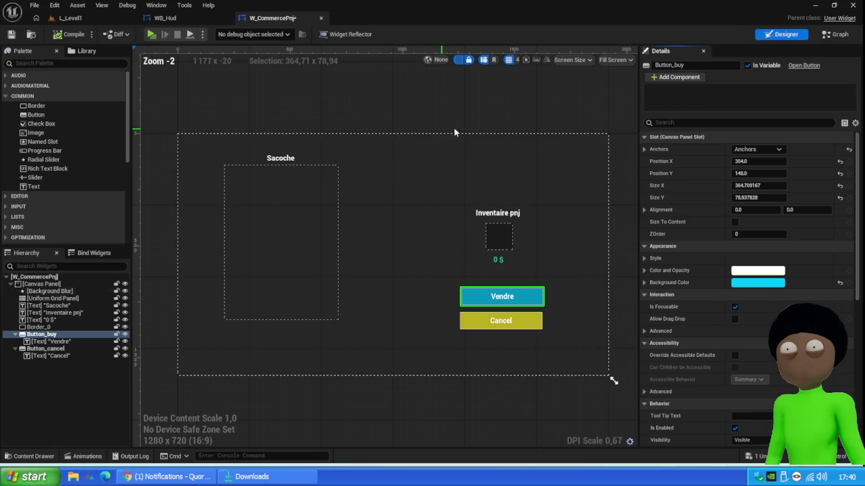
- Make the '0 $' price text a variable, TextBlock_1, and check it in the graph's Variables list
{"action": "left_click", "coordinate": [501, 262]}
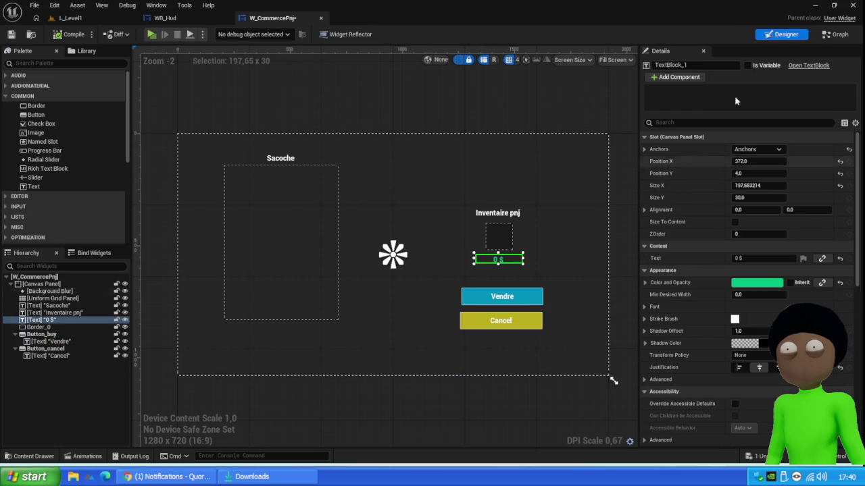
{"action": "key", "text": "ctrl+shift+alt+g"}
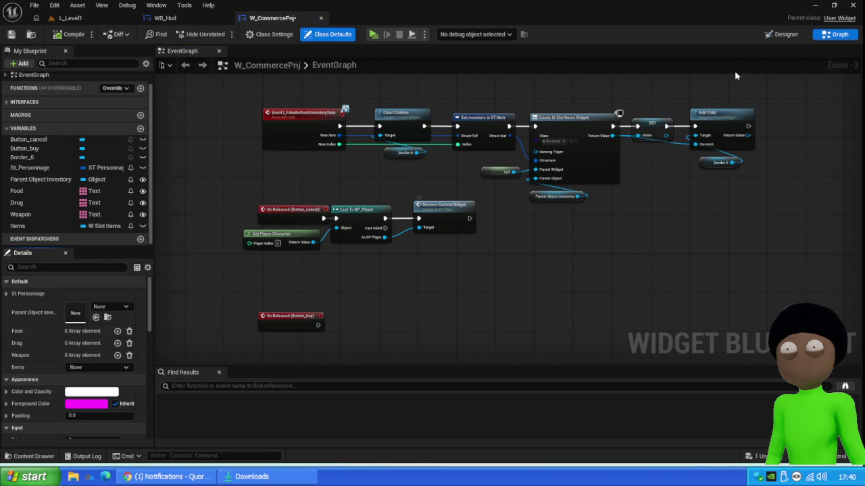
{"action": "key", "text": "ctrl+shift+alt+d"}
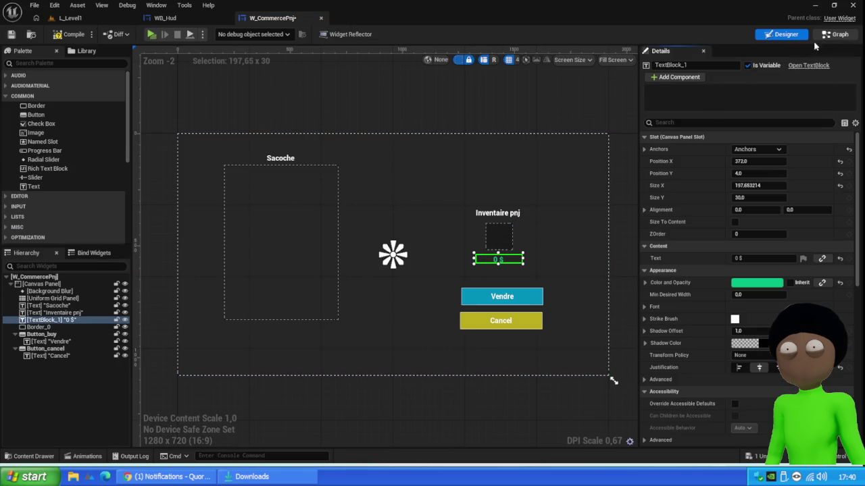
{"action": "left_click", "coordinate": [835, 34]}
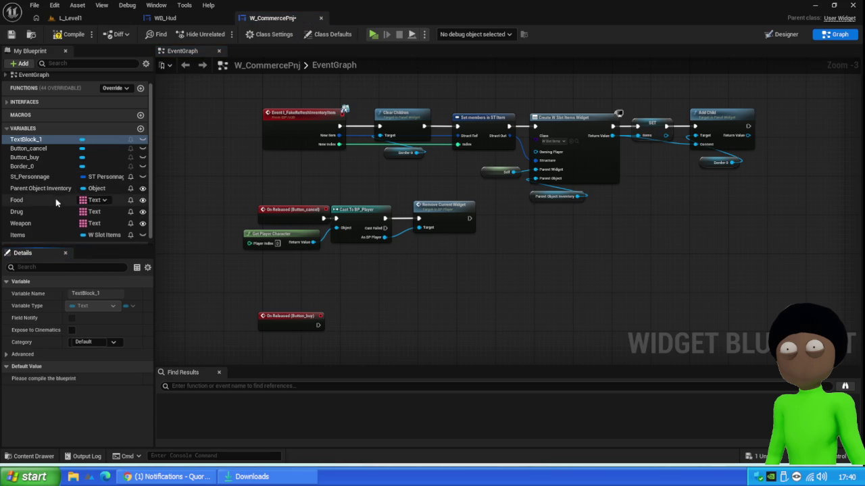
{"action": "scroll", "coordinate": [55, 200], "scroll_direction": "down", "scroll_amount": 1}
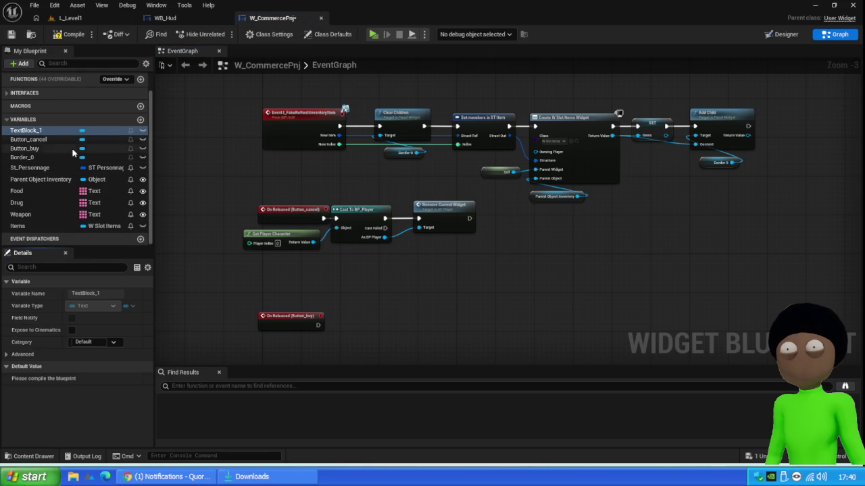
{"action": "scroll", "coordinate": [73, 135], "scroll_direction": "up", "scroll_amount": 2}
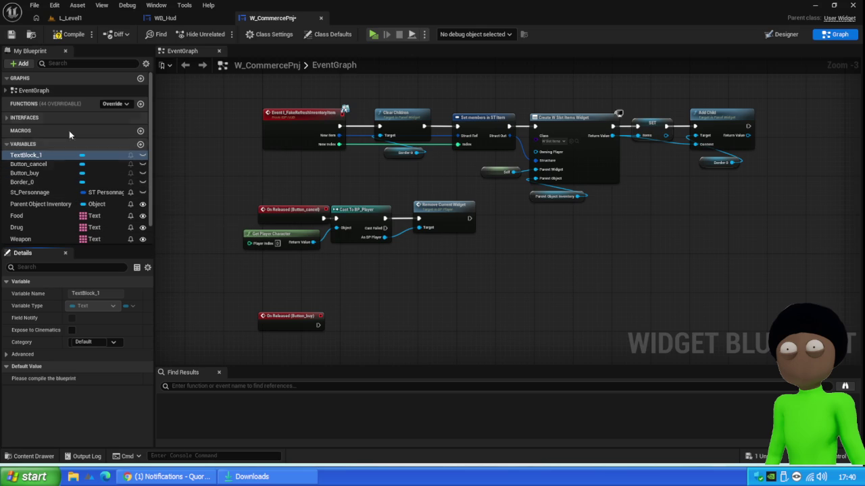
{"action": "left_click", "coordinate": [6, 117]}
{"action": "left_click", "coordinate": [7, 118]}
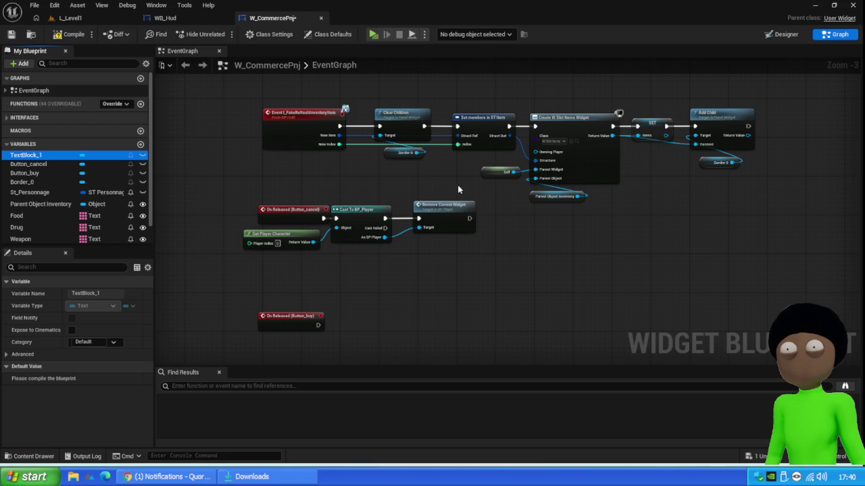
- Add a custom event named CalculatePrice below the Button_buy release event
{"action": "left_click_drag", "start_coordinate": [295, 320], "coordinate": [295, 344]}
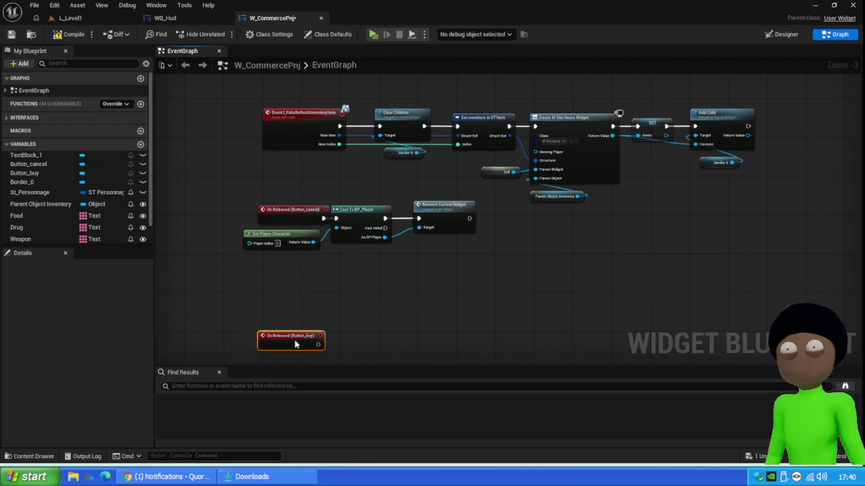
{"action": "right_click", "coordinate": [281, 293]}
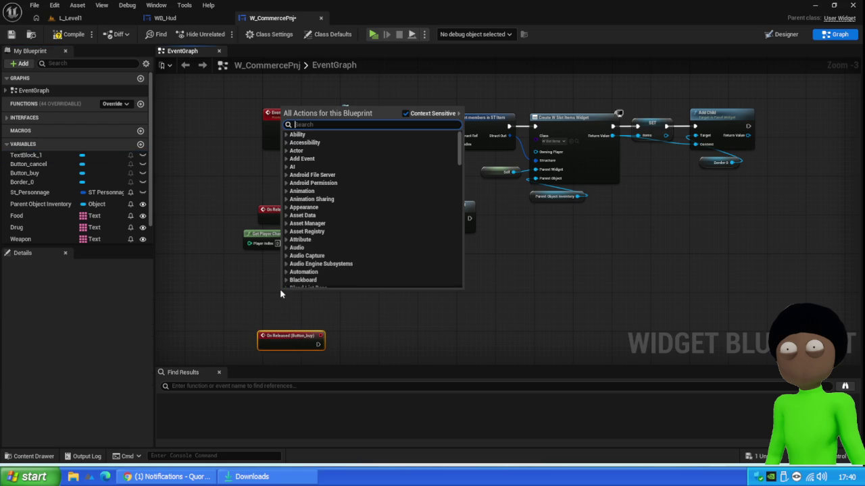
{"action": "type", "text": "custom"}
{"action": "key", "text": "Return"}
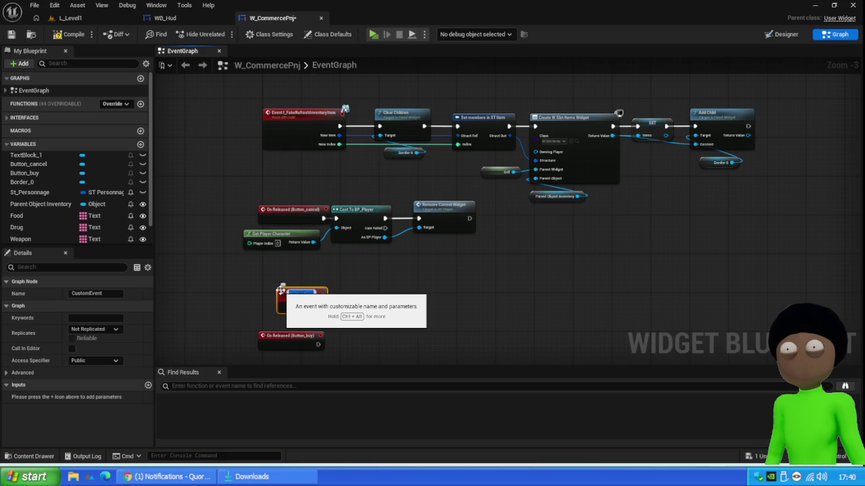
{"action": "type", "text": "Cu"}
{"action": "key", "text": "Return"}
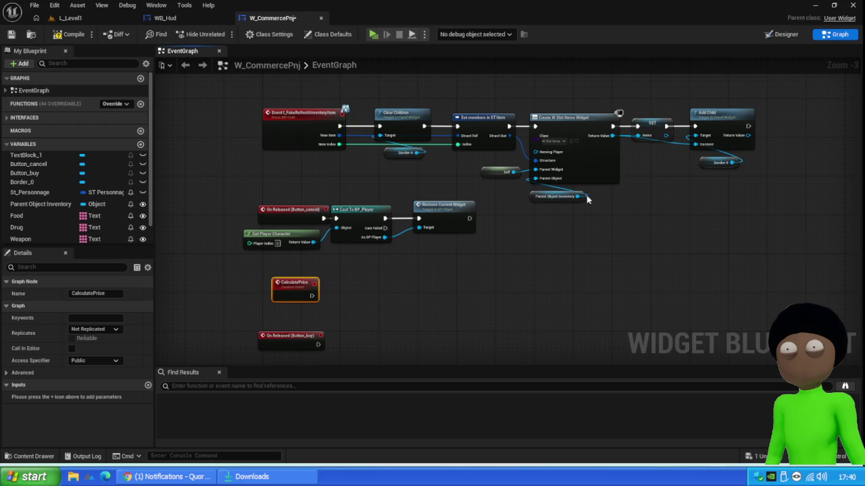
- Call Calculate Price right after Add Child at the end of the refresh chain
{"action": "left_click_drag", "start_coordinate": [609, 122], "coordinate": [684, 119]}
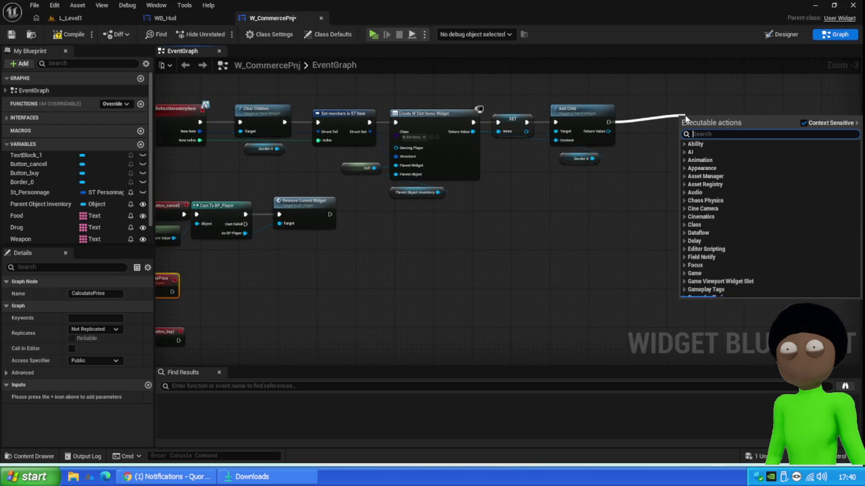
{"action": "type", "text": "calcula"}
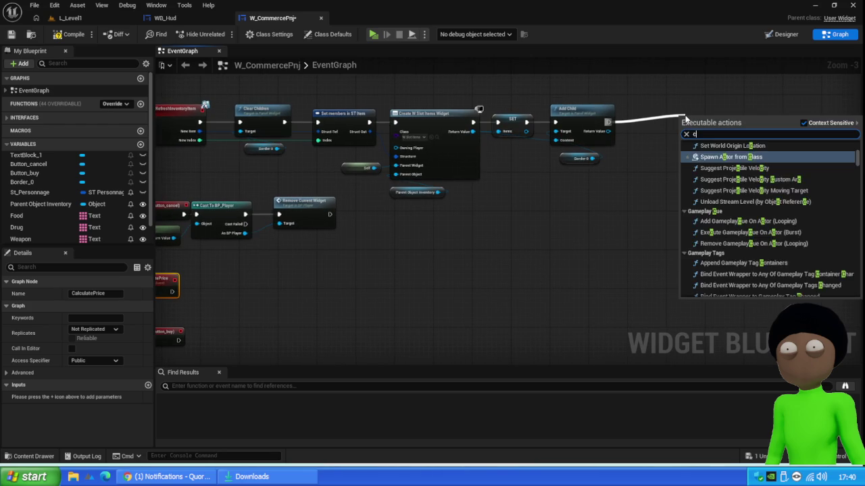
{"action": "key", "text": "Return"}
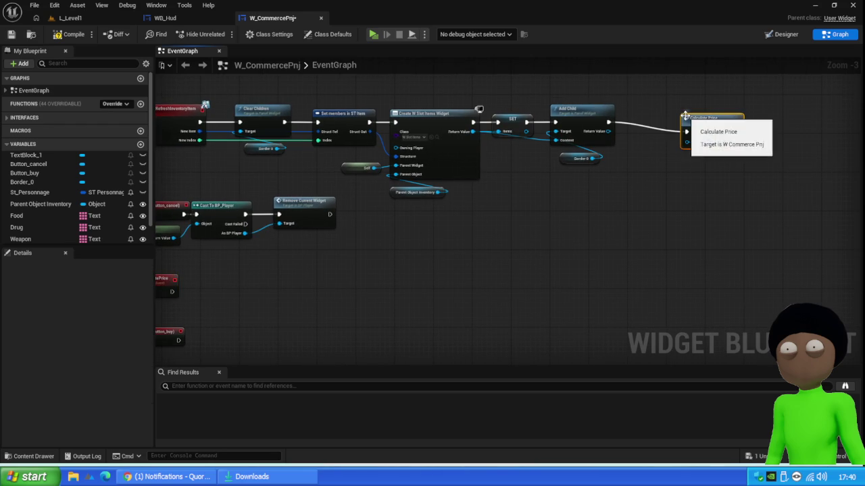
{"action": "left_click_drag", "start_coordinate": [709, 133], "coordinate": [661, 124]}
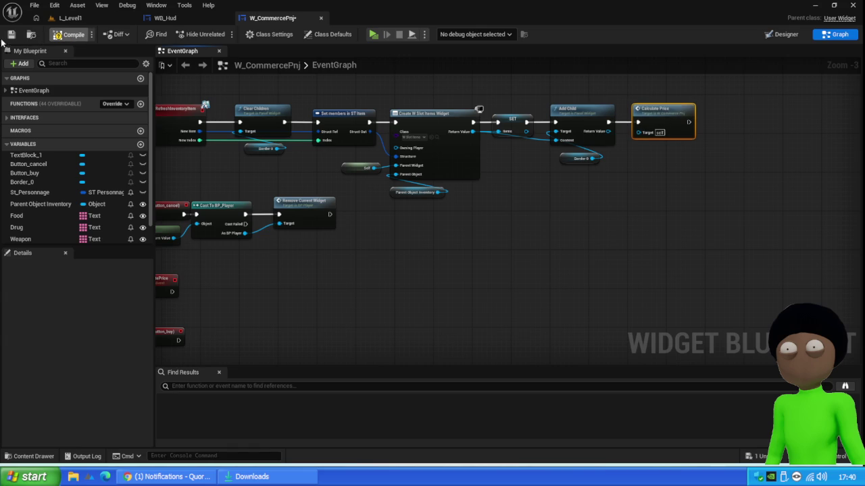
{"action": "mouse_move", "coordinate": [365, 279]}
{"action": "left_mouse_down"}
{"action": "mouse_move", "coordinate": [475, 245]}
{"action": "mouse_move", "coordinate": [493, 223]}
{"action": "mouse_move", "coordinate": [508, 279]}
{"action": "left_mouse_up"}
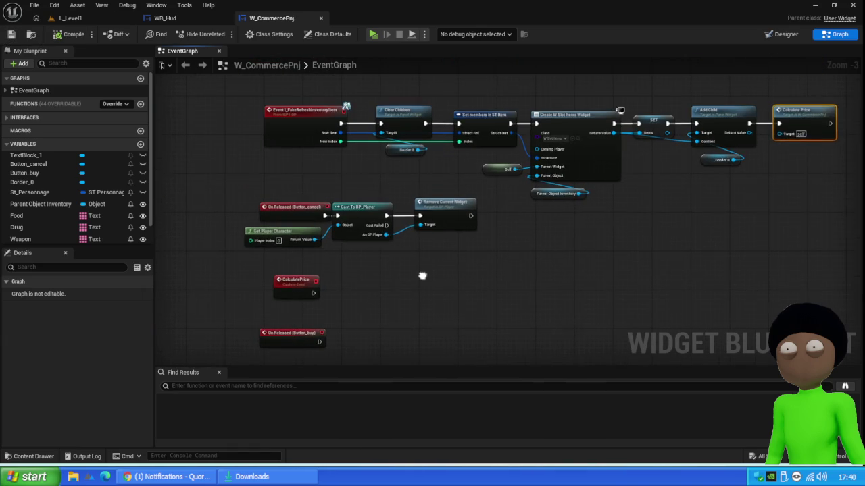
- Rearrange the cancel-button chain, Event Construct group, and CalculatePrice and Button_buy events
{"action": "left_click_drag", "start_coordinate": [447, 179], "coordinate": [270, 257]}
{"action": "mouse_move", "coordinate": [307, 210]}
{"action": "left_mouse_down"}
{"action": "mouse_move", "coordinate": [331, 38]}
{"action": "mouse_move", "coordinate": [318, 163]}
{"action": "mouse_move", "coordinate": [336, 172]}
{"action": "left_mouse_up"}
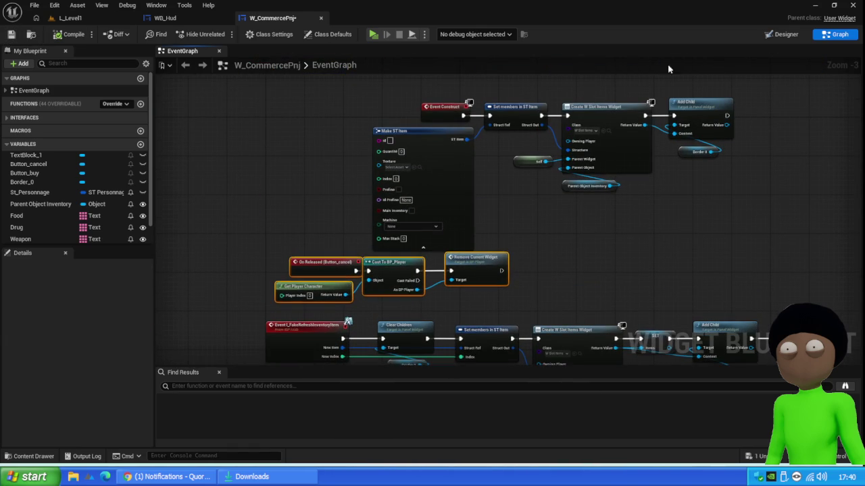
{"action": "left_click_drag", "start_coordinate": [726, 87], "coordinate": [399, 193]}
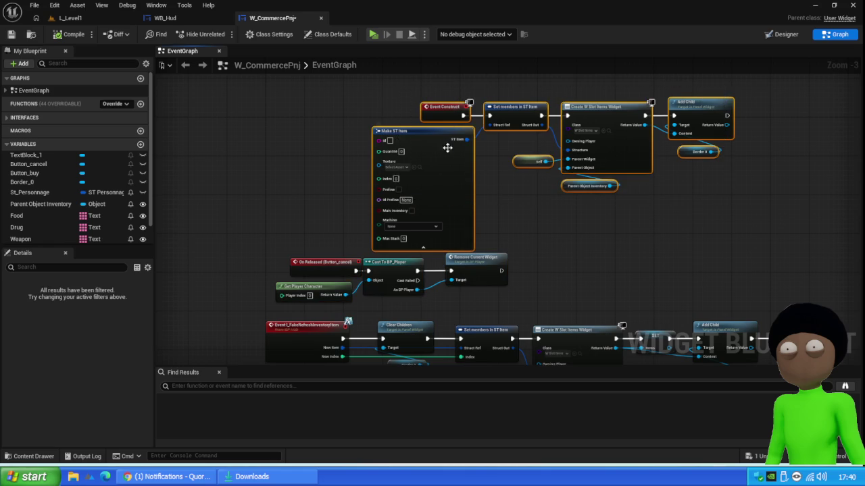
{"action": "key", "text": "Home"}
{"action": "left_click_drag", "start_coordinate": [439, 164], "coordinate": [348, 138]}
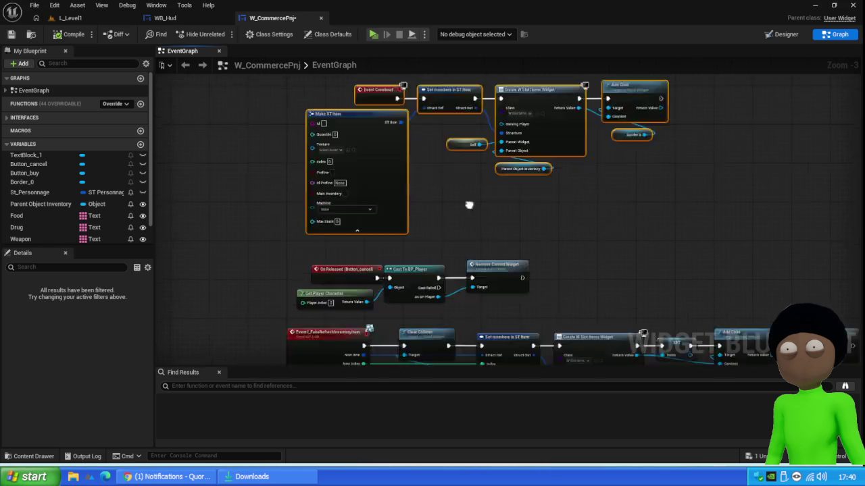
{"action": "left_click_drag", "start_coordinate": [453, 223], "coordinate": [376, 253]}
{"action": "mouse_move", "coordinate": [405, 199]}
{"action": "left_mouse_down"}
{"action": "mouse_move", "coordinate": [300, 305]}
{"action": "mouse_move", "coordinate": [331, 248]}
{"action": "mouse_move", "coordinate": [331, 220]}
{"action": "left_mouse_up"}
{"action": "left_click", "coordinate": [419, 213]}
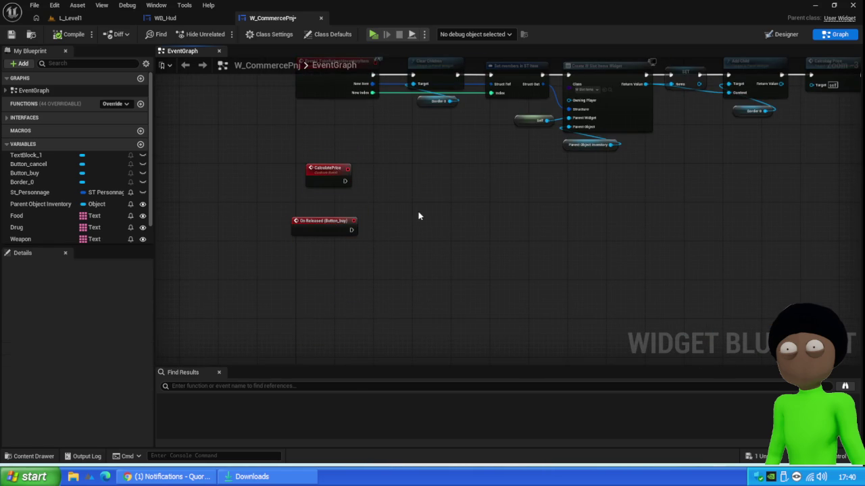
{"action": "left_click_drag", "start_coordinate": [315, 225], "coordinate": [318, 248]}
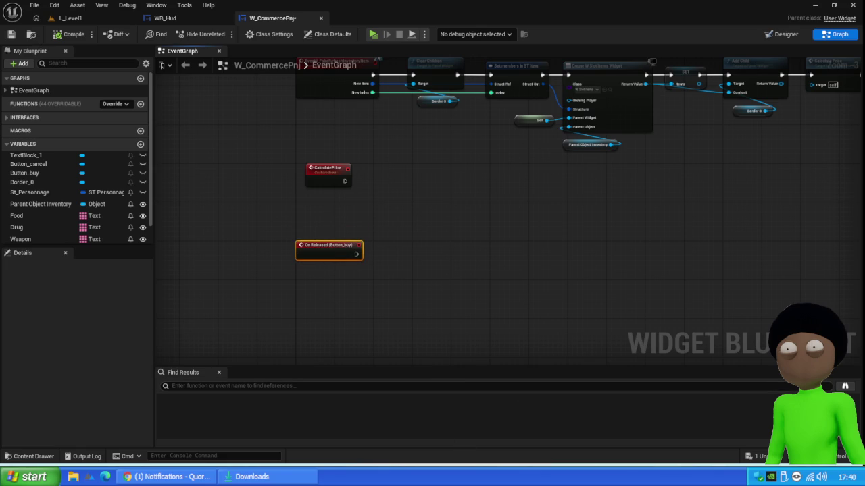
- Add a St_Personnage getter node beside the Event Construct chain
{"action": "scroll", "coordinate": [486, 203], "scroll_direction": "up", "scroll_amount": 1}
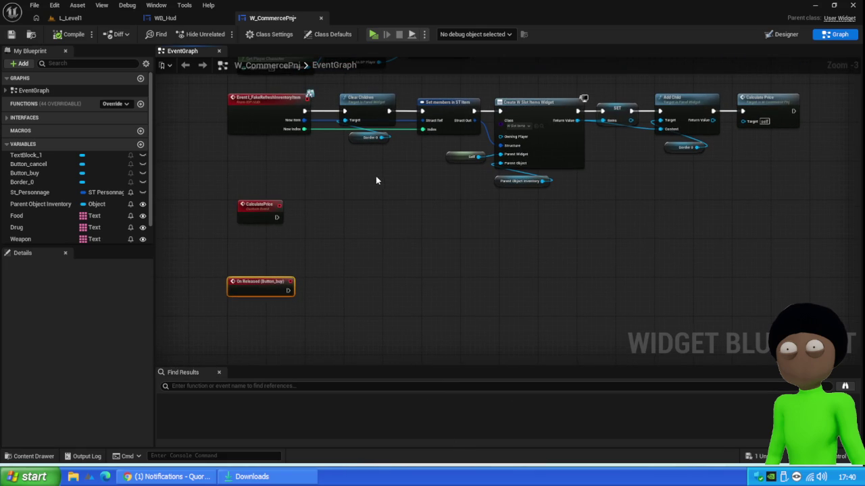
{"action": "scroll", "coordinate": [67, 203], "scroll_direction": "down", "scroll_amount": 1}
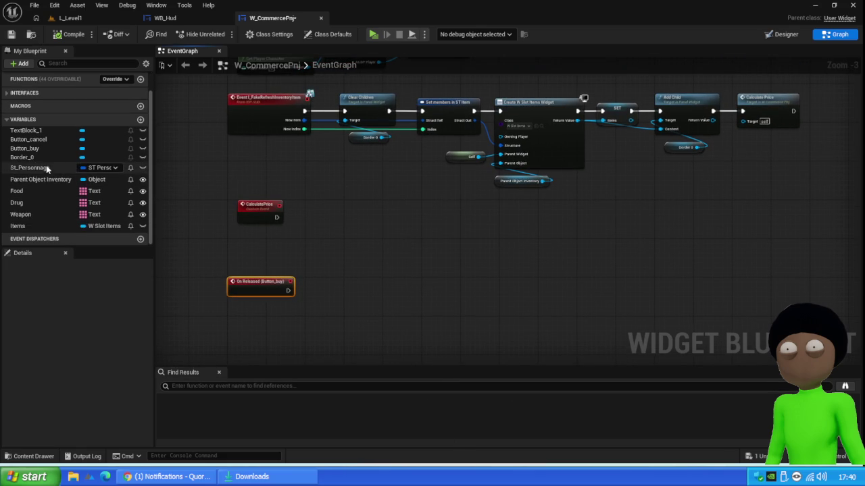
{"action": "left_click_drag", "start_coordinate": [419, 131], "coordinate": [425, 428]}
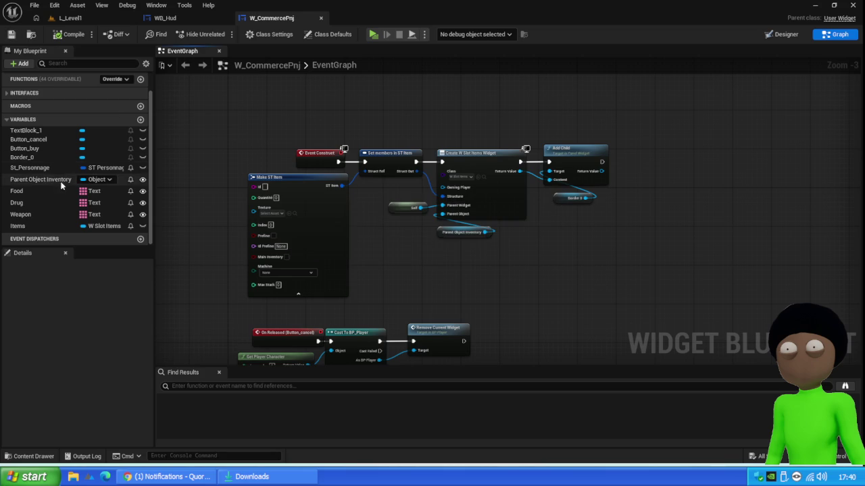
{"action": "mouse_move", "coordinate": [46, 168]}
{"action": "left_mouse_down"}
{"action": "mouse_move", "coordinate": [305, 363]}
{"action": "mouse_move", "coordinate": [340, 432]}
{"action": "mouse_move", "coordinate": [396, 206]}
{"action": "mouse_move", "coordinate": [402, 265]}
{"action": "left_mouse_up"}
{"action": "left_click", "coordinate": [427, 280]}
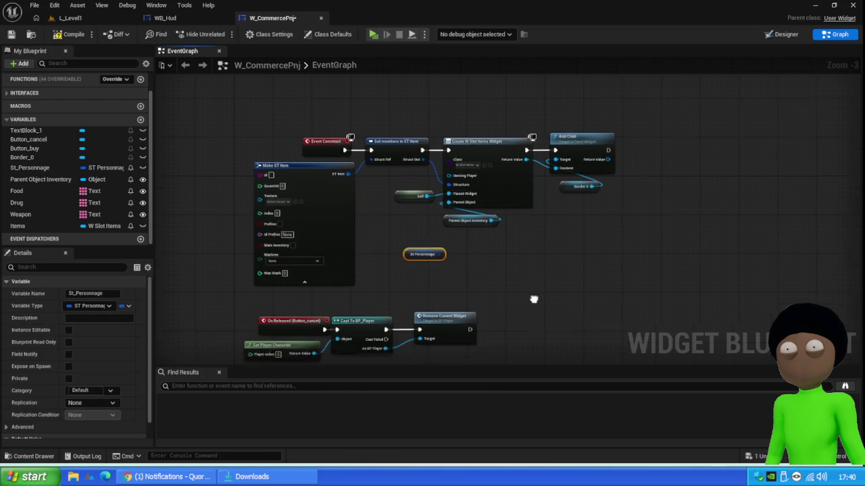
- Place the St_Personnage getter below the CalculatePrice event
{"action": "left_click_drag", "start_coordinate": [527, 309], "coordinate": [547, 178]}
{"action": "mouse_move", "coordinate": [418, 132]}
{"action": "left_mouse_down"}
{"action": "mouse_move", "coordinate": [414, 180]}
{"action": "mouse_move", "coordinate": [325, 351]}
{"action": "mouse_move", "coordinate": [376, 120]}
{"action": "left_mouse_up"}
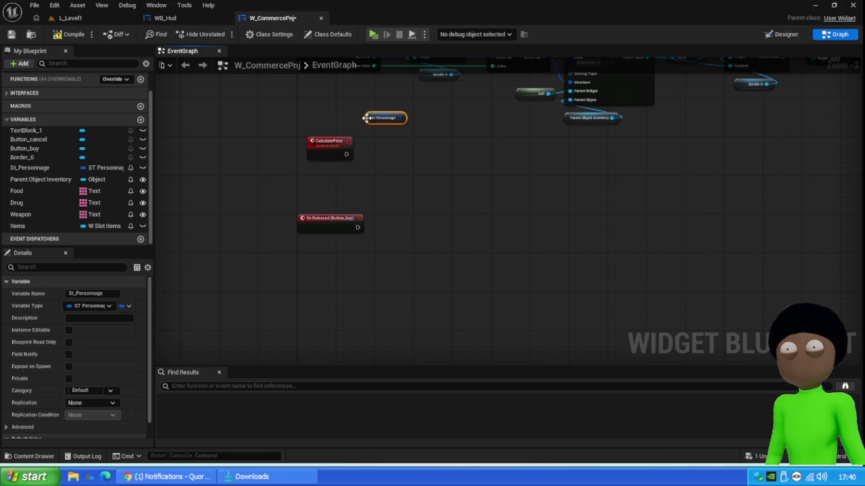
{"action": "mouse_move", "coordinate": [366, 118]}
{"action": "left_mouse_down"}
{"action": "mouse_move", "coordinate": [335, 190]}
{"action": "mouse_move", "coordinate": [322, 182]}
{"action": "left_mouse_up"}
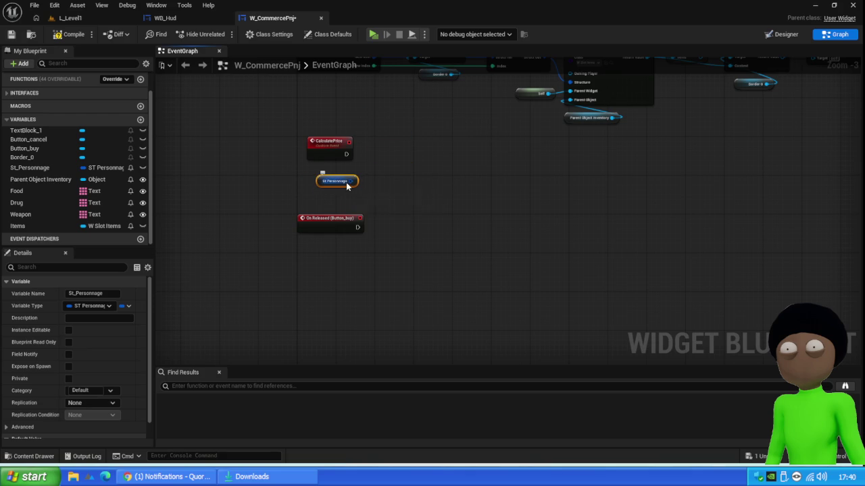
- Add an Items getter feeding Get Structure and a Break ST Item node
{"action": "mouse_move", "coordinate": [27, 226]}
{"action": "left_mouse_down"}
{"action": "mouse_move", "coordinate": [306, 112]}
{"action": "mouse_move", "coordinate": [390, 118]}
{"action": "left_mouse_up"}
{"action": "left_click", "coordinate": [348, 127]}
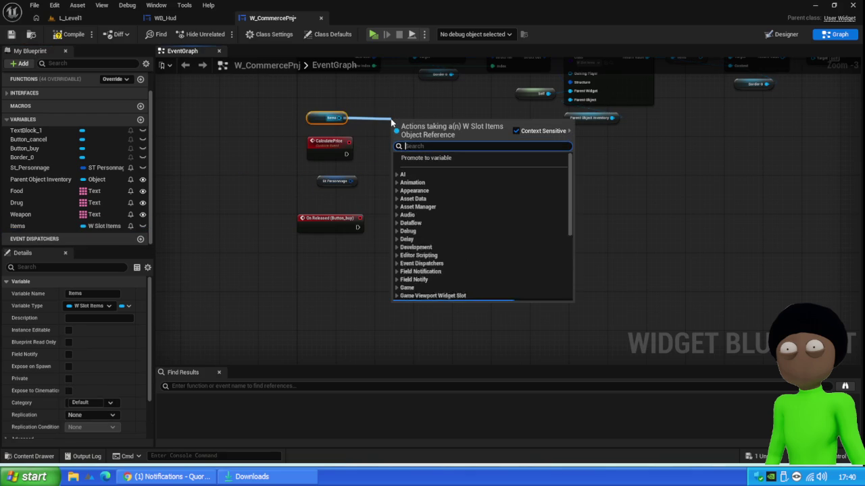
{"action": "type", "text": "get struct"}
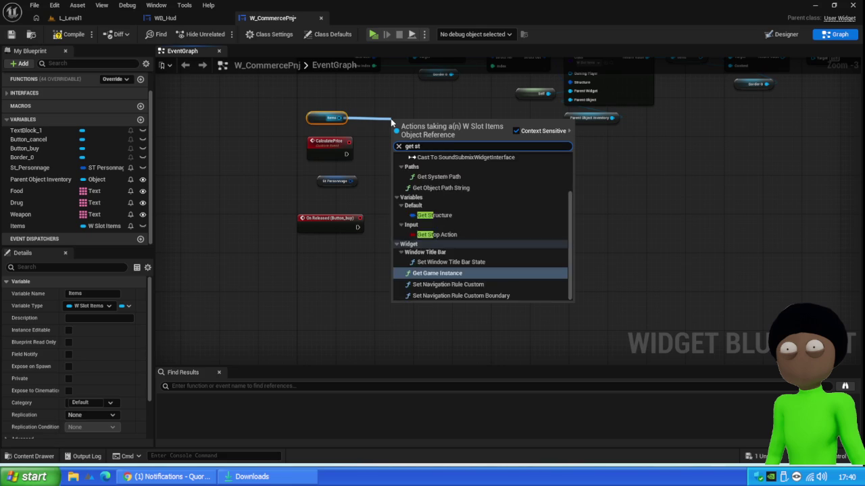
{"action": "key", "text": "Return"}
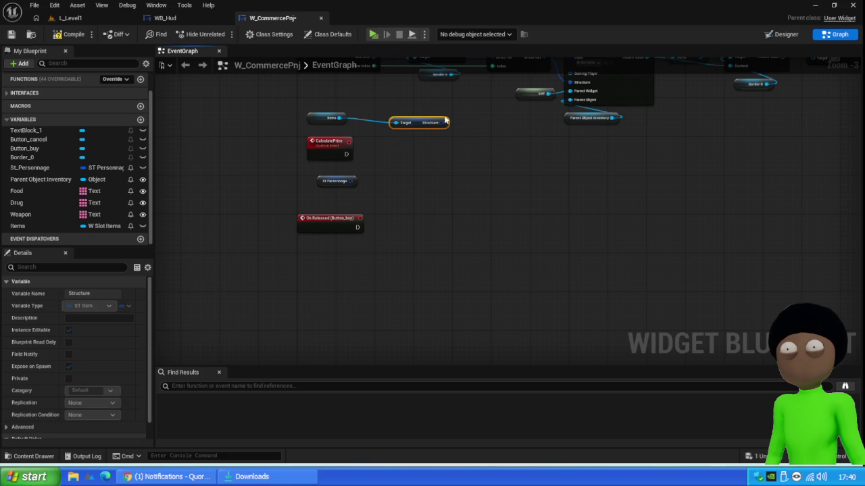
{"action": "mouse_move", "coordinate": [417, 123]}
{"action": "left_mouse_down"}
{"action": "mouse_move", "coordinate": [383, 116]}
{"action": "mouse_move", "coordinate": [450, 122]}
{"action": "left_mouse_up"}
{"action": "scroll", "coordinate": [527, 237], "scroll_direction": "down", "scroll_amount": 5}
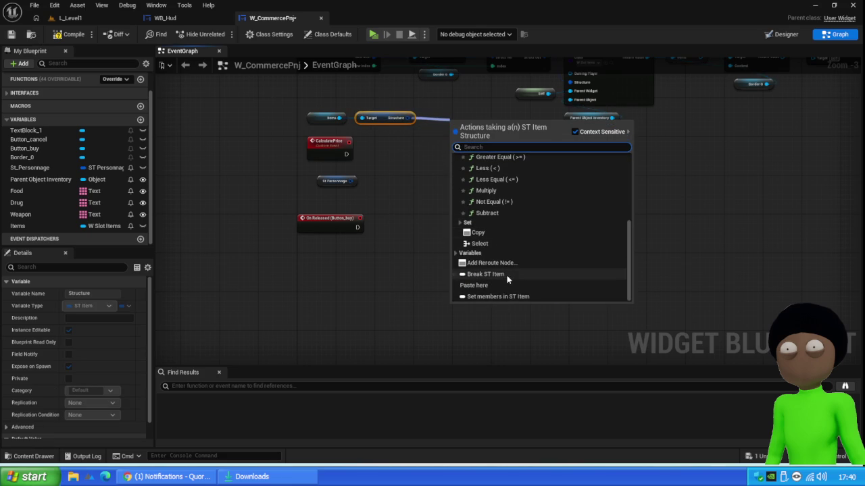
{"action": "left_click", "coordinate": [506, 274]}
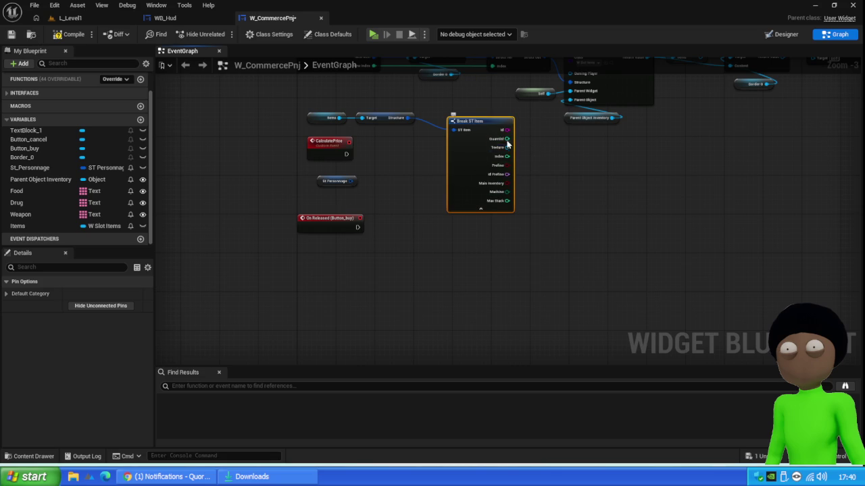
- Wire Break ST Item's Id into an Equal Exactly (String) node and hide unconnected pins
{"action": "left_click_drag", "start_coordinate": [507, 130], "coordinate": [570, 154]}
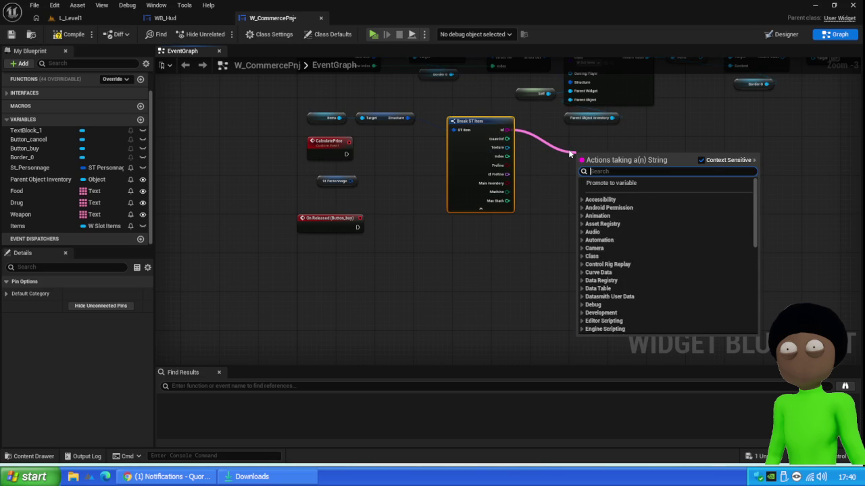
{"action": "type", "text": "==="}
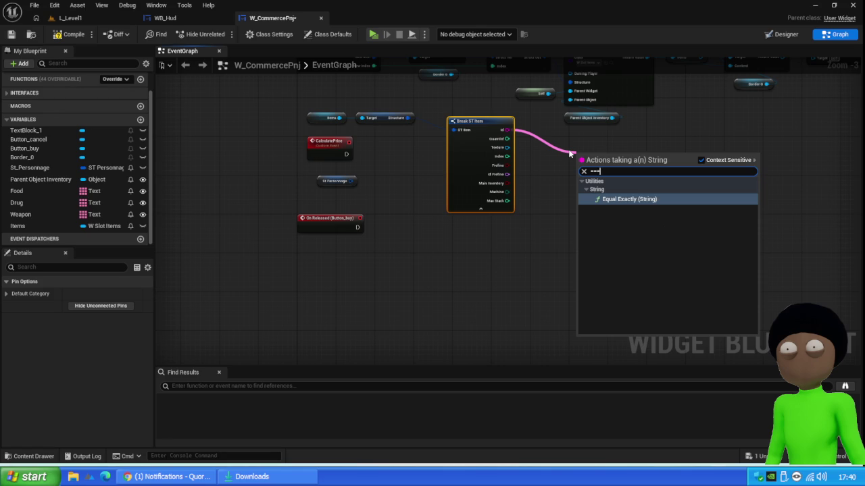
{"action": "key", "text": "Return"}
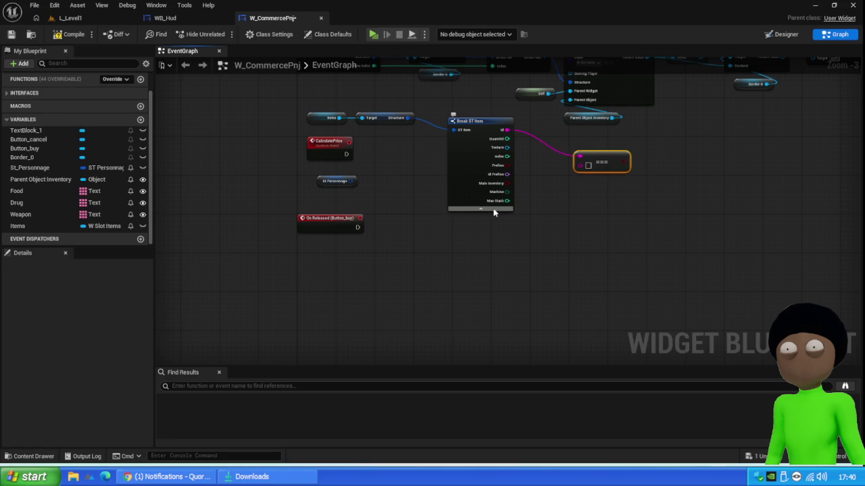
{"action": "left_click", "coordinate": [481, 209]}
{"action": "left_click", "coordinate": [478, 119]}
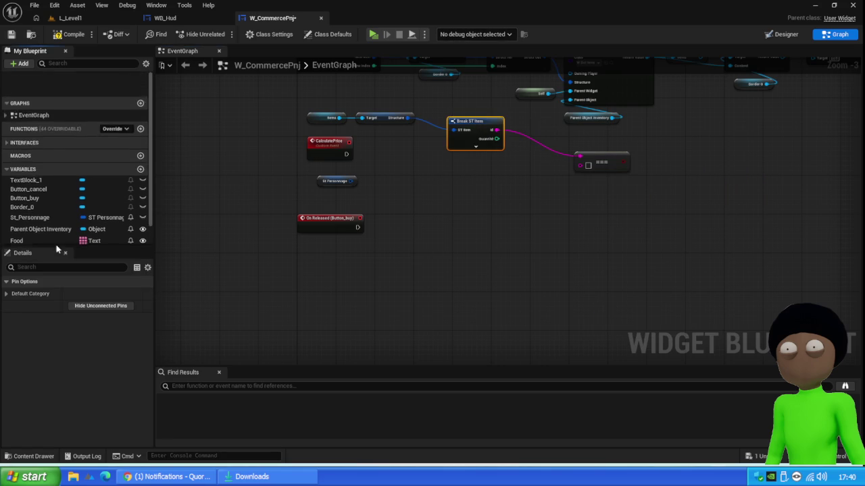
{"action": "left_click", "coordinate": [100, 305]}
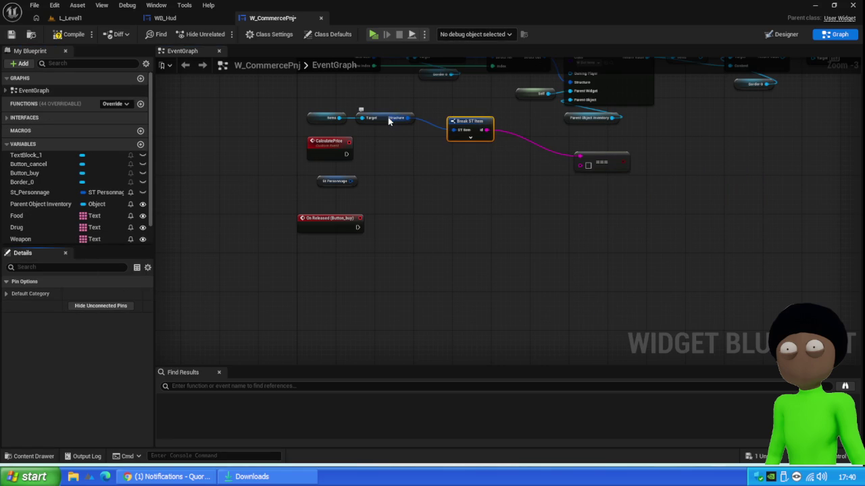
- Regroup the Items getter, Get Structure, Break ST Item and === nodes together
{"action": "left_click_drag", "start_coordinate": [383, 119], "coordinate": [472, 155]}
{"action": "left_click_drag", "start_coordinate": [318, 117], "coordinate": [467, 172]}
{"action": "left_click_drag", "start_coordinate": [504, 101], "coordinate": [445, 173]}
{"action": "left_click_drag", "start_coordinate": [472, 123], "coordinate": [413, 175]}
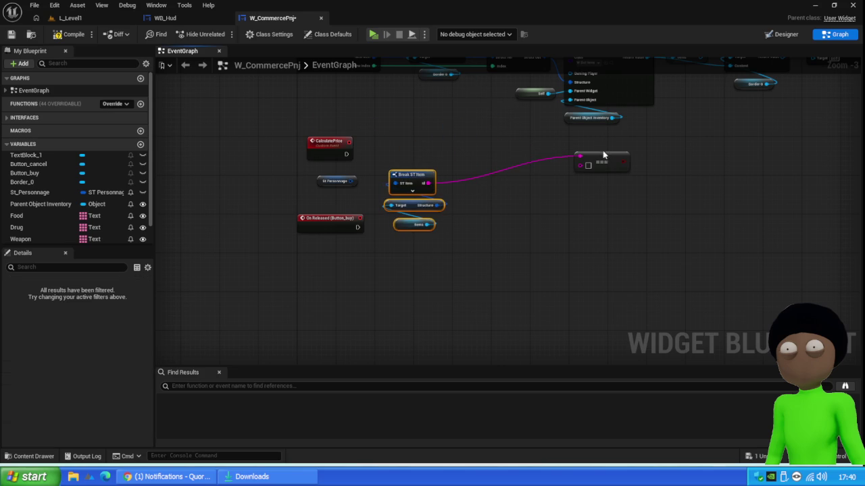
{"action": "mouse_move", "coordinate": [604, 158]}
{"action": "left_mouse_down"}
{"action": "mouse_move", "coordinate": [397, 161]}
{"action": "mouse_move", "coordinate": [415, 156]}
{"action": "left_mouse_up"}
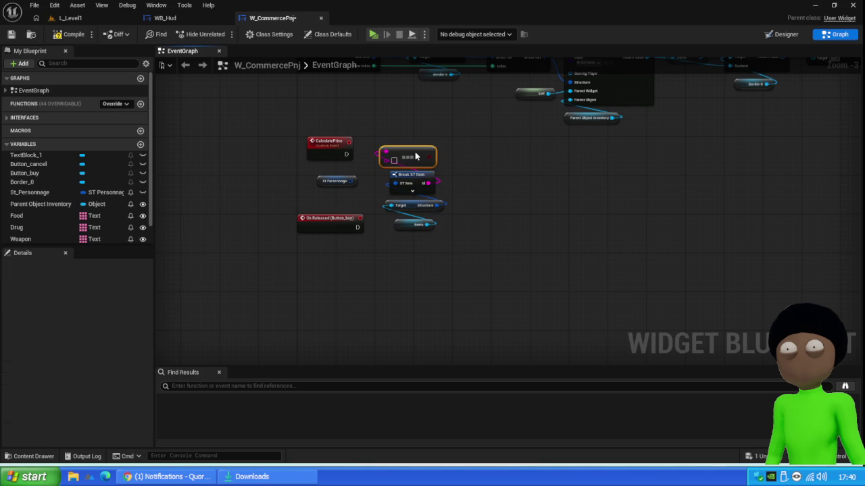
{"action": "left_click_drag", "start_coordinate": [417, 126], "coordinate": [385, 284]}
{"action": "left_click_drag", "start_coordinate": [408, 149], "coordinate": [417, 169]}
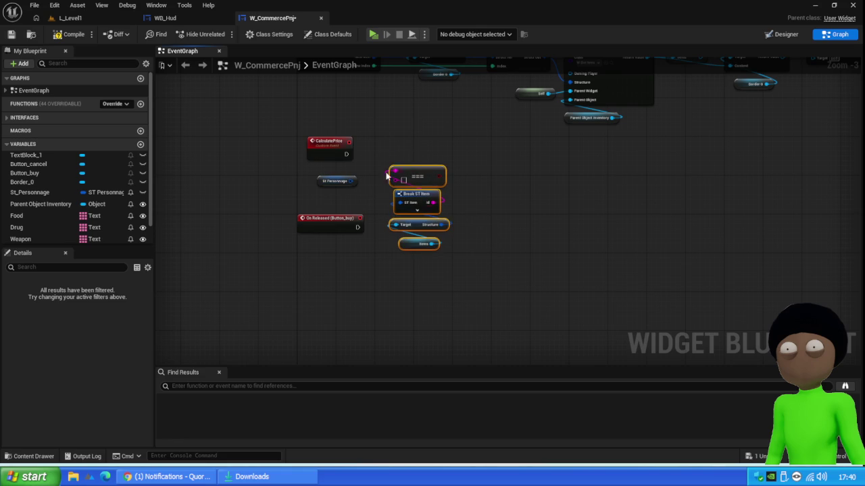
{"action": "mouse_move", "coordinate": [345, 182]}
{"action": "left_mouse_down"}
{"action": "mouse_move", "coordinate": [389, 141]}
{"action": "mouse_move", "coordinate": [413, 134]}
{"action": "left_mouse_up"}
- Break St_Personnage into an expanded Break ST Personnage node showing Foods, Maison, Travail and Manger
{"action": "scroll", "coordinate": [533, 245], "scroll_direction": "down", "scroll_amount": 10}
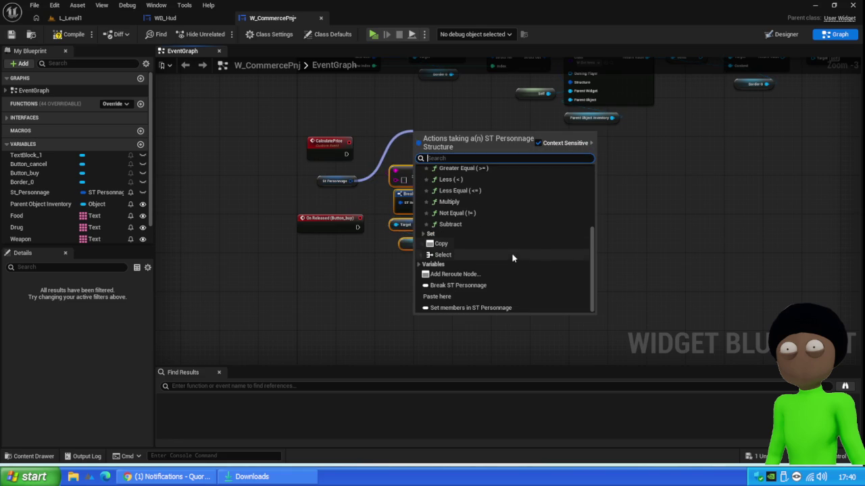
{"action": "left_click", "coordinate": [472, 285]}
{"action": "mouse_move", "coordinate": [437, 154]}
{"action": "left_mouse_down"}
{"action": "mouse_move", "coordinate": [356, 180]}
{"action": "mouse_move", "coordinate": [332, 217]}
{"action": "left_mouse_up"}
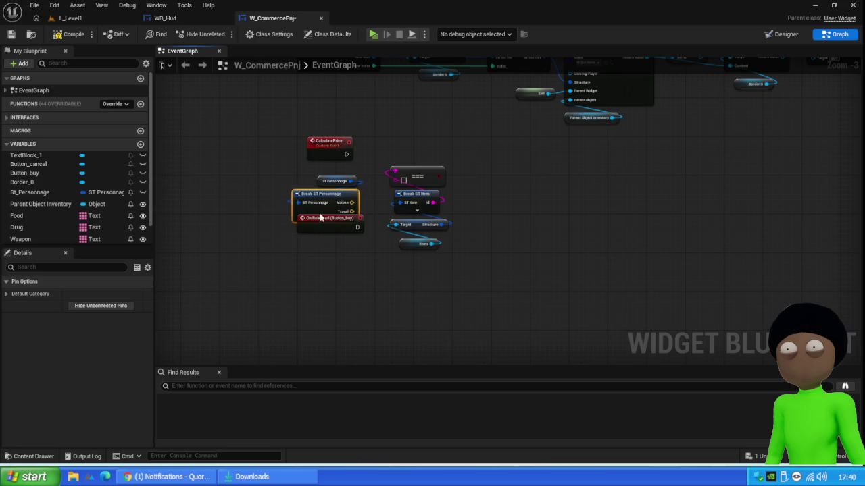
{"action": "left_click_drag", "start_coordinate": [320, 182], "coordinate": [315, 172]}
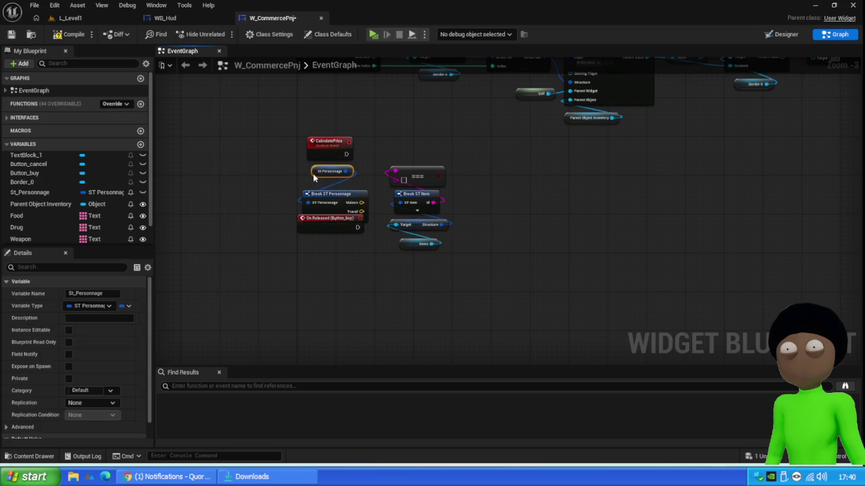
{"action": "mouse_move", "coordinate": [332, 226]}
{"action": "left_mouse_down"}
{"action": "mouse_move", "coordinate": [333, 252]}
{"action": "mouse_move", "coordinate": [330, 213]}
{"action": "mouse_move", "coordinate": [321, 300]}
{"action": "left_mouse_up"}
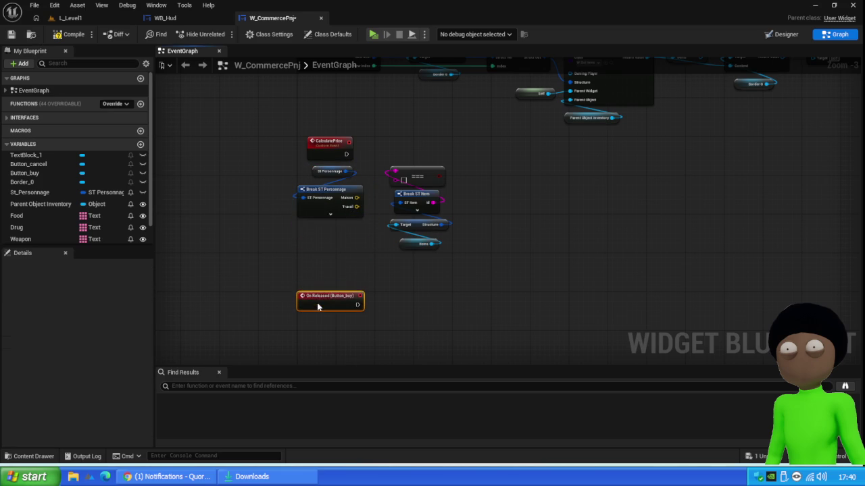
{"action": "left_click", "coordinate": [336, 216]}
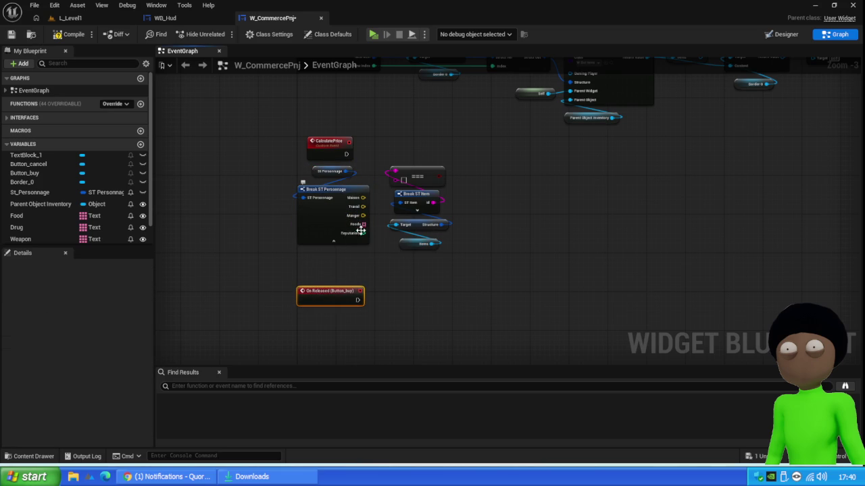
{"action": "left_click_drag", "start_coordinate": [363, 224], "coordinate": [493, 168]}
- Loop over the Foods array with a For Each Loop driven by CalculatePrice, and save
{"action": "type", "text": "loop"}
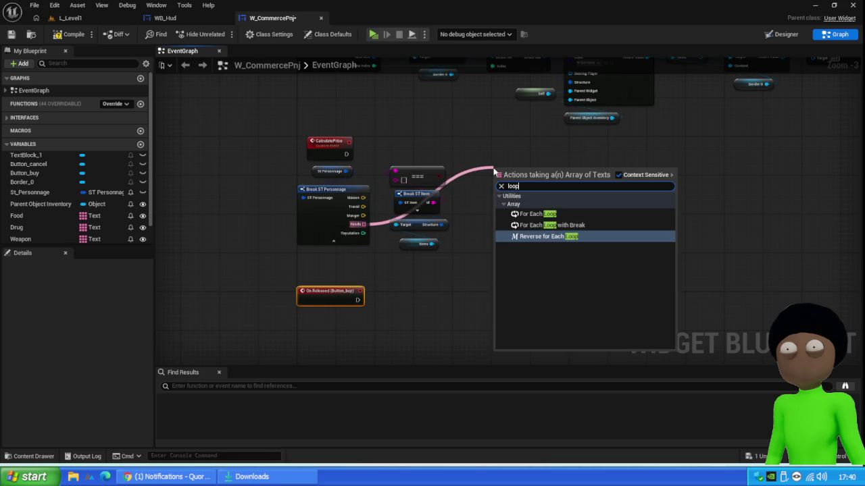
{"action": "key", "text": "Up"}
{"action": "key", "text": "Up"}
{"action": "key", "text": "Return"}
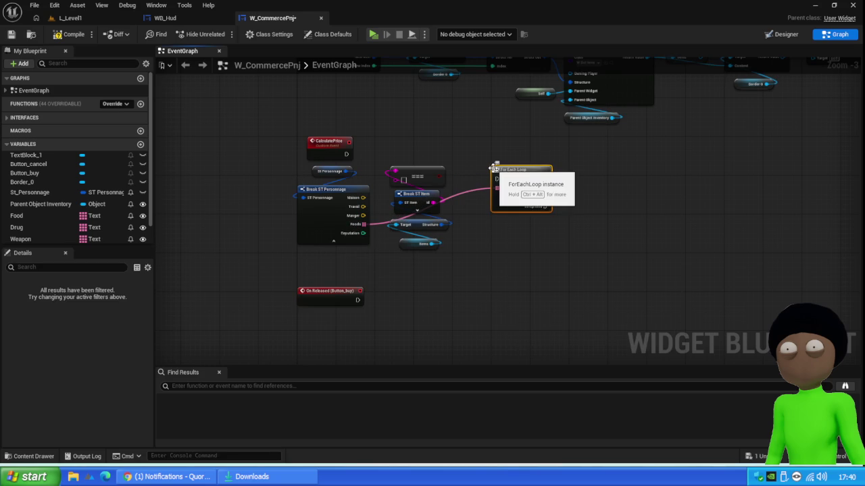
{"action": "left_click_drag", "start_coordinate": [519, 177], "coordinate": [441, 143]}
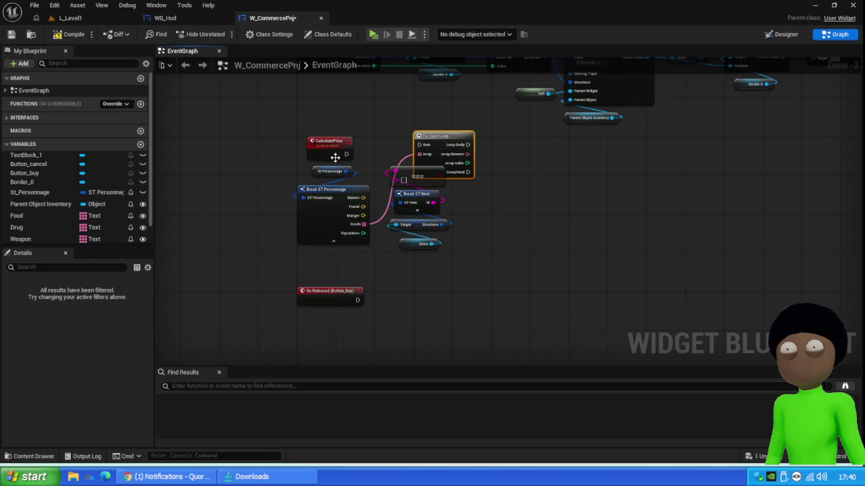
{"action": "left_click_drag", "start_coordinate": [346, 154], "coordinate": [419, 145]}
{"action": "left_click_drag", "start_coordinate": [453, 189], "coordinate": [411, 277]}
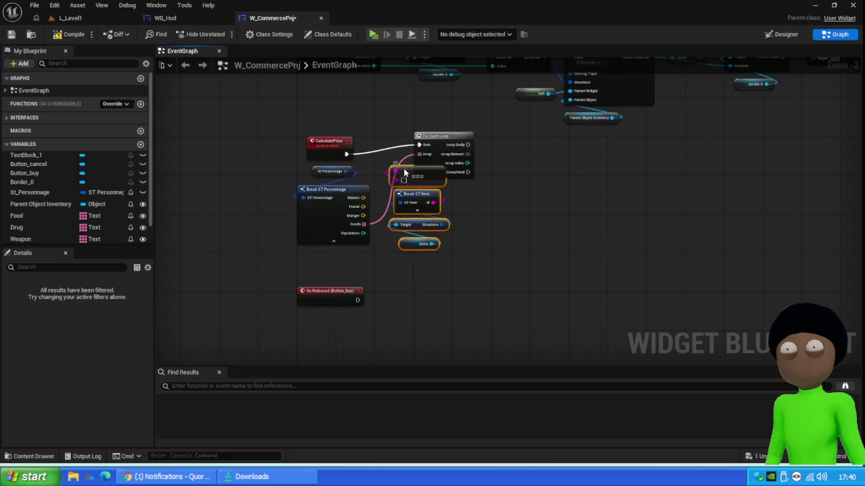
{"action": "left_click_drag", "start_coordinate": [404, 172], "coordinate": [511, 218]}
{"action": "left_click_drag", "start_coordinate": [439, 138], "coordinate": [413, 147]}
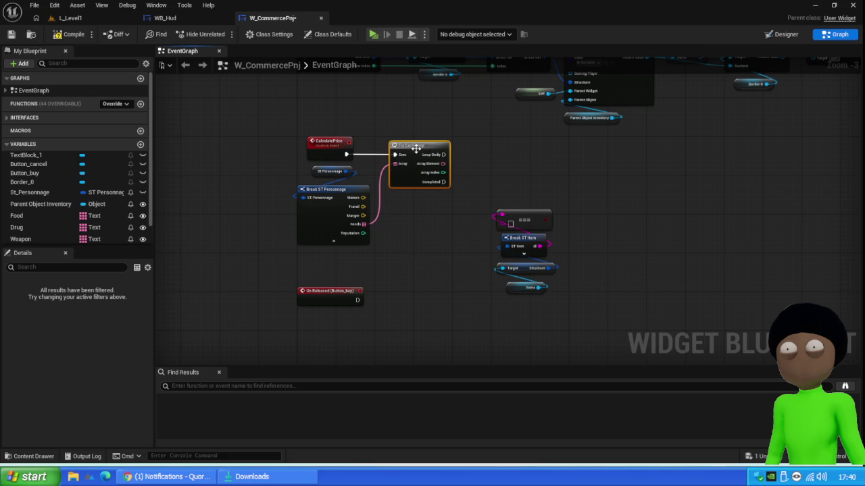
{"action": "left_click", "coordinate": [11, 34]}
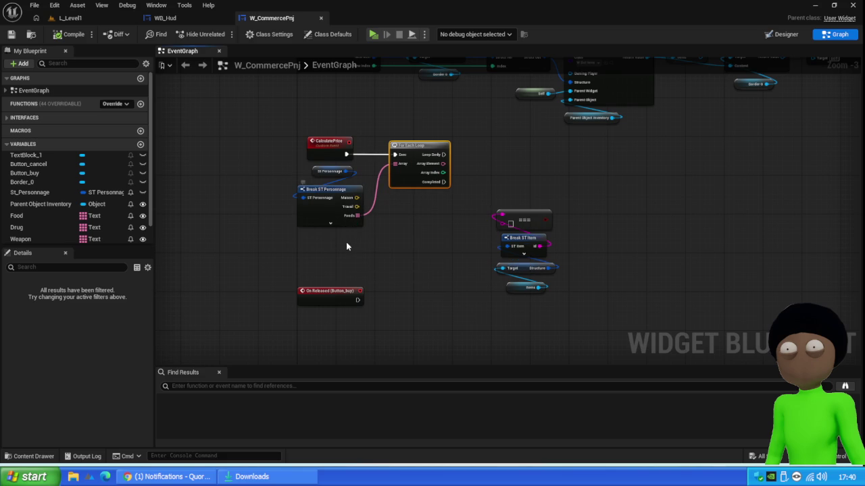
- Connect each Foods array element to the === comparison
{"action": "left_click", "coordinate": [343, 218]}
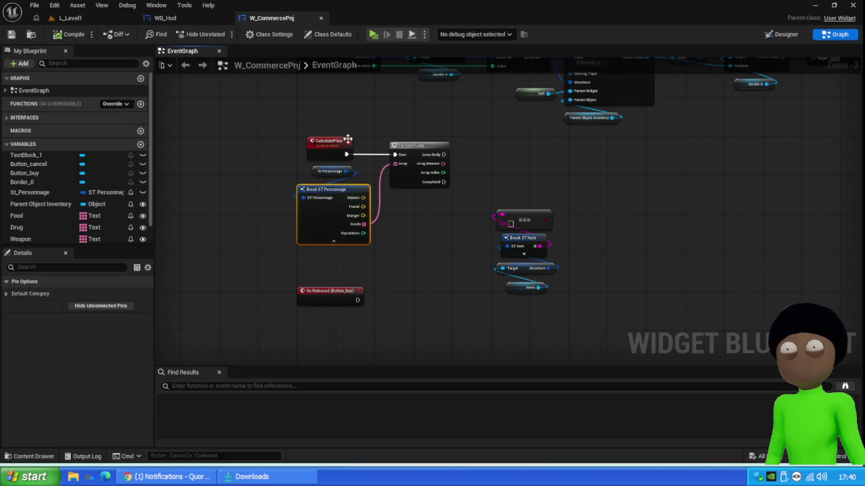
{"action": "right_click", "coordinate": [412, 138]}
{"action": "left_click", "coordinate": [386, 121]}
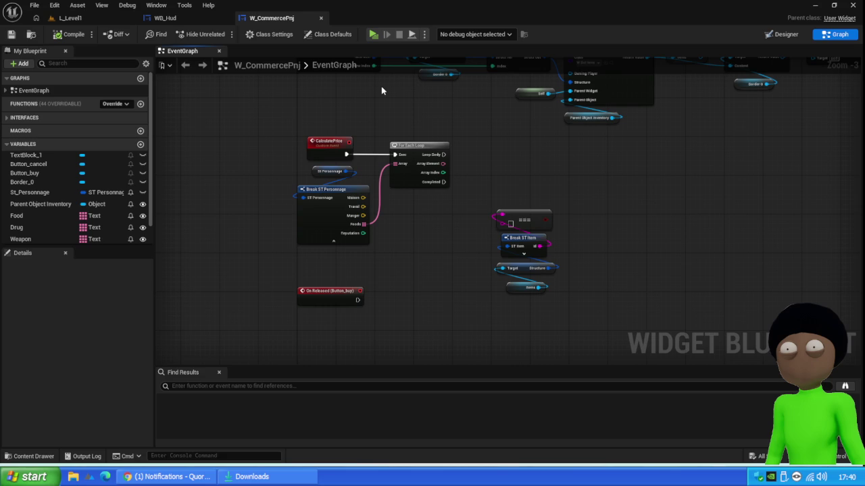
{"action": "right_click", "coordinate": [381, 86]}
{"action": "left_click", "coordinate": [340, 121]}
{"action": "mouse_move", "coordinate": [443, 164]}
{"action": "left_mouse_down"}
{"action": "mouse_move", "coordinate": [495, 223]}
{"action": "mouse_move", "coordinate": [501, 215]}
{"action": "left_mouse_up"}
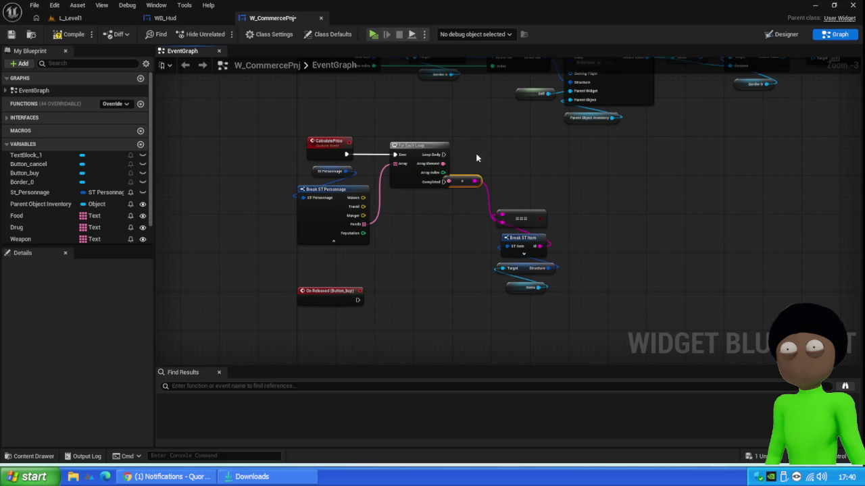
- Shift the conversion node and node group below the loop left, then open L_Level1's Content Drawer
{"action": "left_click_drag", "start_coordinate": [464, 180], "coordinate": [467, 229]}
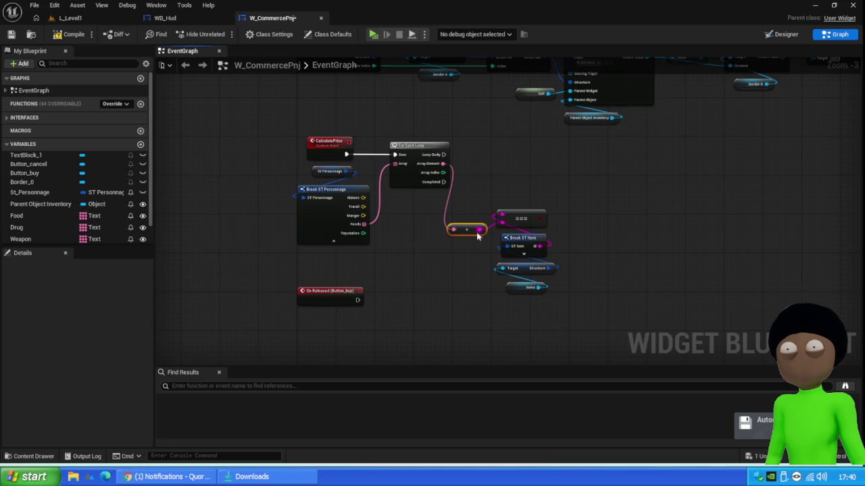
{"action": "left_click_drag", "start_coordinate": [465, 230], "coordinate": [466, 225]}
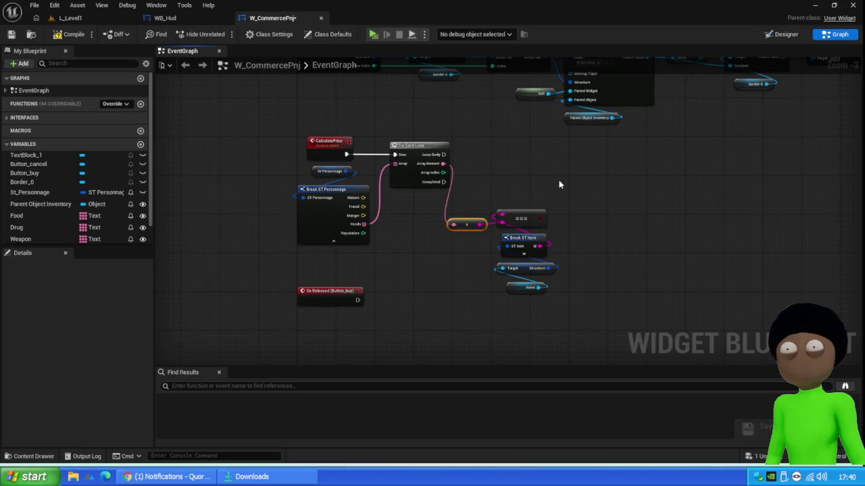
{"action": "mouse_move", "coordinate": [573, 194]}
{"action": "left_mouse_down"}
{"action": "mouse_move", "coordinate": [492, 271]}
{"action": "mouse_move", "coordinate": [472, 319]}
{"action": "left_mouse_up"}
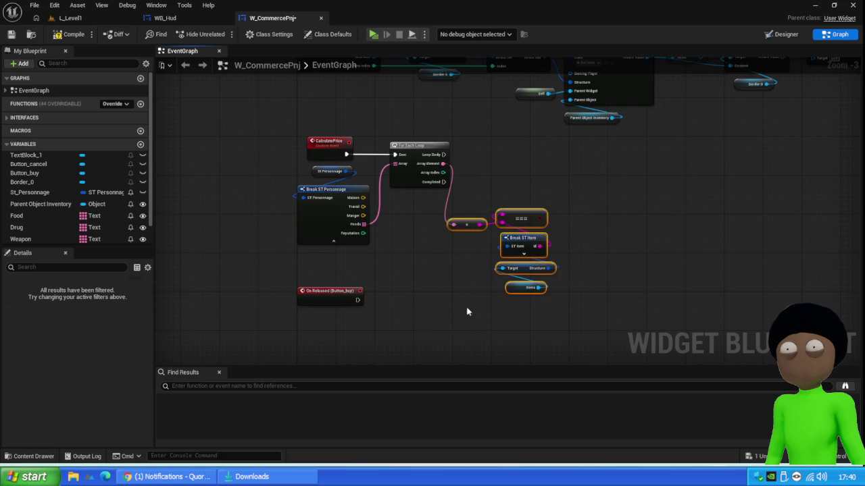
{"action": "left_click_drag", "start_coordinate": [520, 217], "coordinate": [481, 222]}
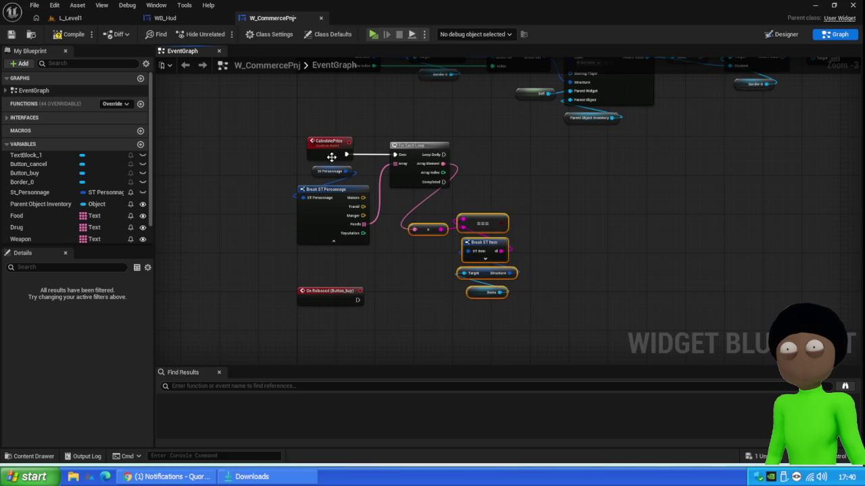
{"action": "left_click", "coordinate": [71, 17]}
{"action": "left_click", "coordinate": [32, 456]}
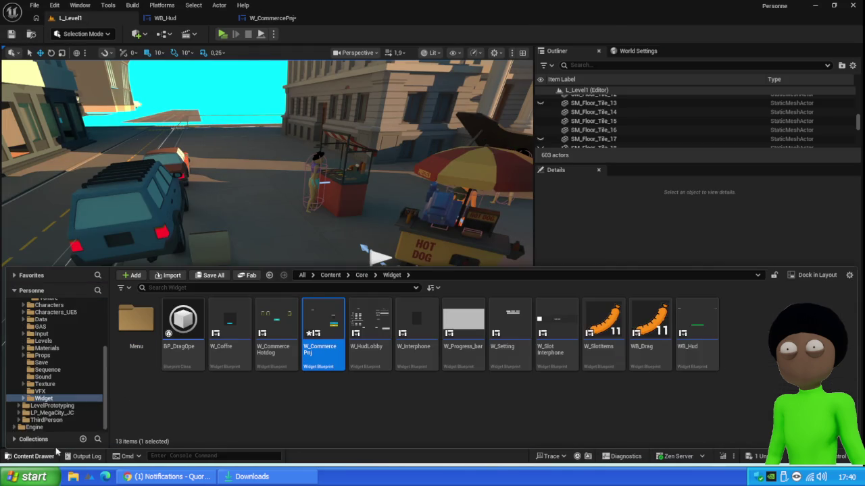
- Browse the Content Drawer to the Core > Data > Personnages folder
{"action": "left_click", "coordinate": [360, 275]}
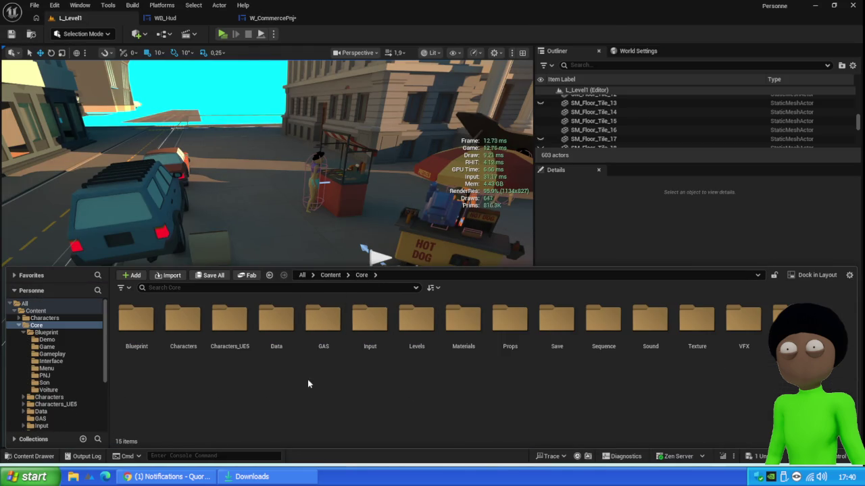
{"action": "double_click", "coordinate": [273, 325]}
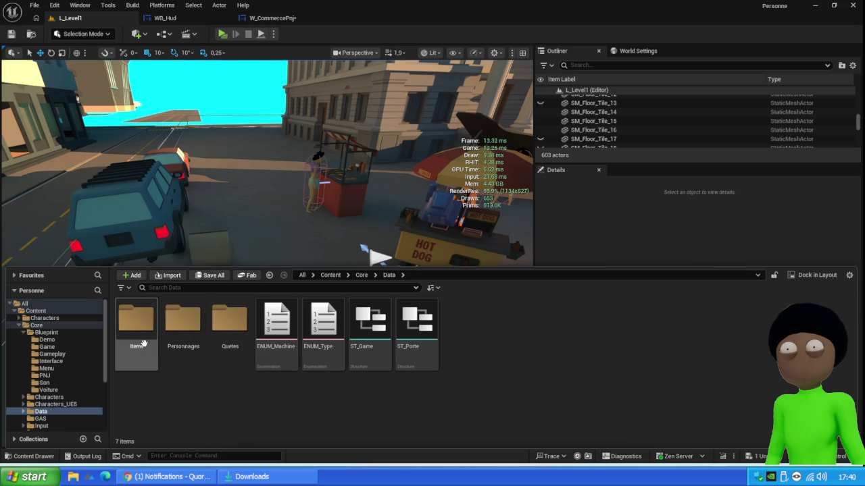
{"action": "left_click", "coordinate": [270, 18]}
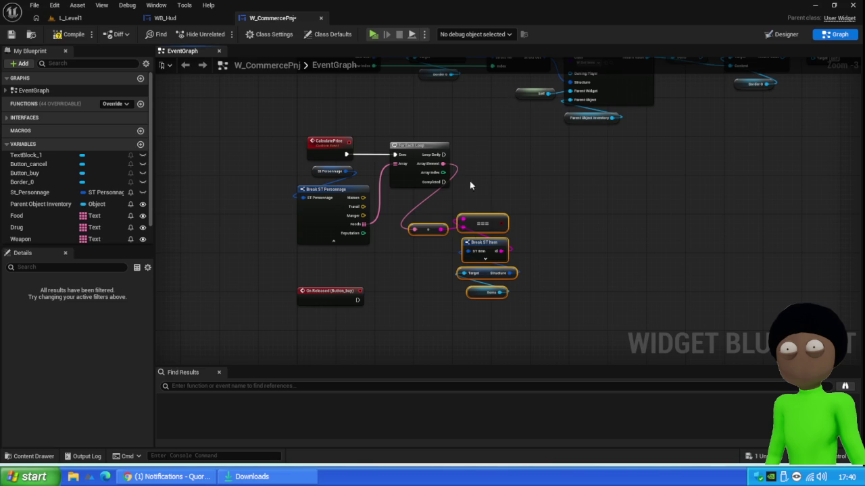
{"action": "left_click", "coordinate": [70, 19]}
{"action": "left_click", "coordinate": [34, 456]}
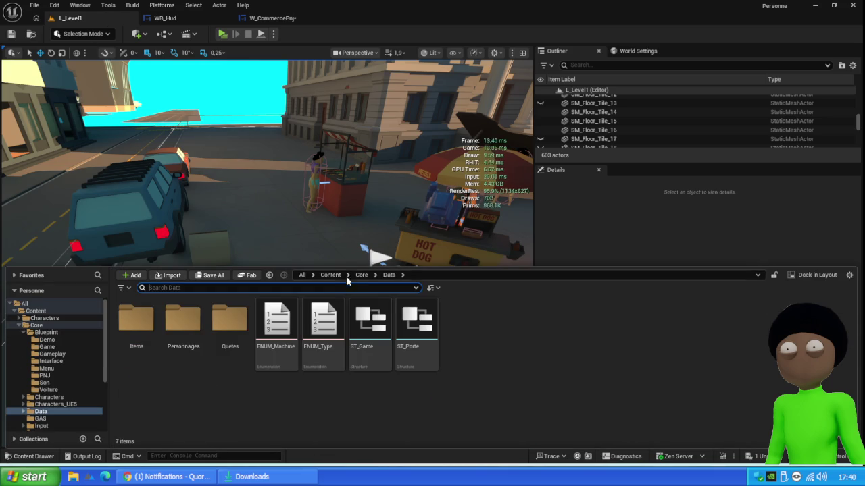
{"action": "double_click", "coordinate": [182, 320]}
- Change ST_Personnage's foods member type from Text to String, save, and return to W_CommercePnj
{"action": "double_click", "coordinate": [241, 330]}
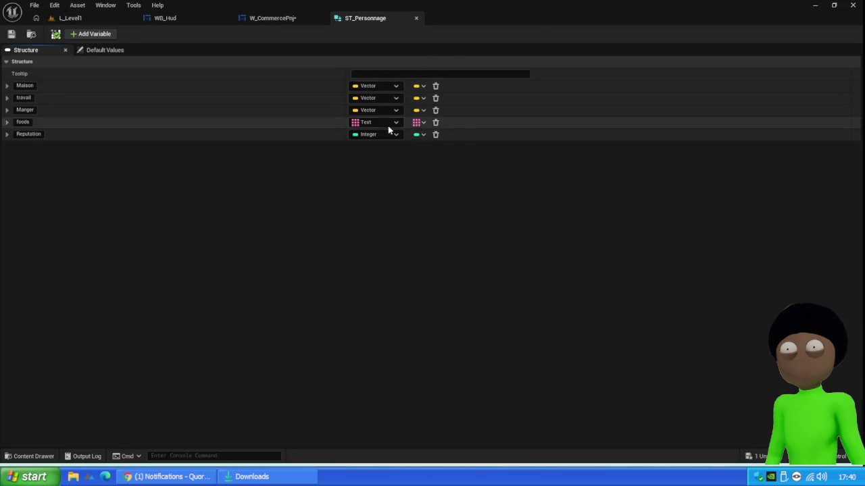
{"action": "left_click", "coordinate": [373, 122]}
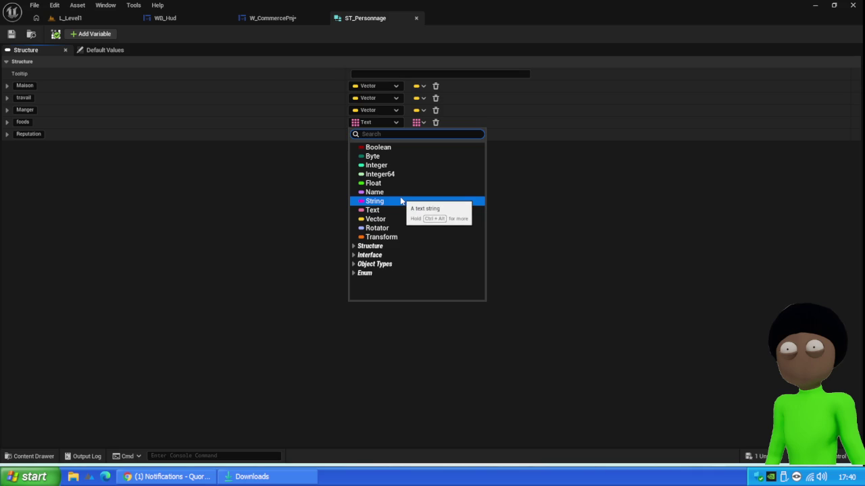
{"action": "left_click", "coordinate": [400, 201]}
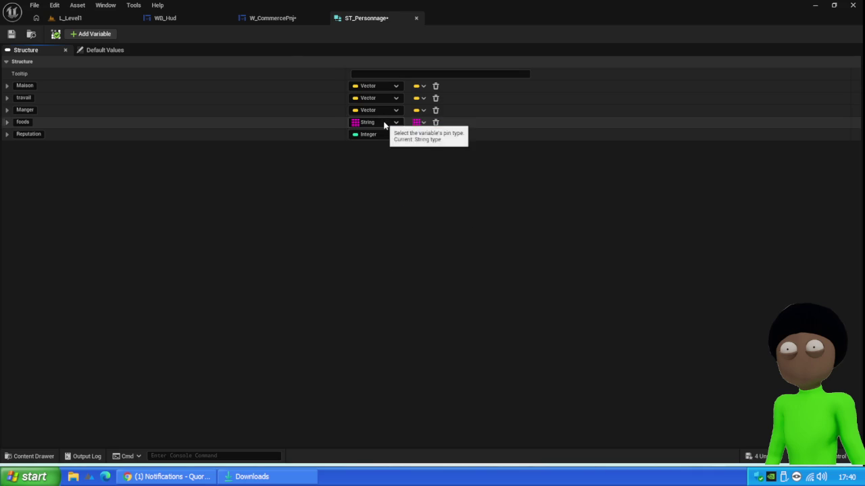
{"action": "left_click", "coordinate": [11, 34]}
{"action": "left_click", "coordinate": [287, 18]}
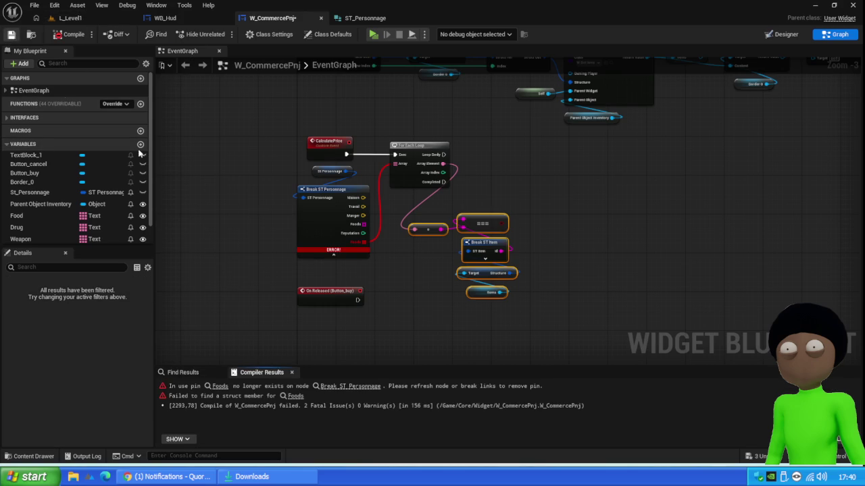
- Refresh the Break ST Personnage node and feed its Foods pin into a new For Each Loop
{"action": "right_click", "coordinate": [329, 225]}
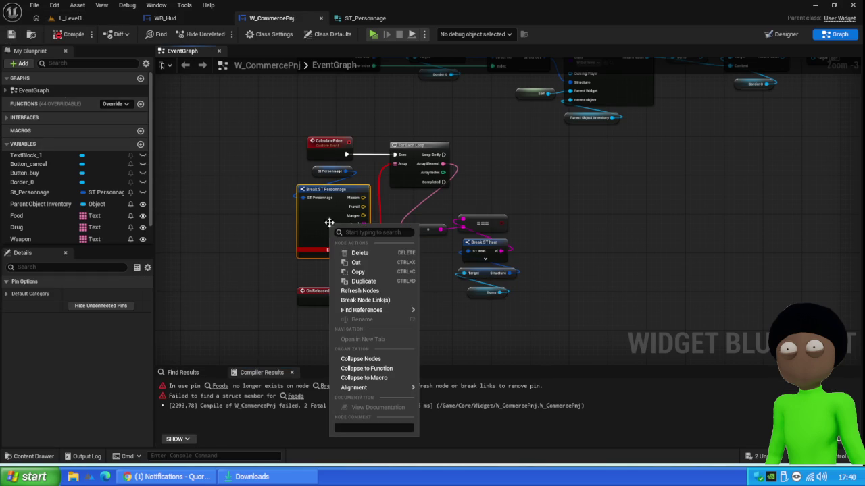
{"action": "left_click", "coordinate": [361, 290]}
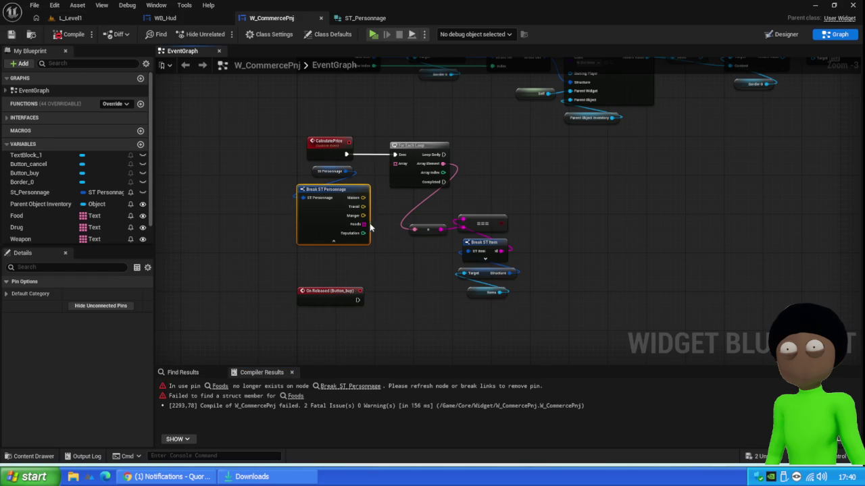
{"action": "left_click_drag", "start_coordinate": [358, 225], "coordinate": [504, 183]}
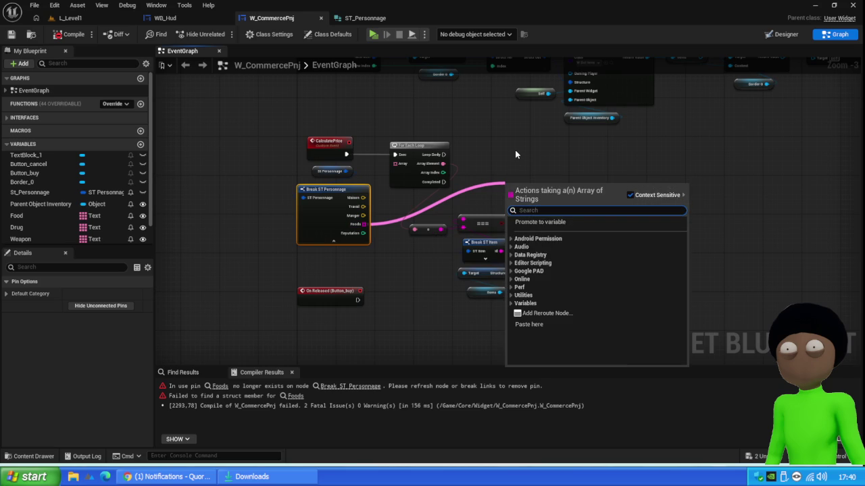
{"action": "type", "text": "loop"}
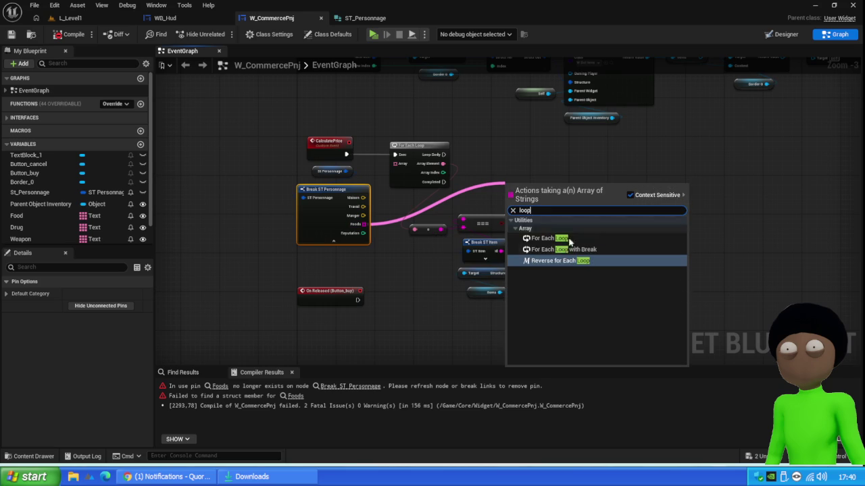
{"action": "left_click", "coordinate": [567, 239]}
- Delete the old loop and conversion node, then wire Array Element to the equality comparison
{"action": "left_click", "coordinate": [409, 171]}
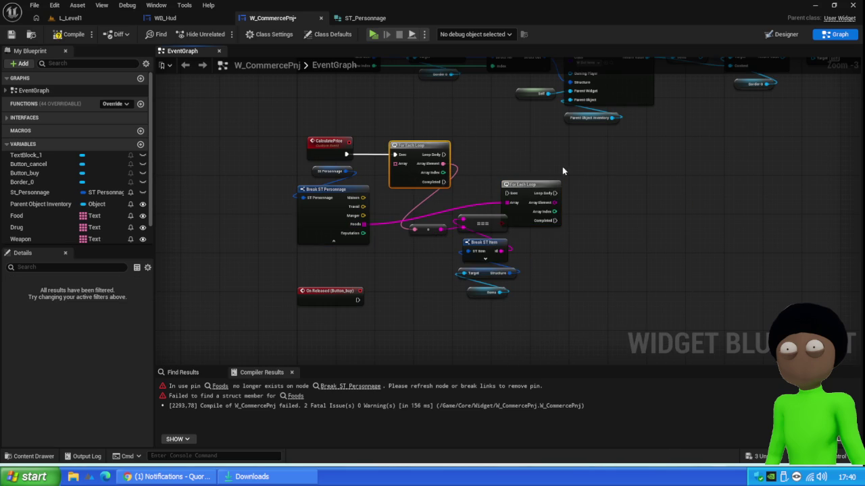
{"action": "key", "text": "Delete"}
{"action": "mouse_move", "coordinate": [519, 196]}
{"action": "left_mouse_down"}
{"action": "mouse_move", "coordinate": [472, 165]}
{"action": "mouse_move", "coordinate": [421, 162]}
{"action": "mouse_move", "coordinate": [467, 234]}
{"action": "mouse_move", "coordinate": [460, 219]}
{"action": "mouse_move", "coordinate": [504, 175]}
{"action": "left_mouse_up"}
{"action": "left_click", "coordinate": [427, 229]}
{"action": "key", "text": "Delete"}
{"action": "mouse_move", "coordinate": [458, 168]}
{"action": "left_mouse_down"}
{"action": "mouse_move", "coordinate": [459, 241]}
{"action": "mouse_move", "coordinate": [464, 232]}
{"action": "left_mouse_up"}
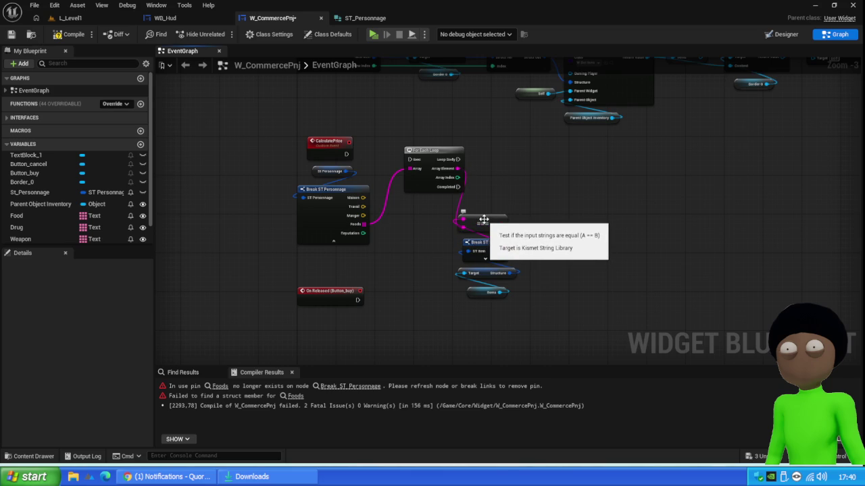
- Try a To Text (String) node off Array Element, remove it, and compile W_CommercePnj
{"action": "left_click_drag", "start_coordinate": [458, 169], "coordinate": [528, 172]}
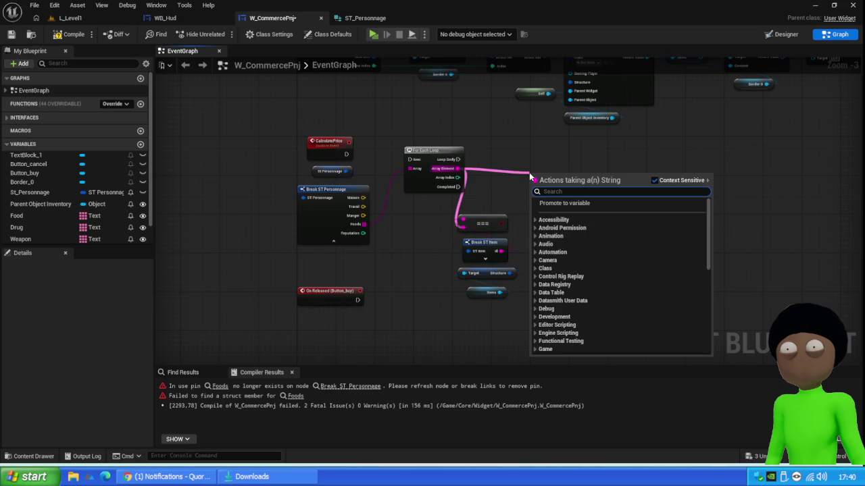
{"action": "type", "text": "to tecx"}
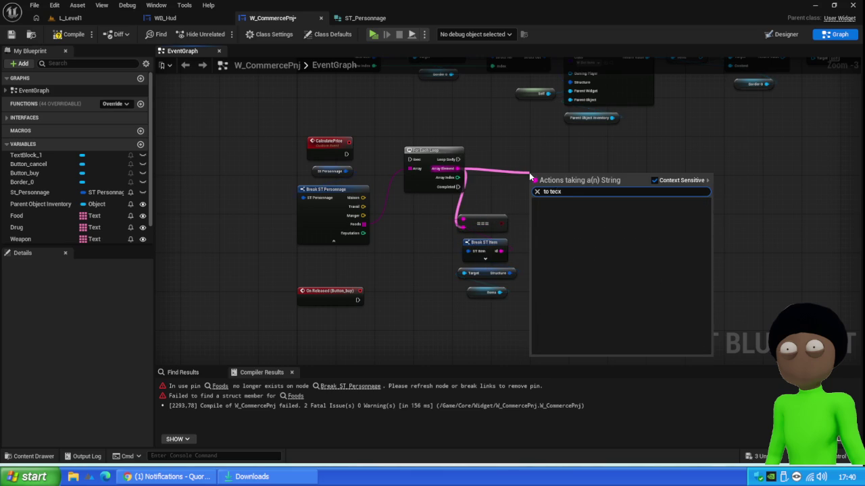
{"action": "key", "text": "BackSpace"}
{"action": "key", "text": "BackSpace"}
{"action": "type", "text": "xt"}
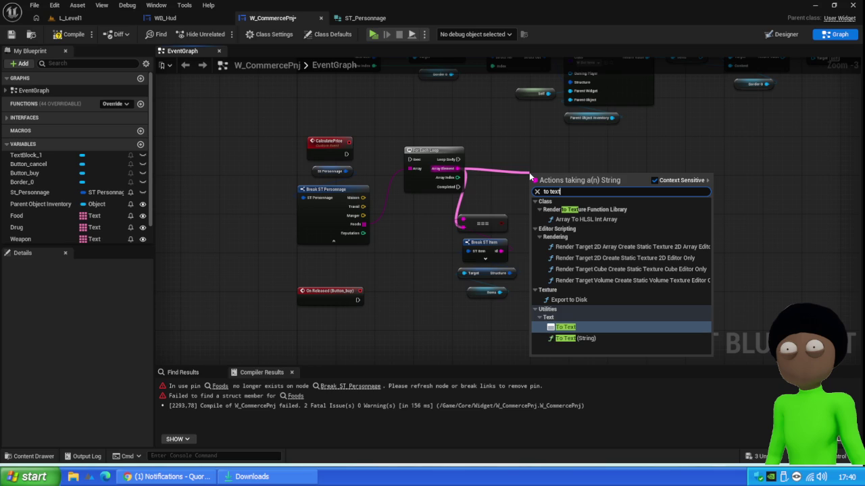
{"action": "left_click", "coordinate": [607, 338]}
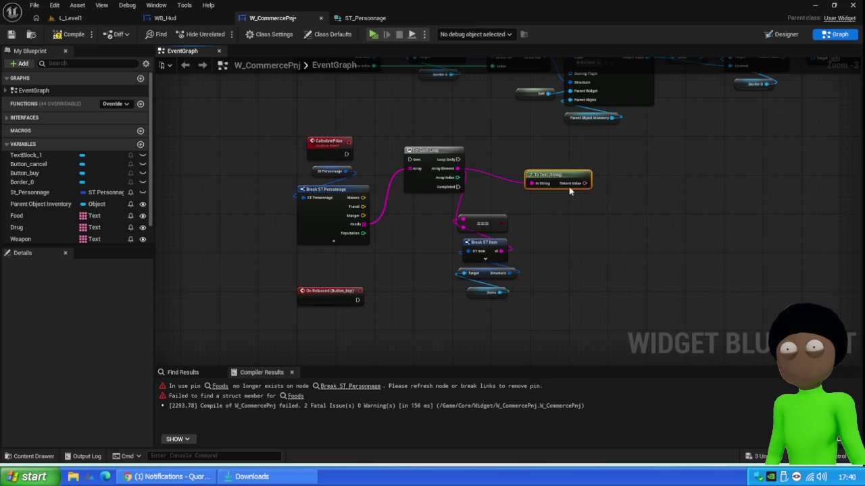
{"action": "key", "text": "Delete"}
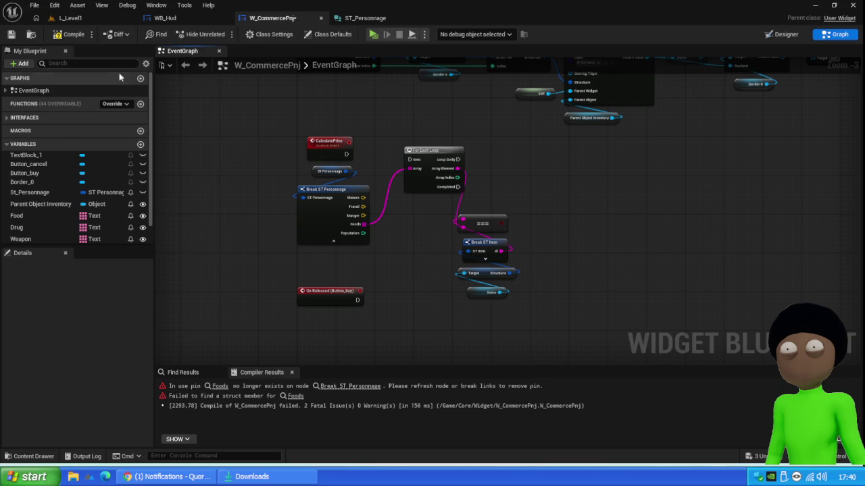
{"action": "left_click", "coordinate": [65, 33]}
{"action": "left_click", "coordinate": [71, 18]}
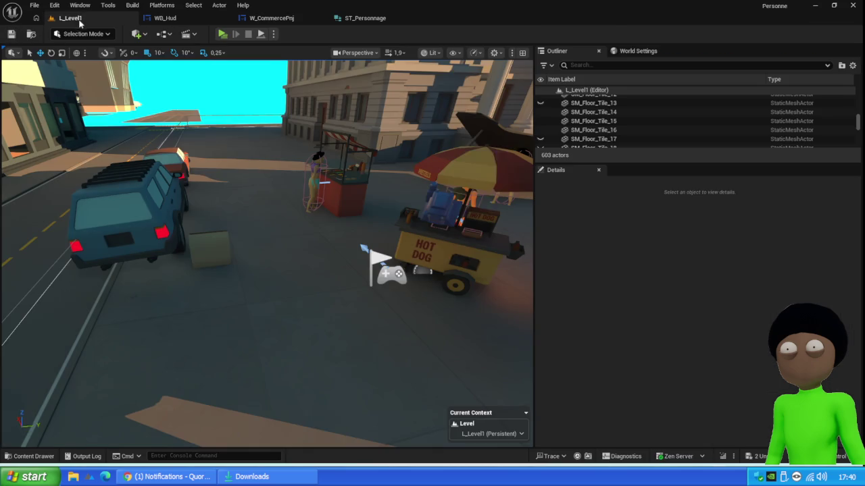
- Open PDA_Personnage, then compile and save it
{"action": "key", "text": "ctrl+space"}
{"action": "left_click", "coordinate": [177, 334]}
{"action": "double_click", "coordinate": [177, 334]}
{"action": "left_click", "coordinate": [71, 34]}
{"action": "left_click", "coordinate": [11, 33]}
- Open the BP_Olive data asset from the Personnage folder
{"action": "left_click", "coordinate": [71, 18]}
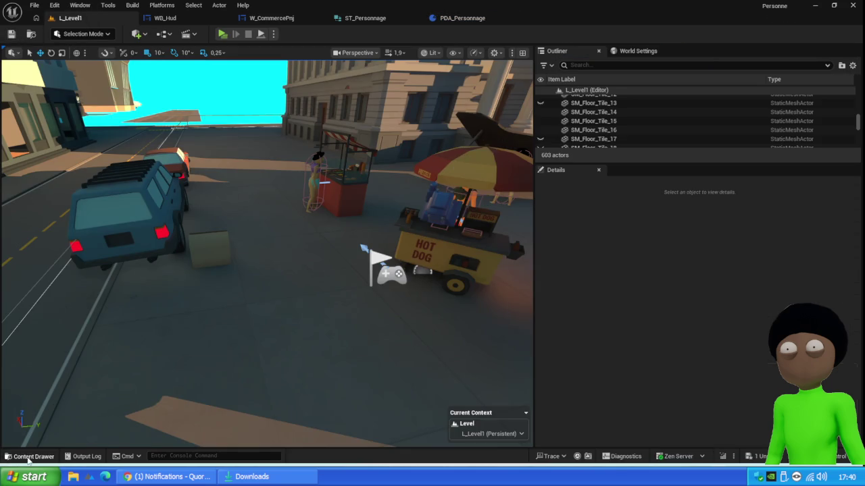
{"action": "key", "text": "ctrl+space"}
{"action": "double_click", "coordinate": [136, 320]}
{"action": "left_click", "coordinate": [184, 327]}
{"action": "double_click", "coordinate": [185, 328]}
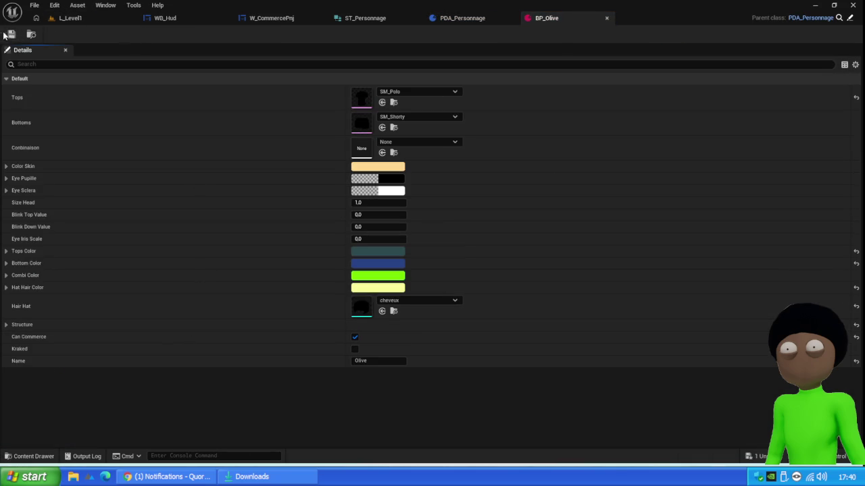
- Back in W_CommercePnj, regroup the equality node beside the Break ST Item nodes
{"action": "left_click", "coordinate": [473, 20]}
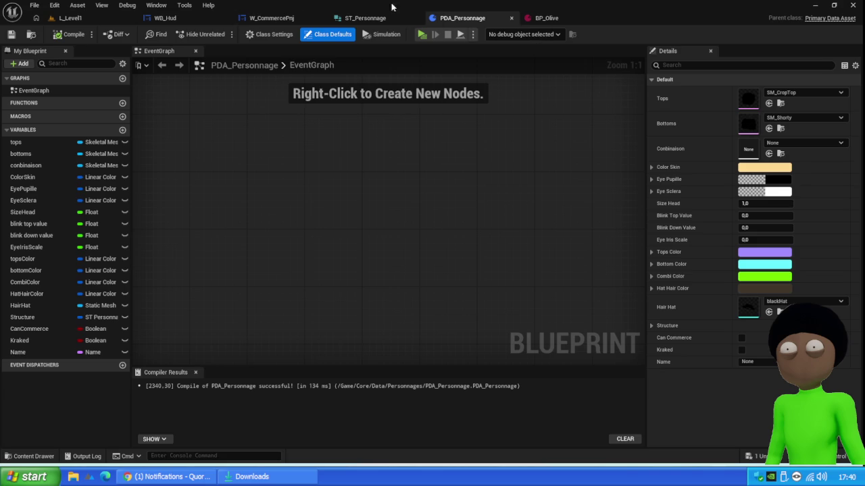
{"action": "left_click", "coordinate": [368, 18]}
{"action": "left_click", "coordinate": [263, 18]}
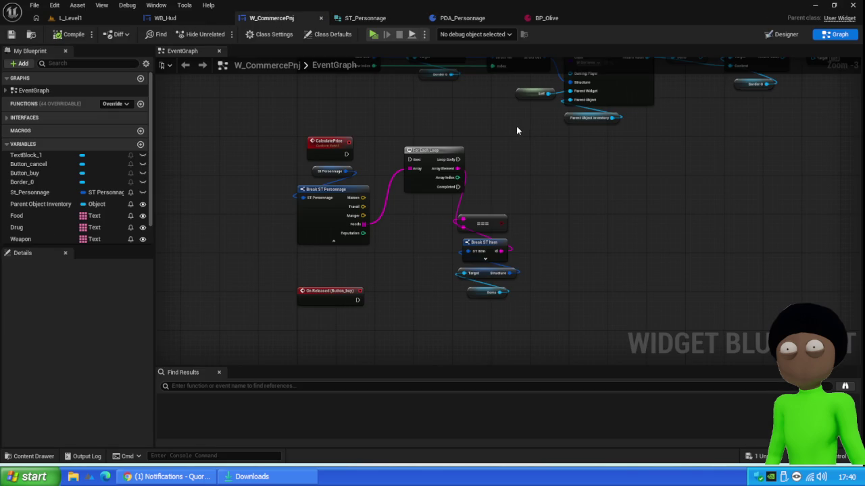
{"action": "mouse_move", "coordinate": [477, 225]}
{"action": "left_mouse_down"}
{"action": "mouse_move", "coordinate": [484, 213]}
{"action": "mouse_move", "coordinate": [461, 301]}
{"action": "left_mouse_up"}
{"action": "left_click_drag", "start_coordinate": [486, 252], "coordinate": [438, 232]}
{"action": "left_click_drag", "start_coordinate": [494, 210], "coordinate": [507, 243]}
- Save W_CommercePnj, then change ST_Personnage's foods field from String to Name and save it
{"action": "left_click", "coordinate": [10, 34]}
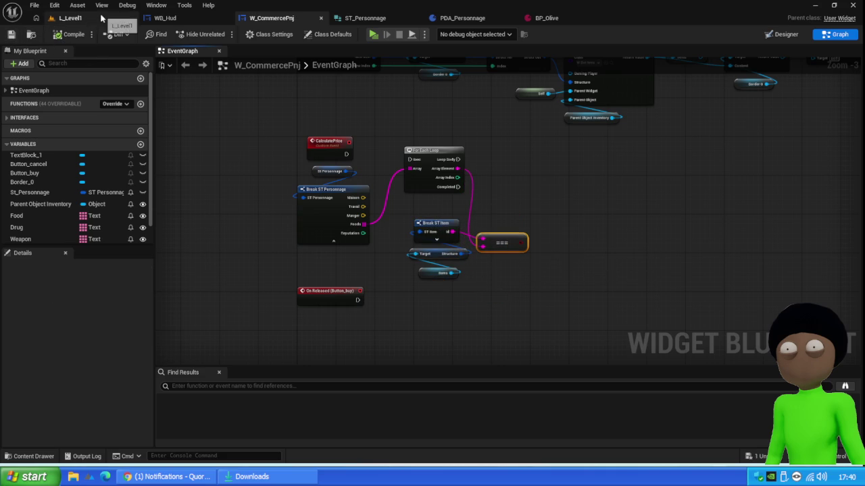
{"action": "left_click", "coordinate": [27, 456]}
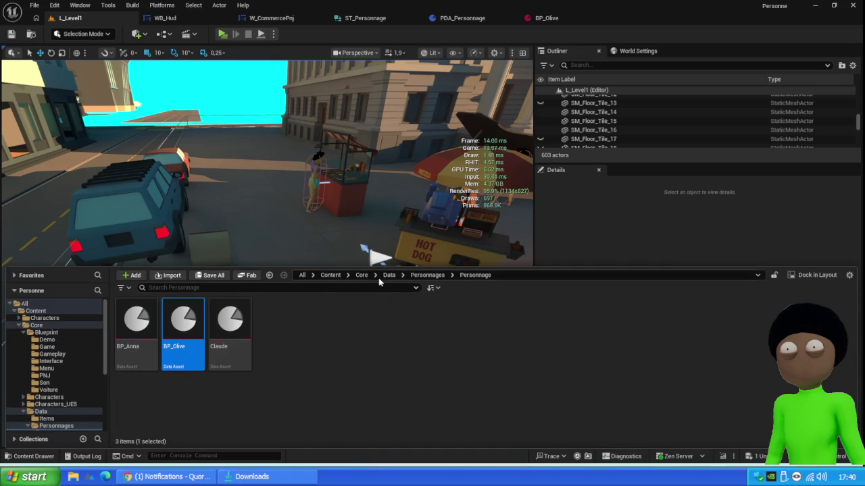
{"action": "left_click", "coordinate": [422, 275]}
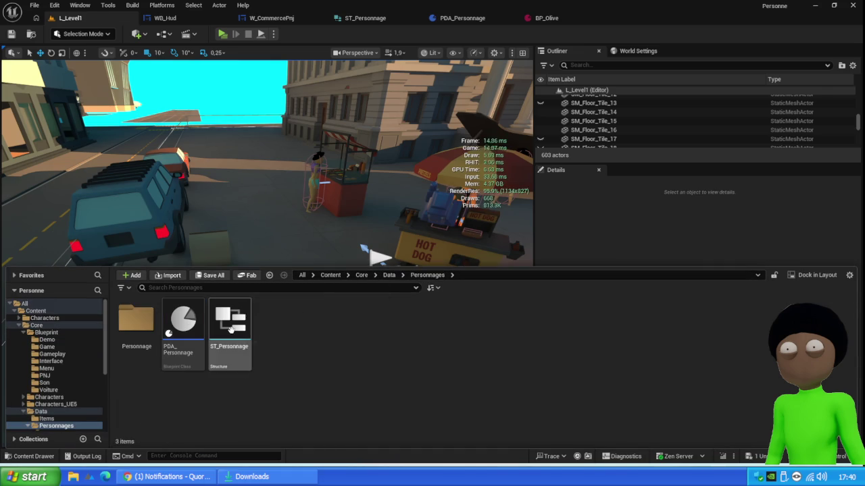
{"action": "double_click", "coordinate": [229, 331]}
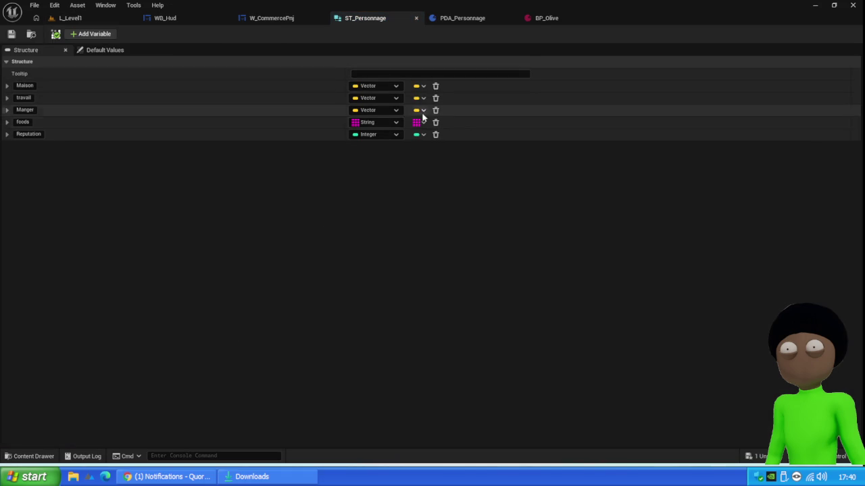
{"action": "left_click", "coordinate": [387, 122]}
{"action": "left_click", "coordinate": [383, 193]}
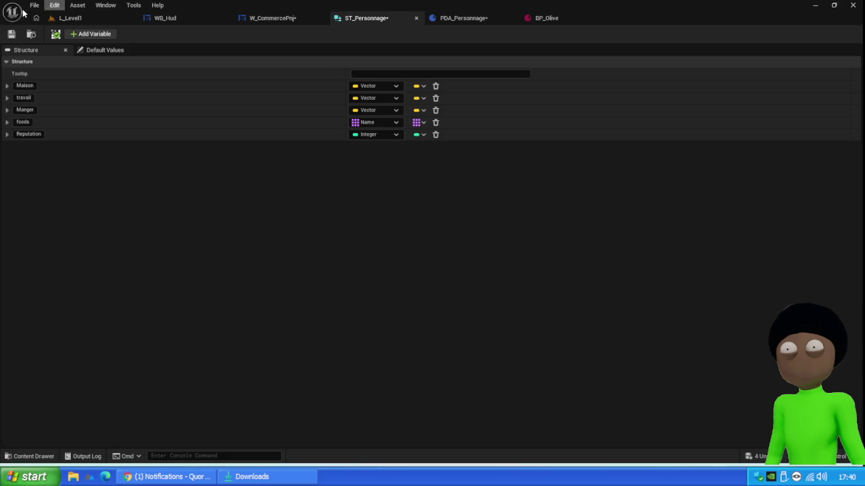
{"action": "left_click", "coordinate": [10, 35]}
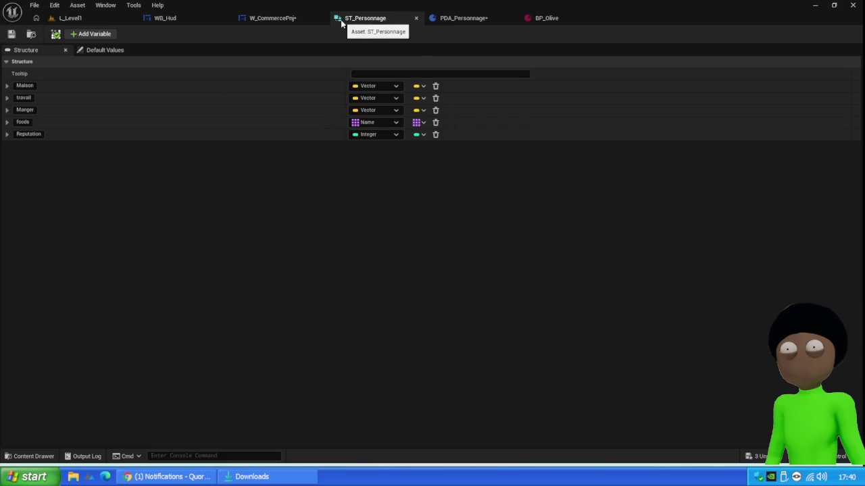
{"action": "left_click", "coordinate": [289, 21]}
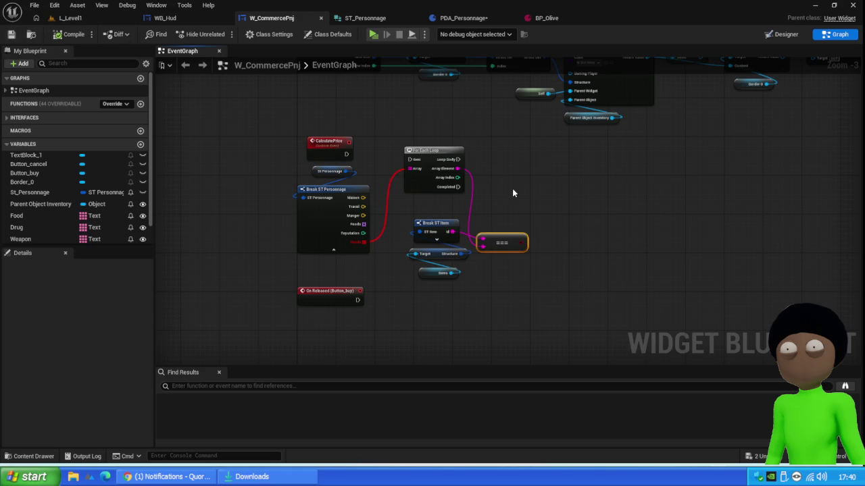
- Delete the For Each Loop node from the W_CommercePnj graph
{"action": "left_click_drag", "start_coordinate": [510, 143], "coordinate": [404, 189]}
{"action": "key", "text": "Delete"}
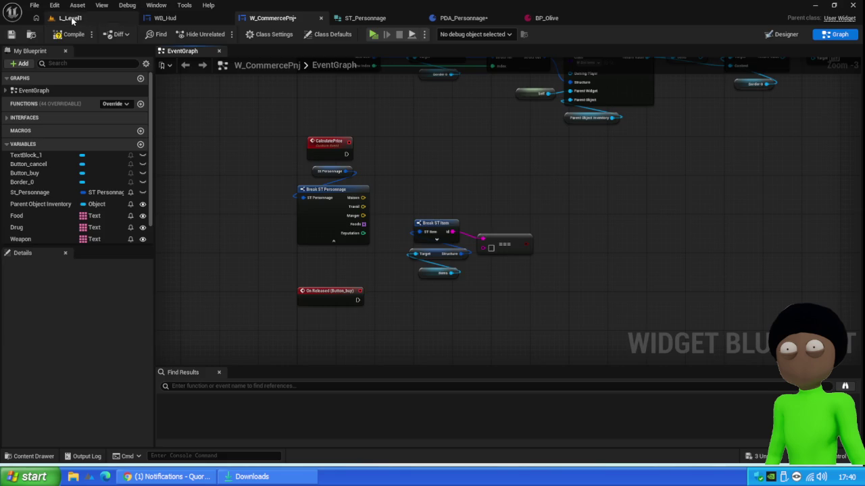
{"action": "left_click", "coordinate": [69, 18]}
- Change the ST_Item structure's id field type to Name and save it
{"action": "left_click", "coordinate": [34, 456]}
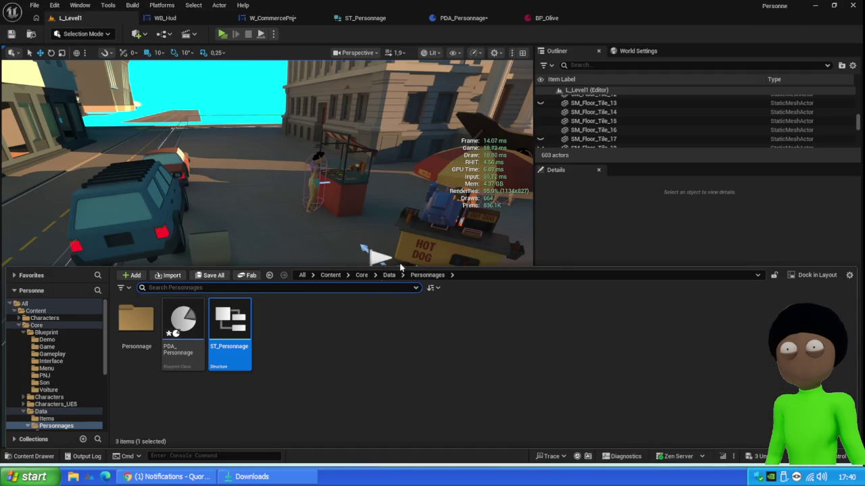
{"action": "left_click", "coordinate": [391, 276]}
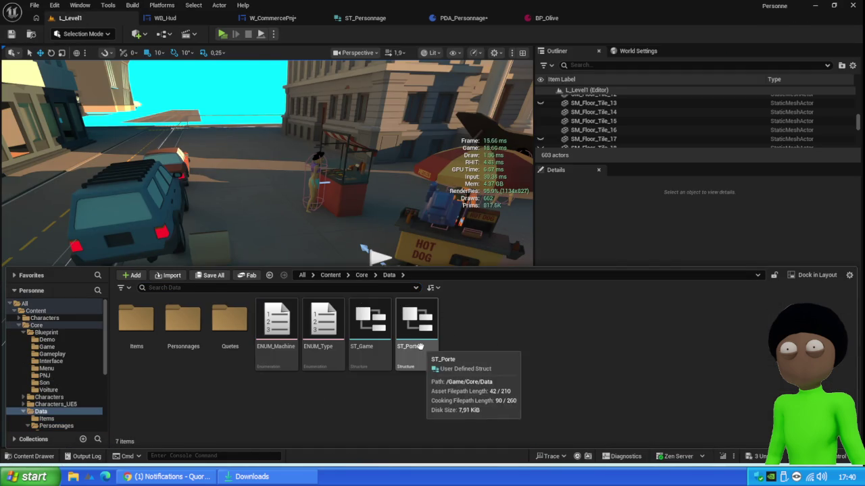
{"action": "double_click", "coordinate": [136, 323]}
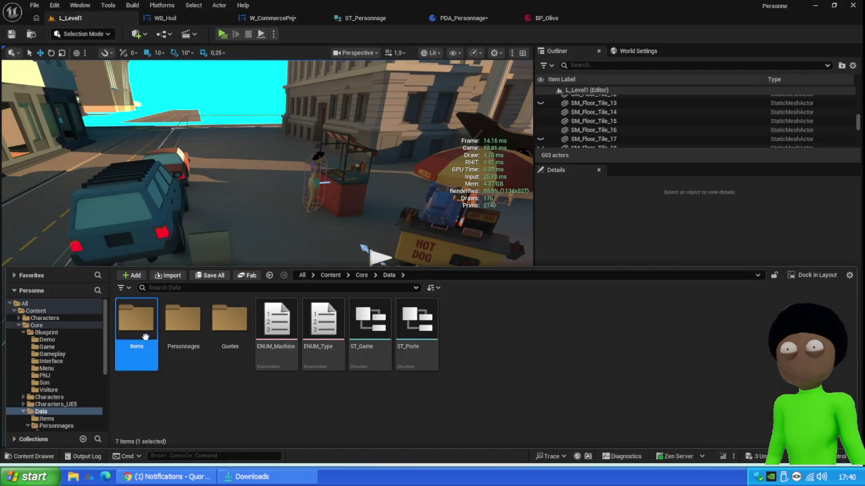
{"action": "double_click", "coordinate": [173, 330]}
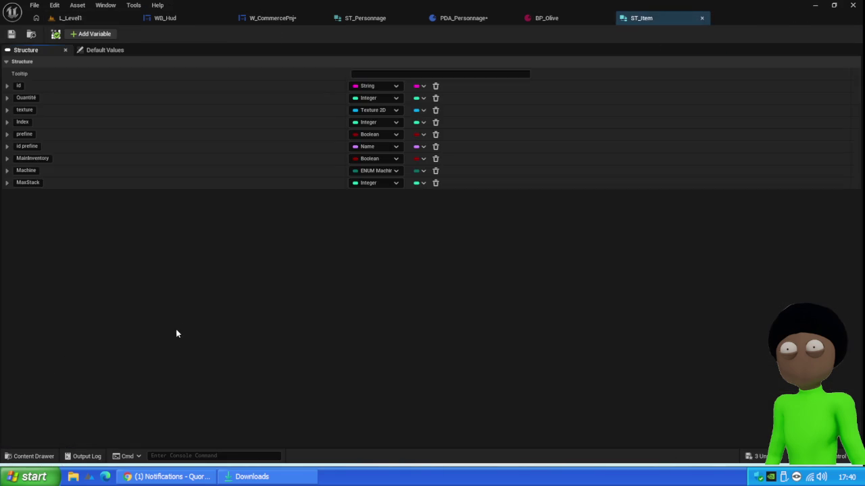
{"action": "left_click", "coordinate": [390, 86]}
{"action": "left_click", "coordinate": [398, 156]}
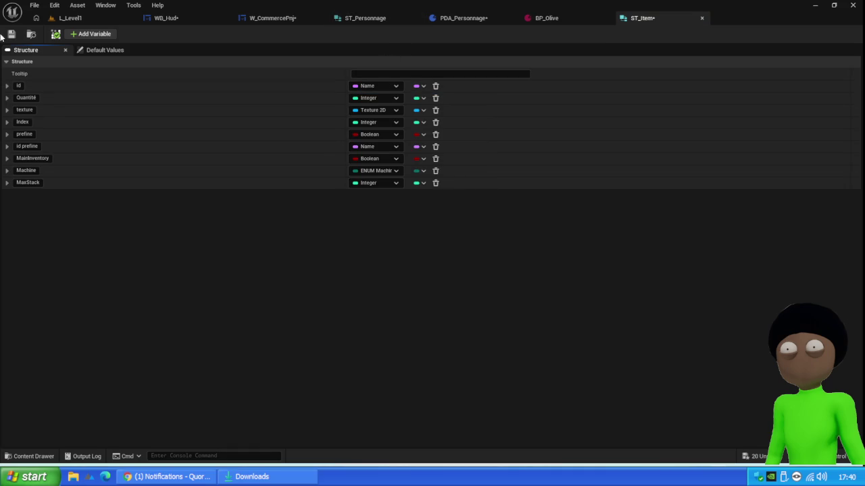
{"action": "left_click", "coordinate": [11, 33]}
- Save all modified assets, play the level, and open GS_Game from the compile errors
{"action": "left_click", "coordinate": [70, 18]}
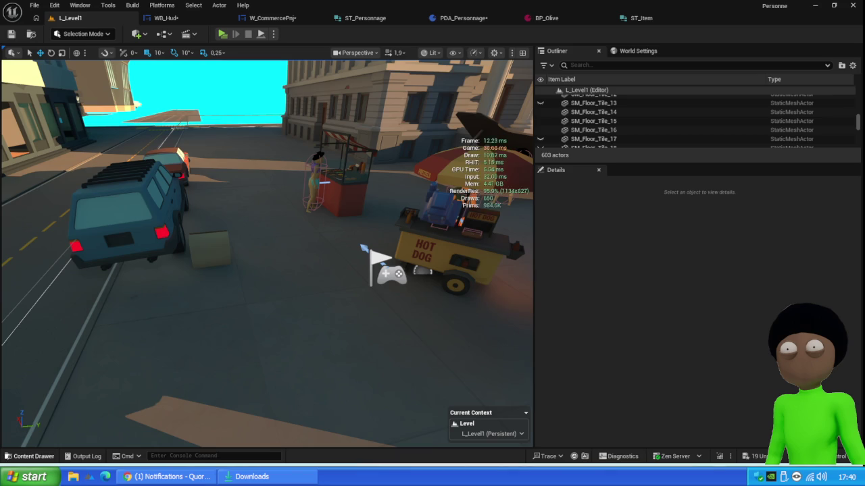
{"action": "left_click", "coordinate": [29, 456]}
{"action": "left_click", "coordinate": [210, 276]}
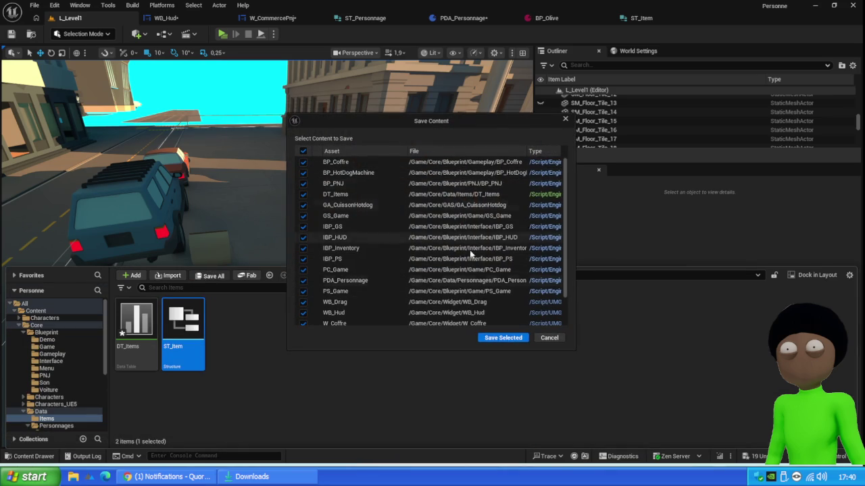
{"action": "left_click", "coordinate": [504, 338]}
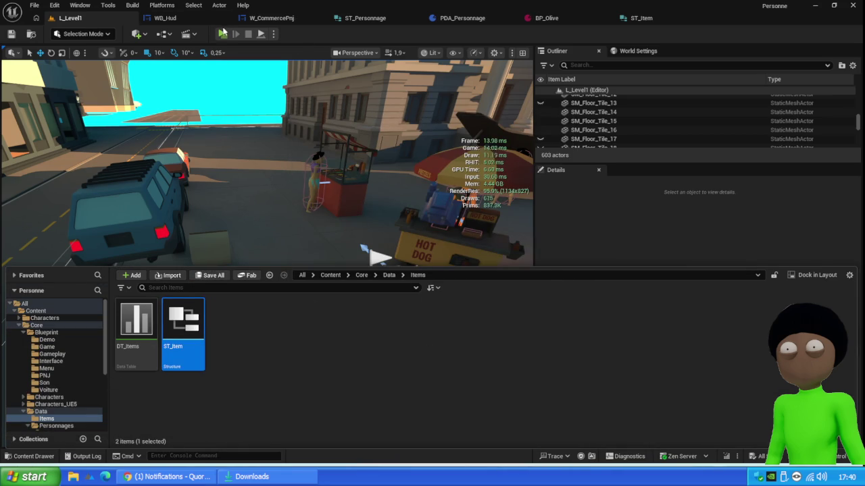
{"action": "left_click", "coordinate": [228, 107]}
{"action": "key", "text": "alt+p"}
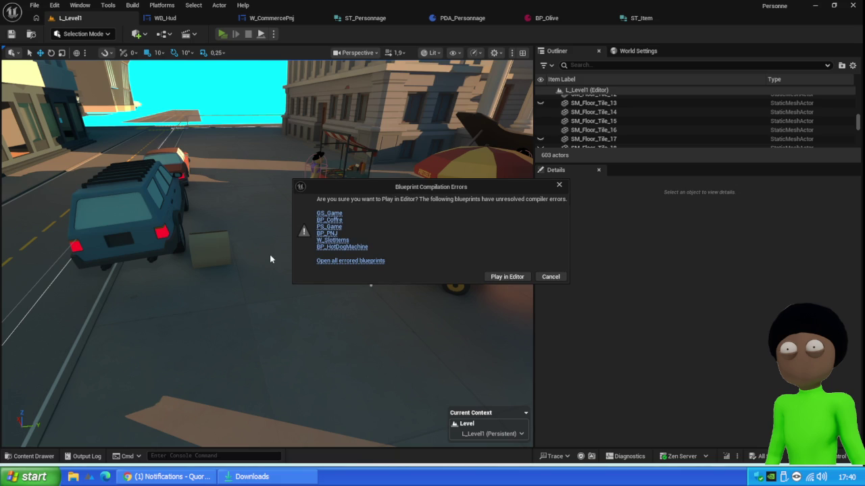
{"action": "left_click", "coordinate": [331, 213]}
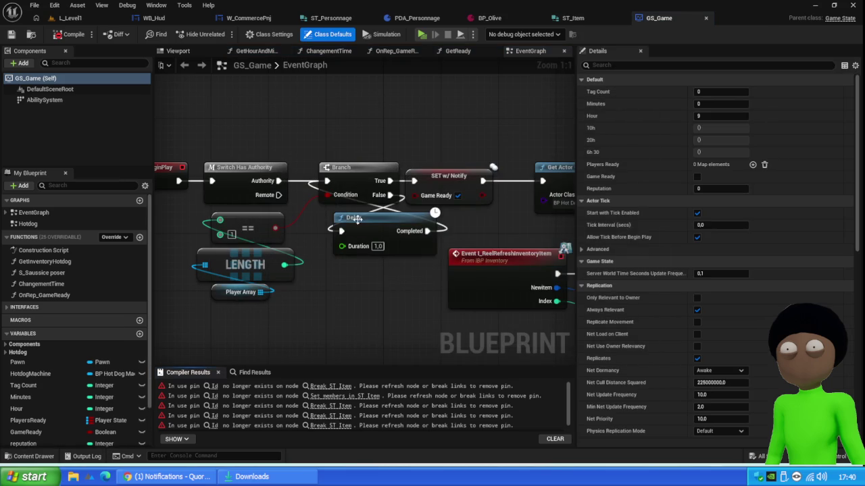
- Locate GS_Game's broken Break ST Item node and trial-delete the Select String nodes, then undo
{"action": "scroll", "coordinate": [356, 219], "scroll_direction": "down", "scroll_amount": 5}
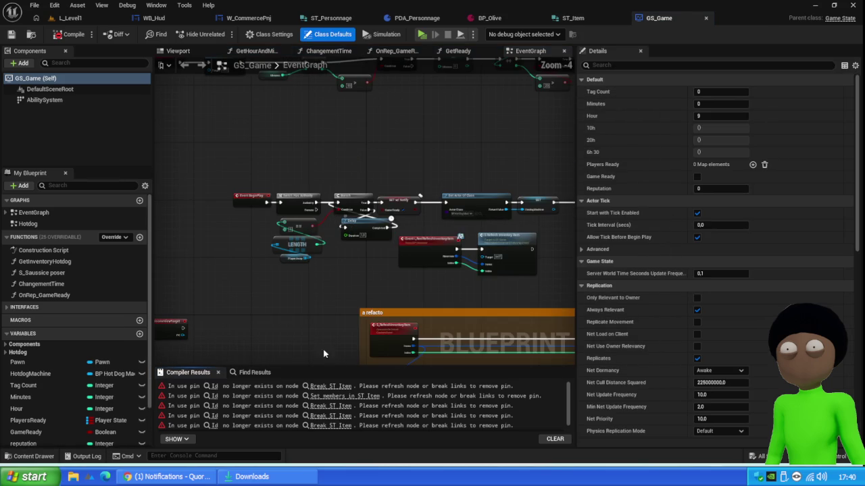
{"action": "left_click", "coordinate": [214, 387]}
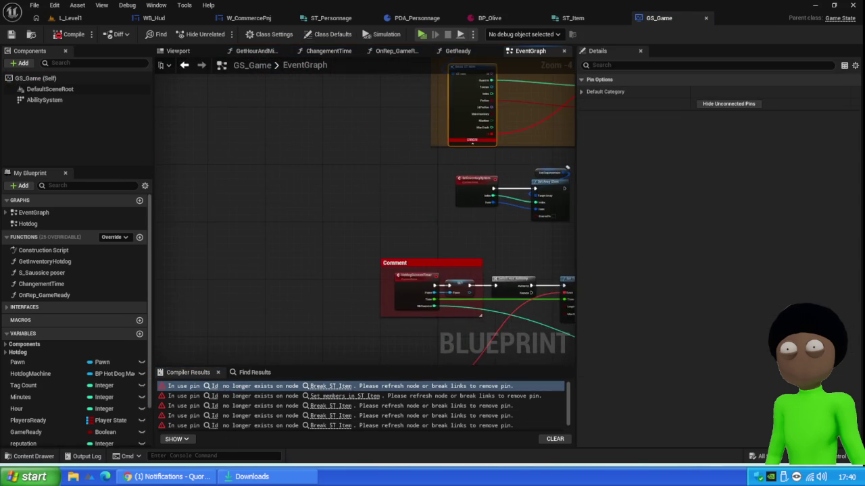
{"action": "scroll", "coordinate": [356, 211], "scroll_direction": "up", "scroll_amount": 1}
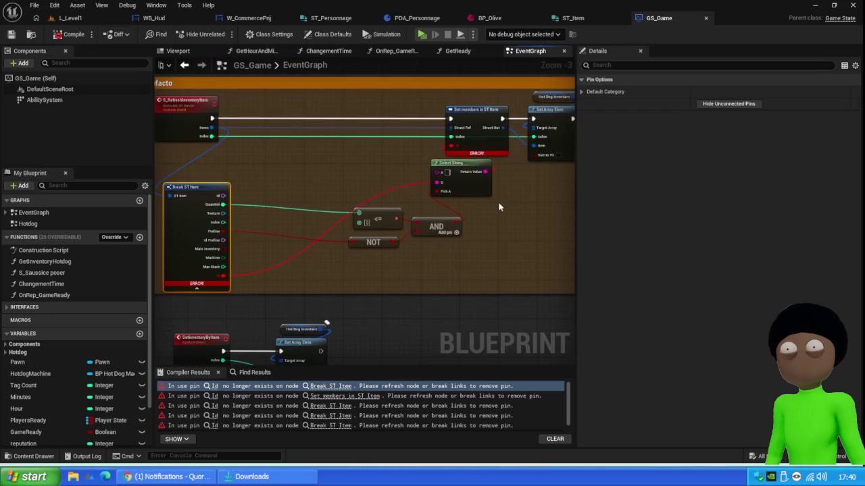
{"action": "left_click_drag", "start_coordinate": [515, 161], "coordinate": [370, 217]}
{"action": "key", "text": "Delete"}
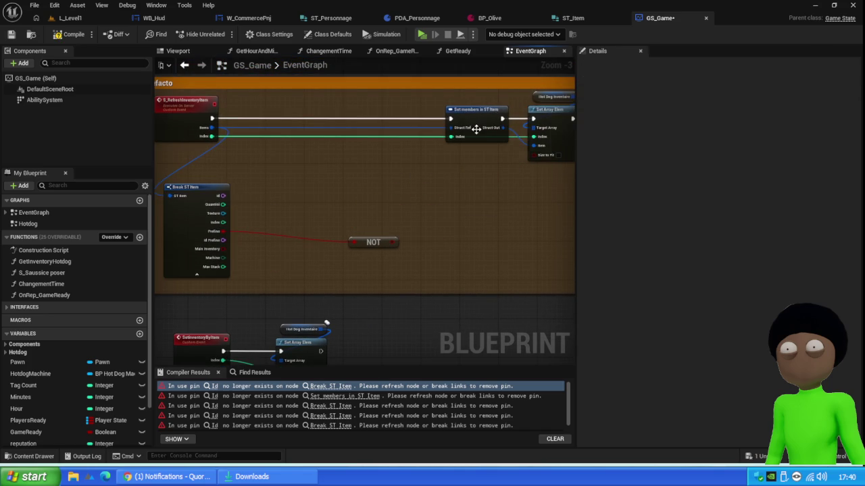
{"action": "left_click", "coordinate": [483, 116]}
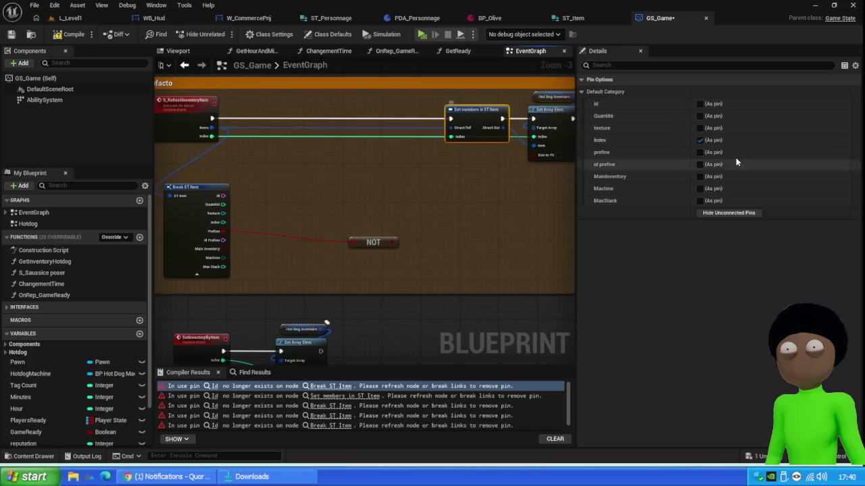
{"action": "left_click", "coordinate": [699, 104]}
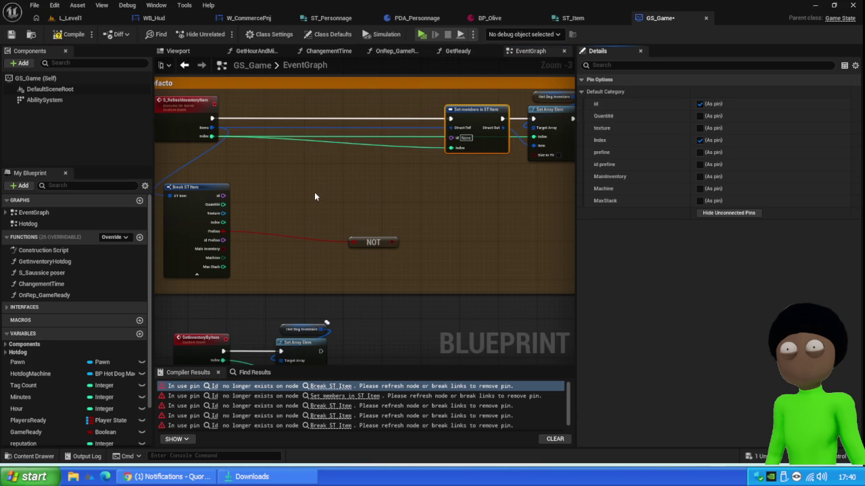
{"action": "key", "text": "ctrl+z"}
{"action": "key", "text": "ctrl+z"}
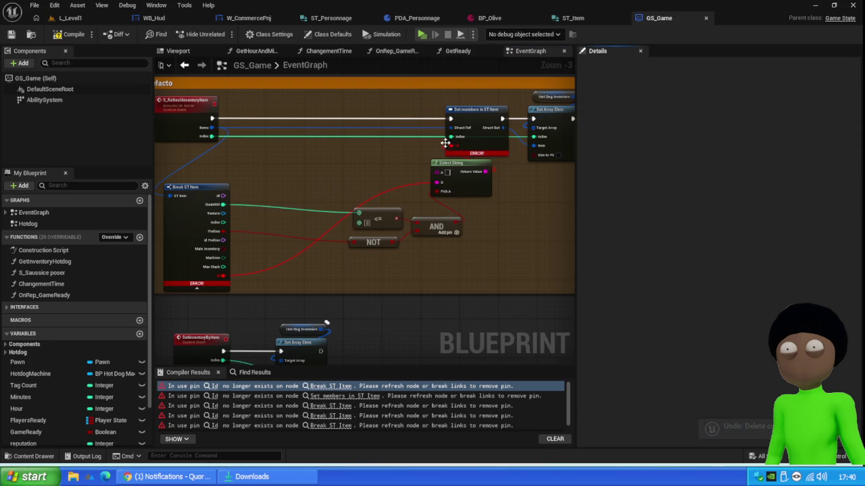
- Expose id on Set members in ST Item, add a Select Name fed by Break ST Item's Id
{"action": "left_click", "coordinate": [477, 136]}
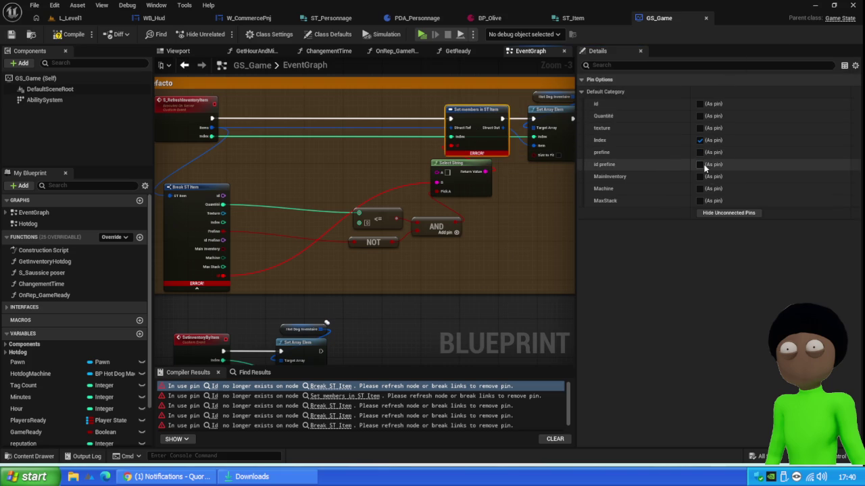
{"action": "left_click", "coordinate": [700, 104]}
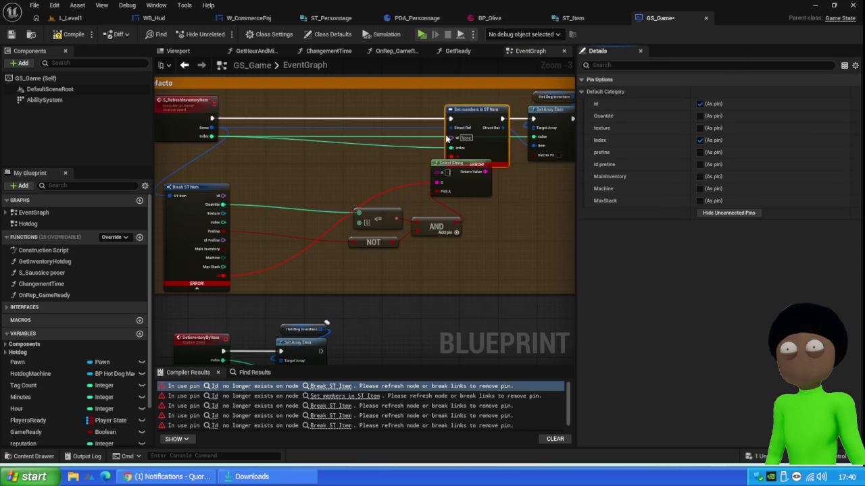
{"action": "left_click_drag", "start_coordinate": [450, 137], "coordinate": [523, 206]}
{"action": "type", "text": "elect"}
{"action": "key", "text": "Return"}
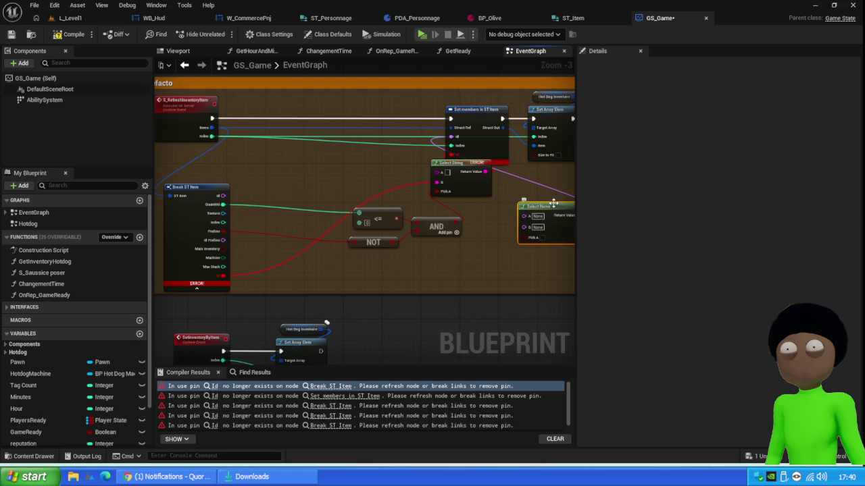
{"action": "left_click_drag", "start_coordinate": [553, 202], "coordinate": [523, 194]}
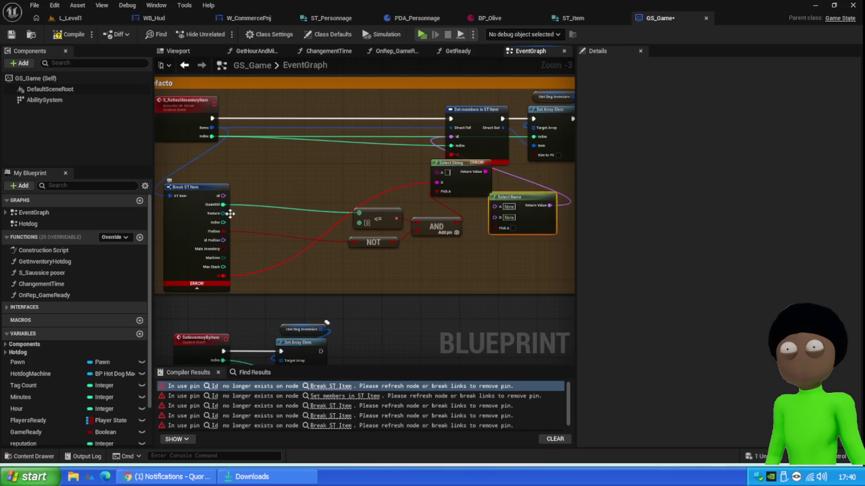
{"action": "mouse_move", "coordinate": [222, 195]}
{"action": "left_mouse_down"}
{"action": "mouse_move", "coordinate": [368, 240]}
{"action": "mouse_move", "coordinate": [498, 216]}
{"action": "left_mouse_up"}
- Delete the old Select String node, tuck Select Name under Set members, and compile
{"action": "left_click", "coordinate": [492, 176]}
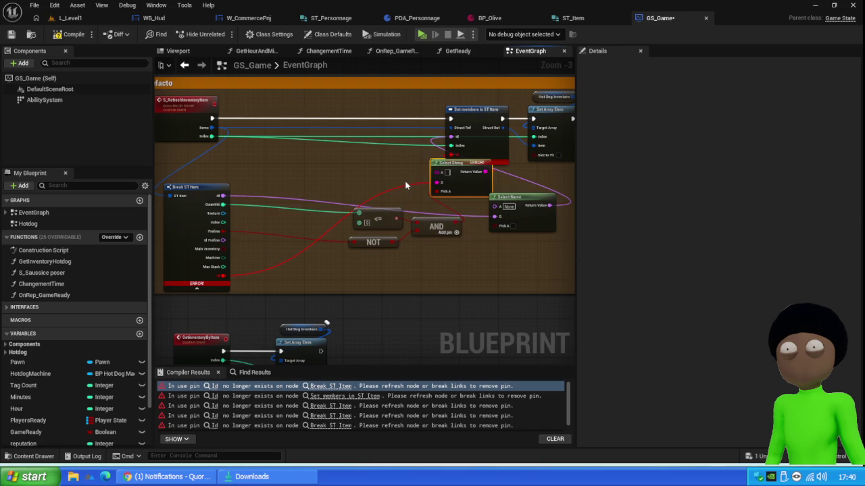
{"action": "key", "text": "Delete"}
{"action": "left_click_drag", "start_coordinate": [520, 195], "coordinate": [464, 163]}
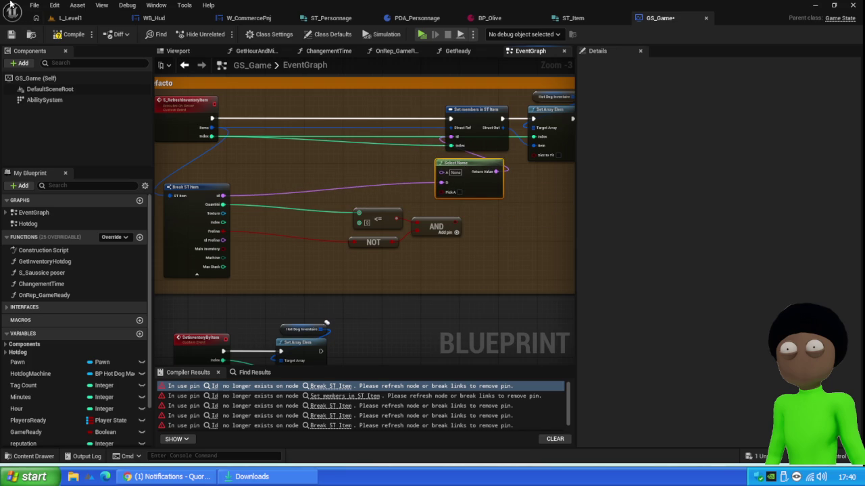
{"action": "left_click", "coordinate": [9, 34]}
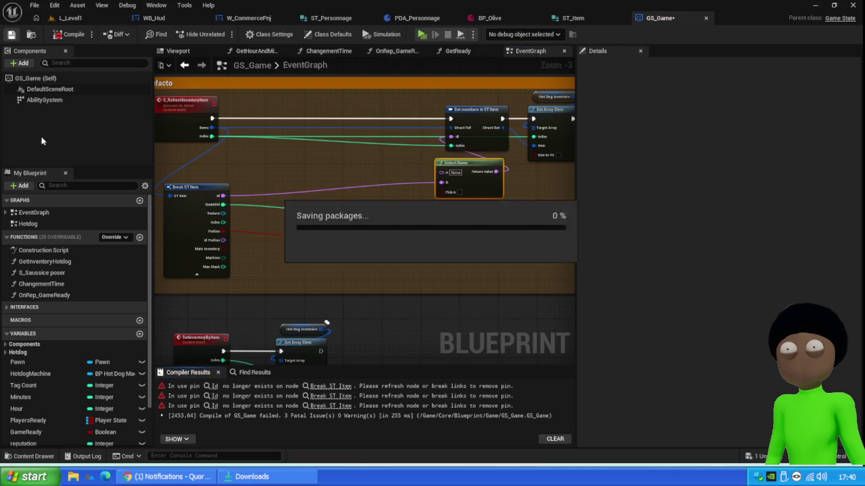
- Replace the first broken reroute with a direct Id to Id Prefire link and recompile
{"action": "left_click", "coordinate": [214, 396]}
{"action": "mouse_move", "coordinate": [483, 111]}
{"action": "left_mouse_down"}
{"action": "mouse_move", "coordinate": [401, 171]}
{"action": "mouse_move", "coordinate": [364, 260]}
{"action": "left_mouse_up"}
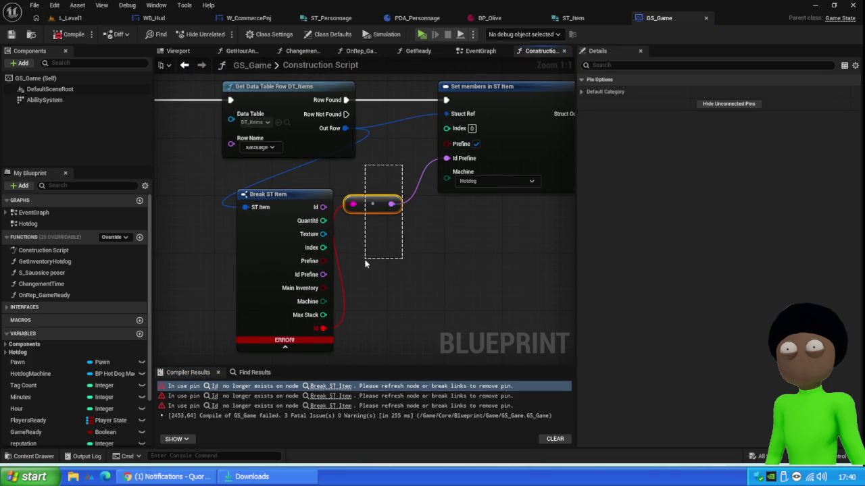
{"action": "key", "text": "Delete"}
{"action": "mouse_move", "coordinate": [322, 209]}
{"action": "left_mouse_down"}
{"action": "mouse_move", "coordinate": [452, 171]}
{"action": "mouse_move", "coordinate": [447, 158]}
{"action": "left_mouse_up"}
{"action": "left_click", "coordinate": [299, 328]}
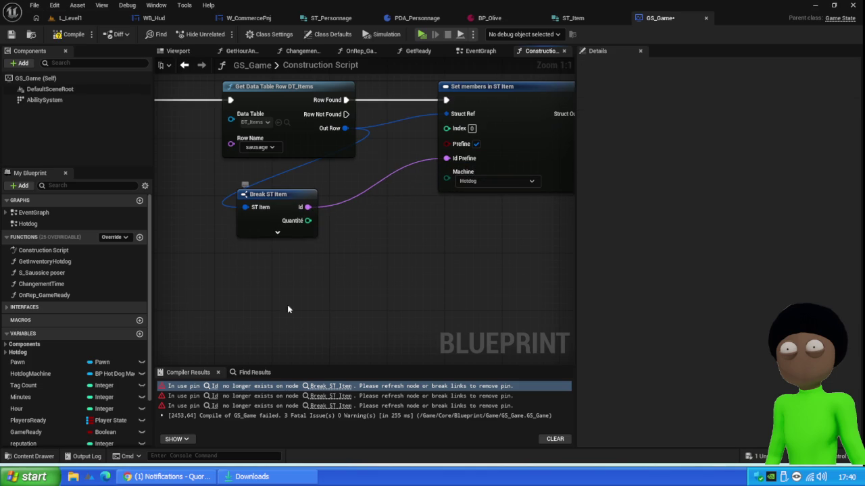
{"action": "left_click", "coordinate": [69, 34]}
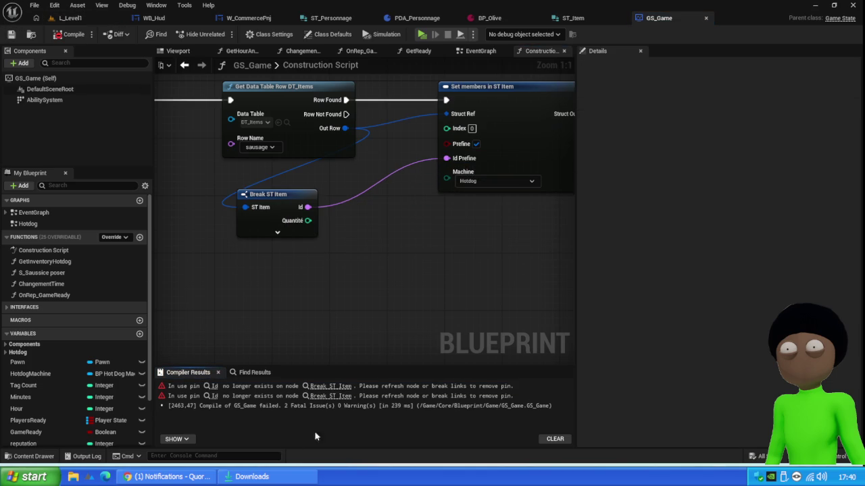
- Fix the next Break ST Item error by deleting its reroute and wiring Id to Id Prefine
{"action": "left_click", "coordinate": [213, 387]}
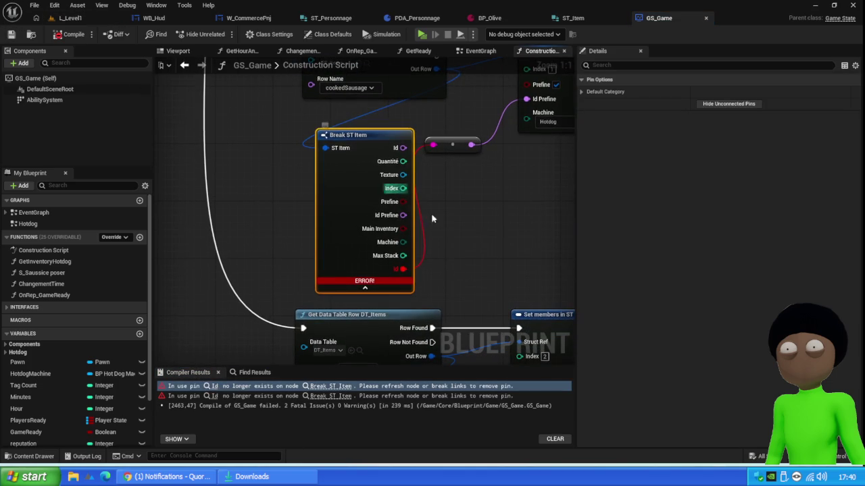
{"action": "left_click_drag", "start_coordinate": [487, 142], "coordinate": [452, 201]}
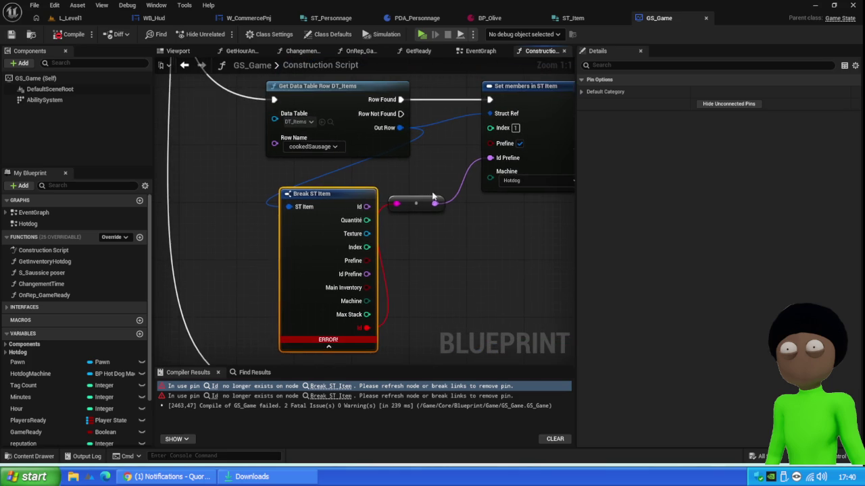
{"action": "left_click", "coordinate": [418, 201]}
{"action": "key", "text": "Delete"}
{"action": "left_click_drag", "start_coordinate": [367, 206], "coordinate": [491, 159]}
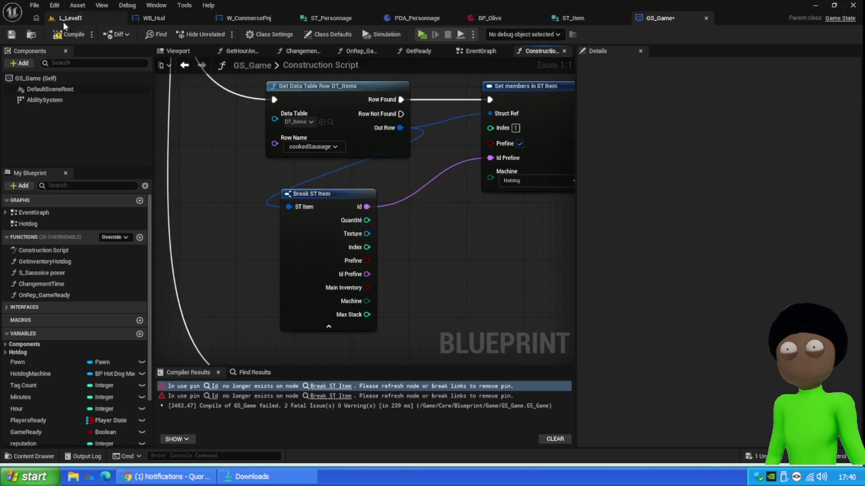
{"action": "left_click", "coordinate": [11, 34]}
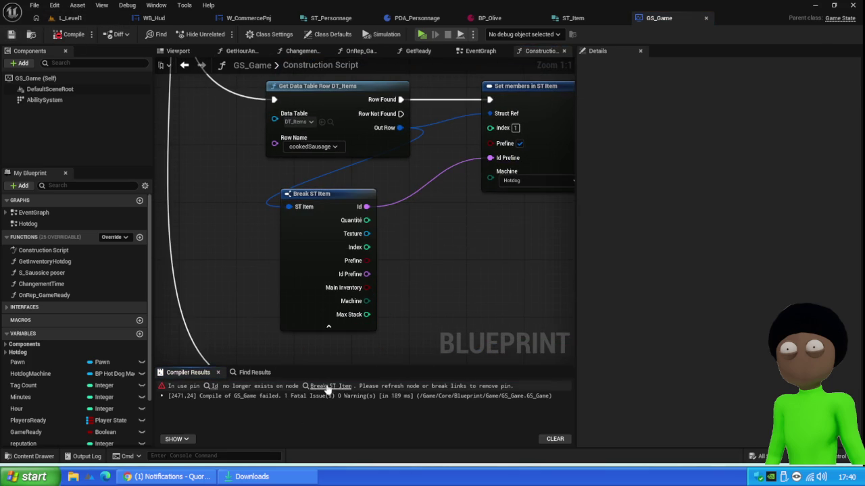
- Repair the hotdog row's Break ST Item Id link to Id Prefine, recompile, and save
{"action": "left_click", "coordinate": [330, 387]}
{"action": "left_click_drag", "start_coordinate": [473, 128], "coordinate": [453, 170]}
{"action": "key", "text": "Delete"}
{"action": "mouse_move", "coordinate": [403, 148]}
{"action": "left_mouse_down"}
{"action": "mouse_move", "coordinate": [482, 139]}
{"action": "mouse_move", "coordinate": [466, 100]}
{"action": "left_mouse_up"}
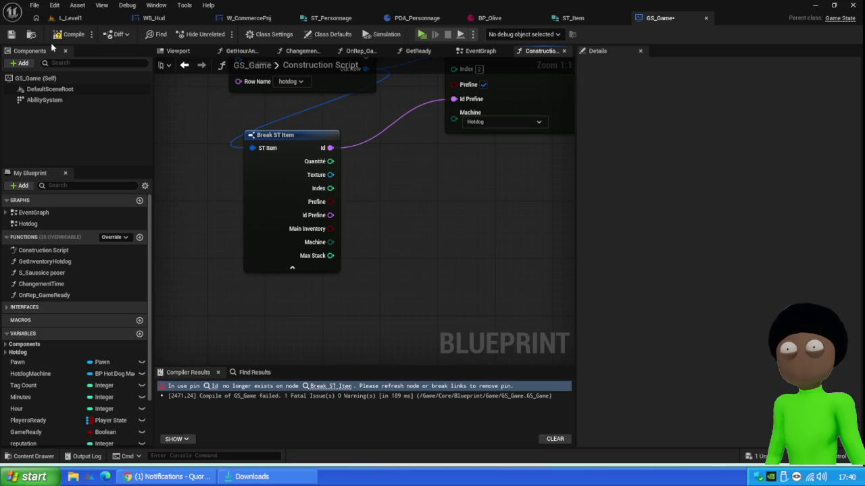
{"action": "left_click", "coordinate": [67, 34]}
{"action": "left_click", "coordinate": [11, 35]}
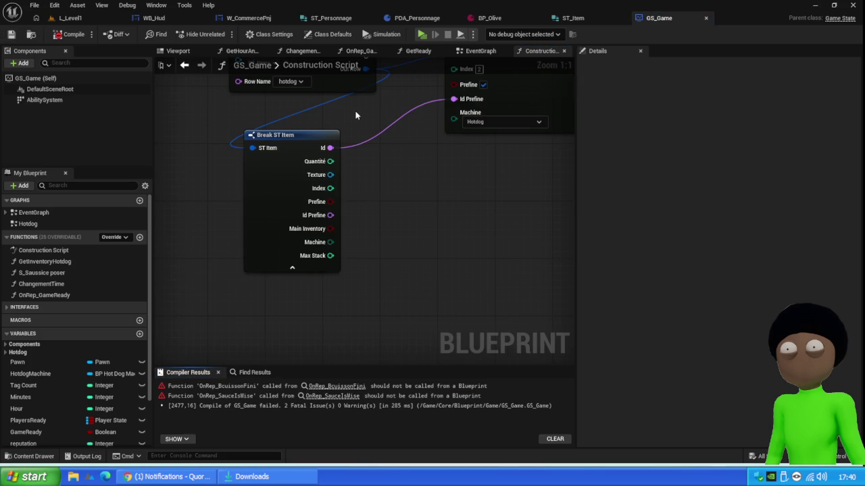
- Recompile and inspect the remaining OnRep_SauceIsMise error, expanding the Hotdog variable category
{"action": "left_click_drag", "start_coordinate": [406, 166], "coordinate": [376, 275]}
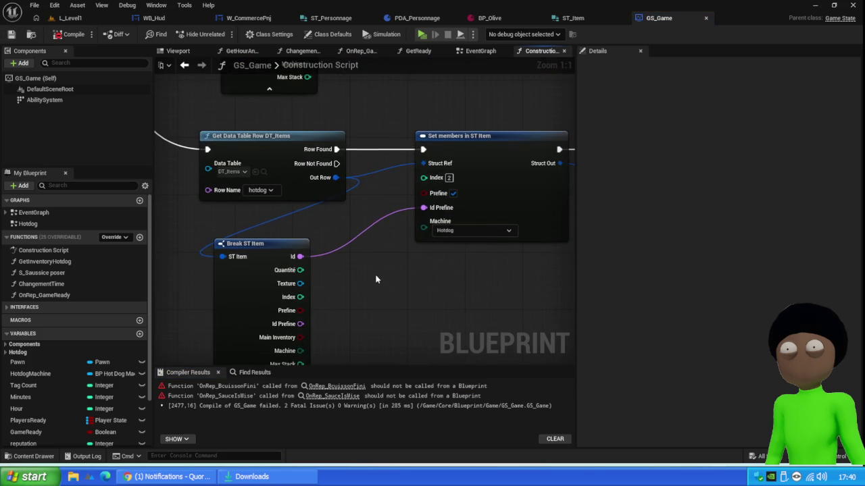
{"action": "left_click", "coordinate": [68, 35]}
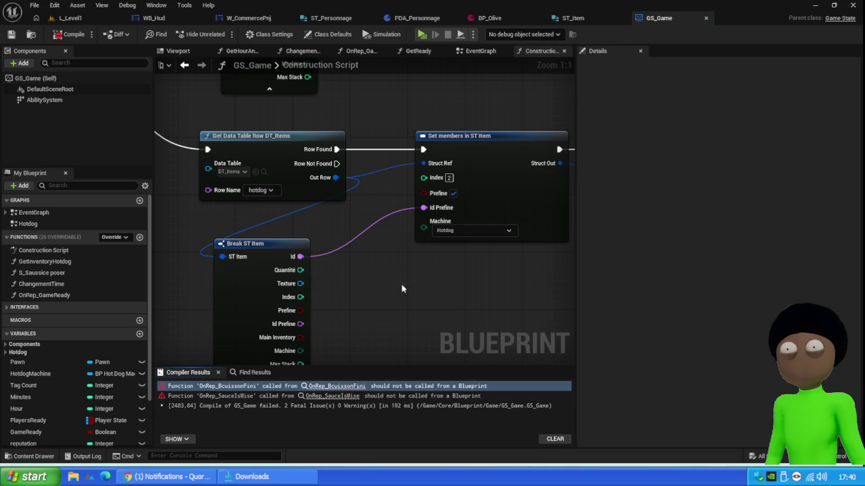
{"action": "left_click", "coordinate": [327, 398]}
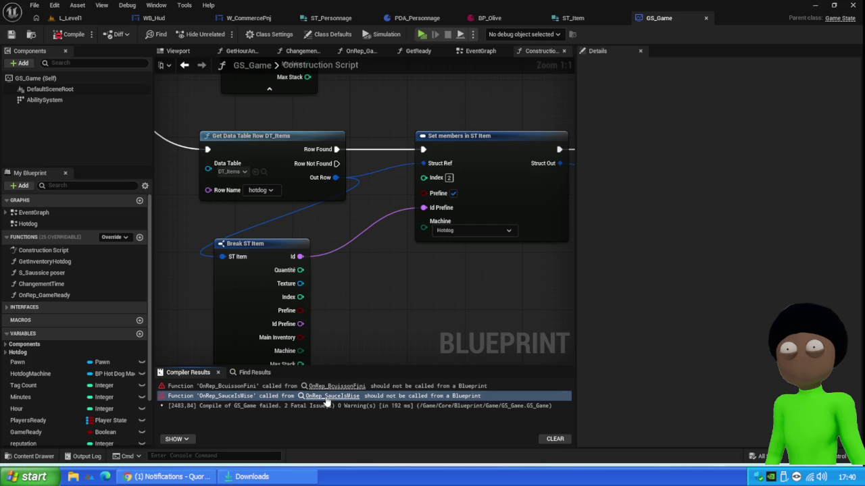
{"action": "left_click", "coordinate": [69, 34]}
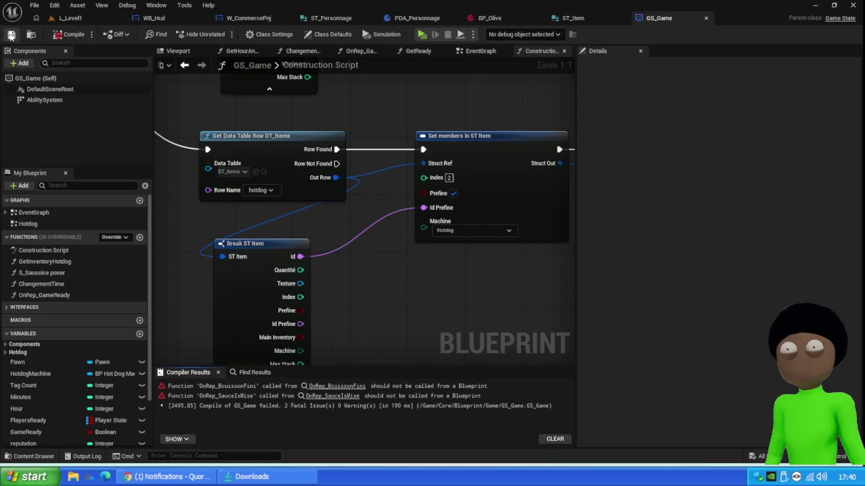
{"action": "scroll", "coordinate": [288, 252], "scroll_direction": "down", "scroll_amount": 2}
{"action": "scroll", "coordinate": [287, 252], "scroll_direction": "down", "scroll_amount": 4}
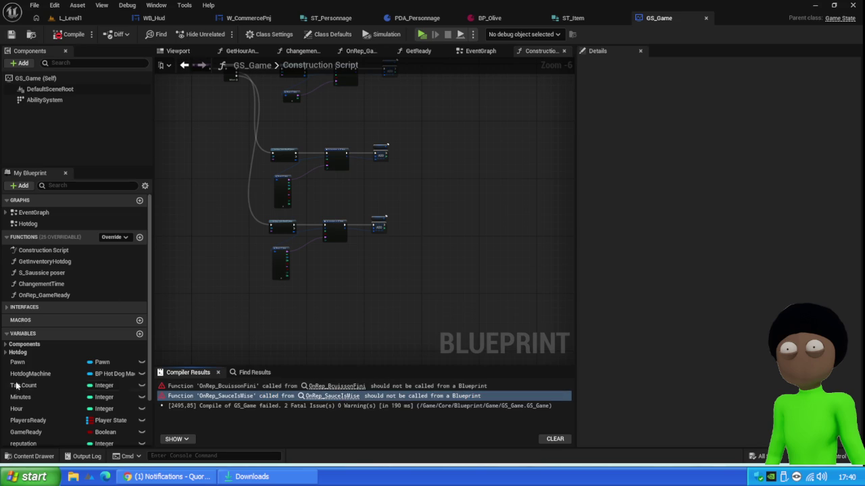
{"action": "scroll", "coordinate": [53, 366], "scroll_direction": "down", "scroll_amount": 3}
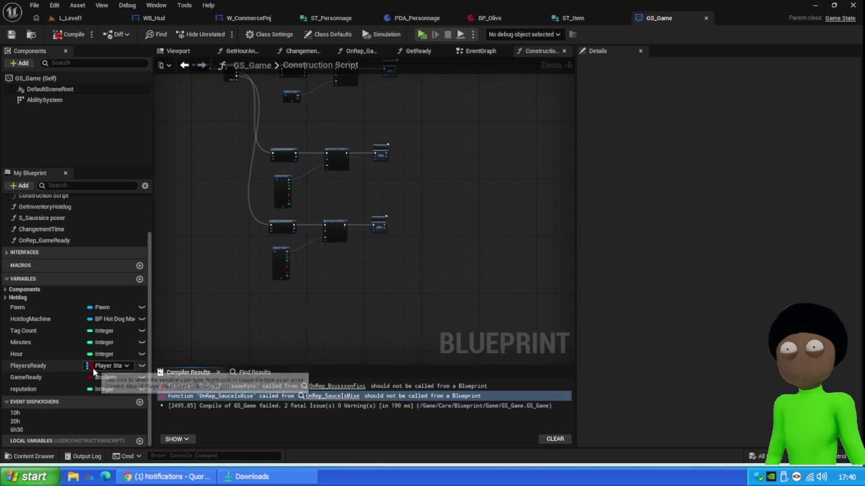
{"action": "left_click", "coordinate": [18, 297]}
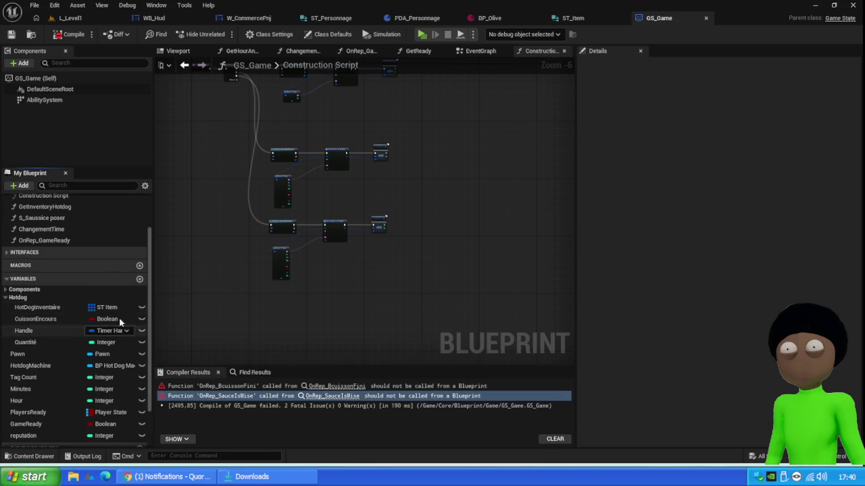
- Add a Name variable NewVar to GS_Game, compile, and try 'toto titi' as its default value
{"action": "scroll", "coordinate": [110, 330], "scroll_direction": "down", "scroll_amount": 3}
{"action": "left_click", "coordinate": [139, 232]}
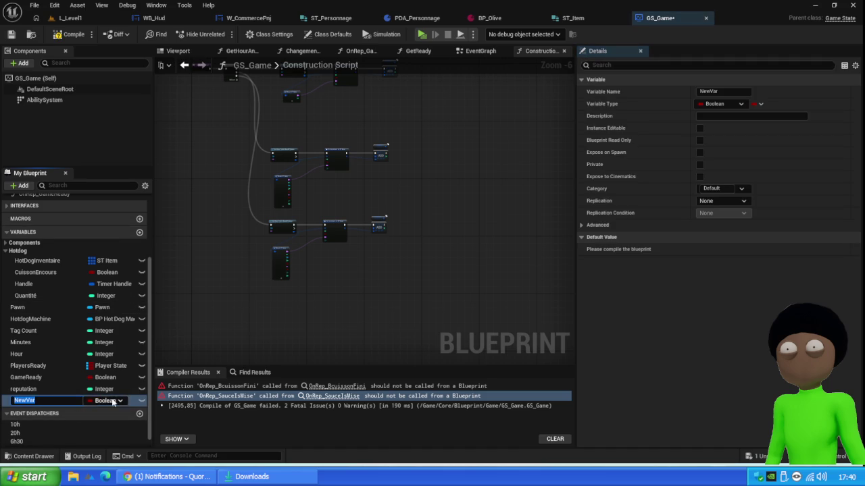
{"action": "left_click", "coordinate": [106, 402]}
{"action": "left_click", "coordinate": [115, 276]}
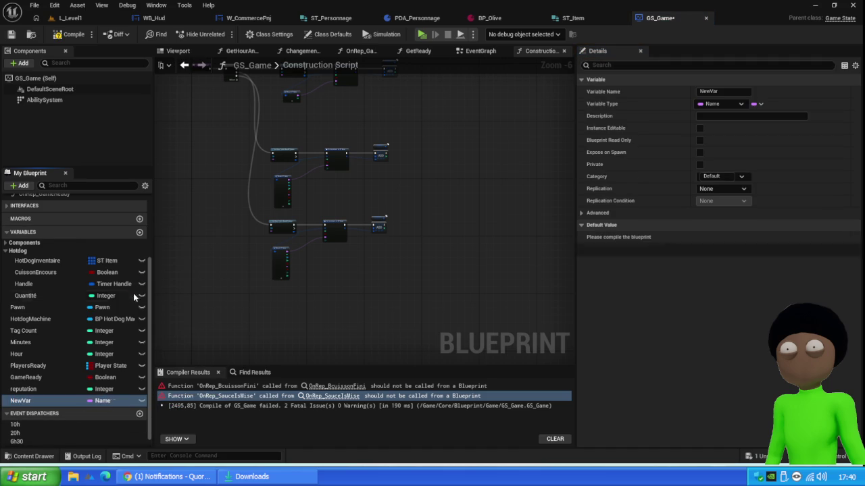
{"action": "left_click", "coordinate": [70, 30]}
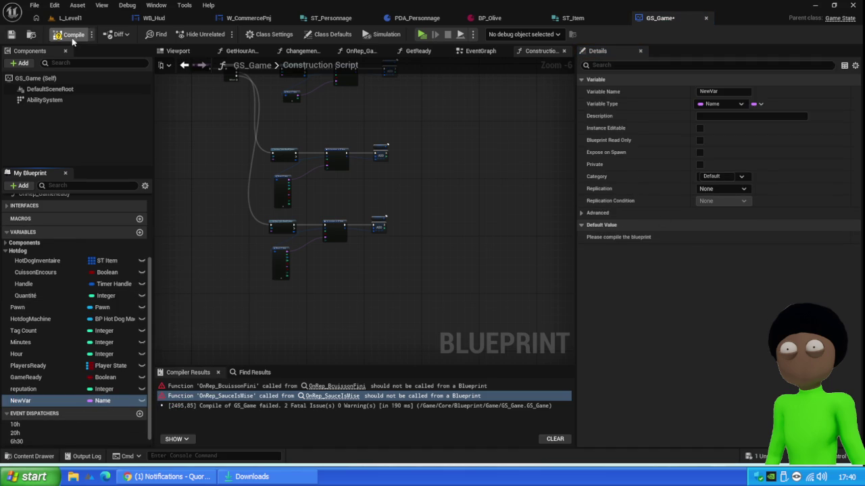
{"action": "left_click", "coordinate": [746, 237]}
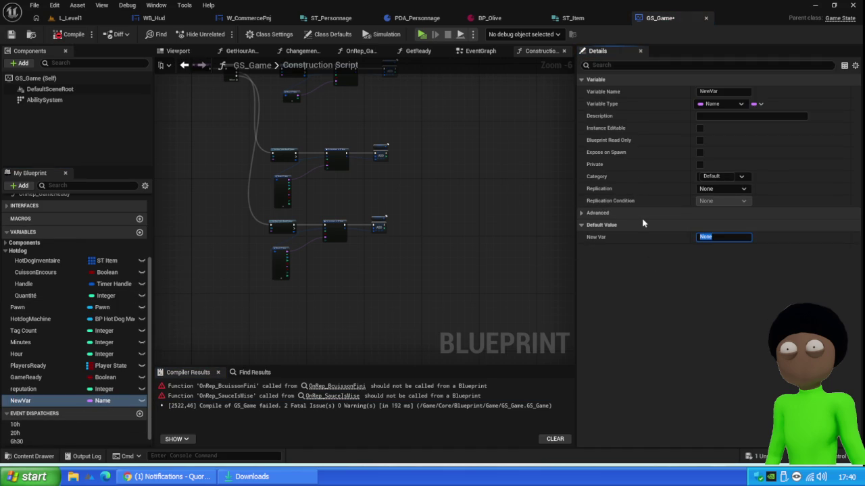
{"action": "type", "text": "toto"}
{"action": "type", "text": " titi"}
{"action": "key", "text": "Return"}
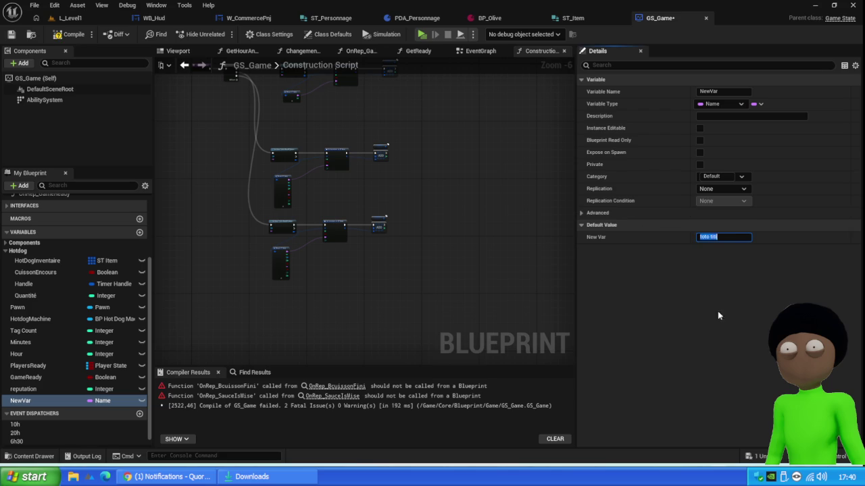
{"action": "left_click", "coordinate": [735, 238]}
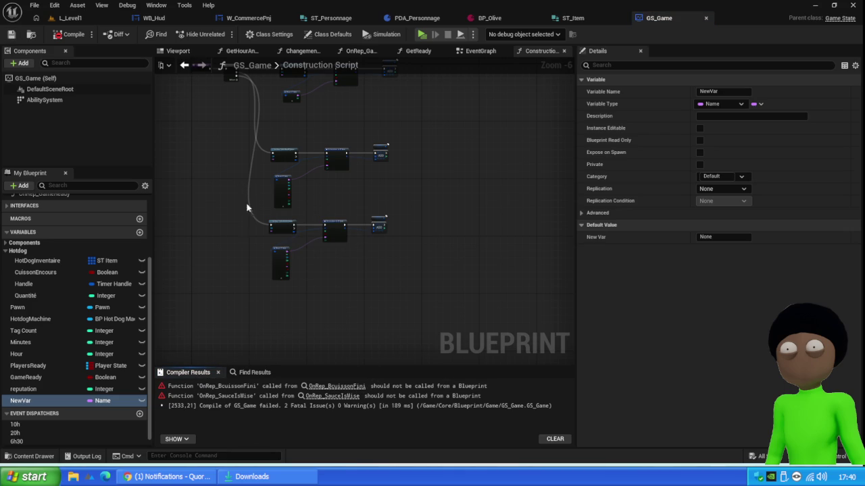
{"action": "scroll", "coordinate": [260, 173], "scroll_direction": "down", "scroll_amount": 6}
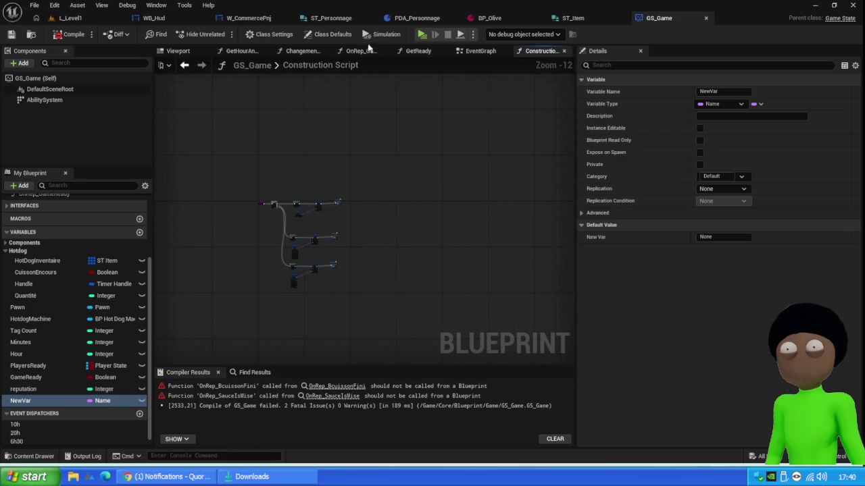
- Inspect the OnRep_BcuissonFini and OnRep_SauceIsMise compile errors in the GS_Game EventGraph
{"action": "left_click", "coordinate": [480, 51]}
{"action": "scroll", "coordinate": [315, 197], "scroll_direction": "down", "scroll_amount": 4}
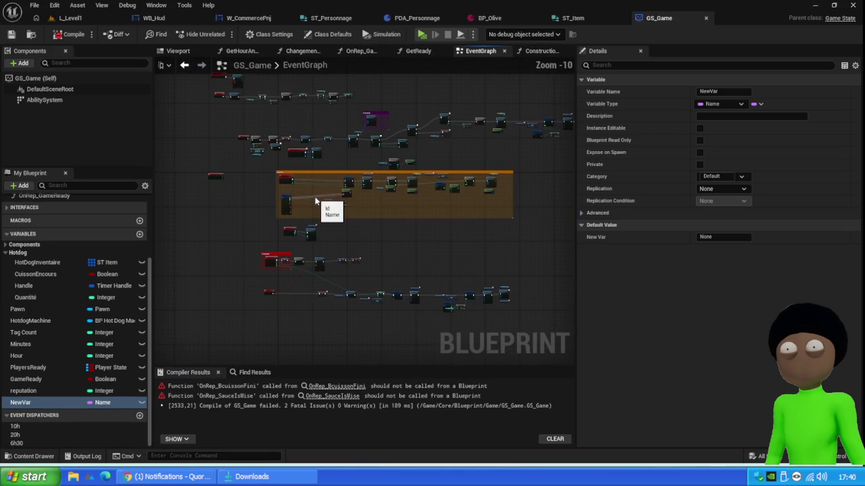
{"action": "left_click", "coordinate": [324, 387]}
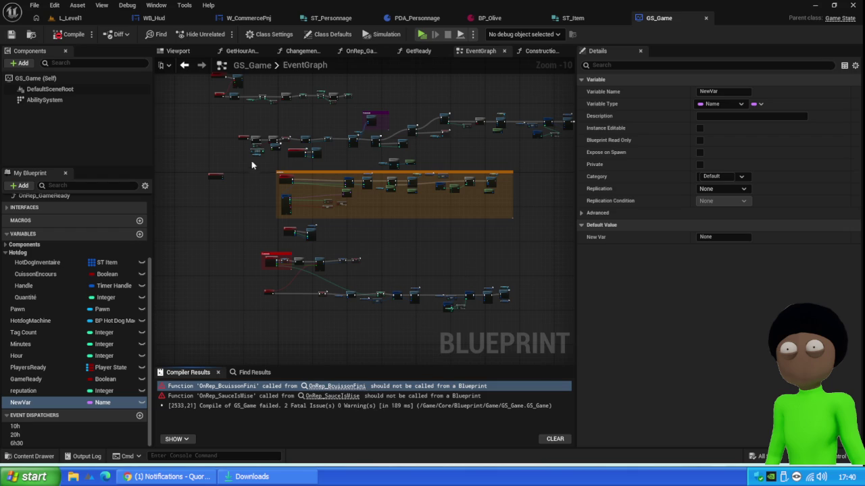
{"action": "mouse_move", "coordinate": [236, 230]}
{"action": "left_mouse_down"}
{"action": "mouse_move", "coordinate": [247, 291]}
{"action": "mouse_move", "coordinate": [236, 215]}
{"action": "left_mouse_up"}
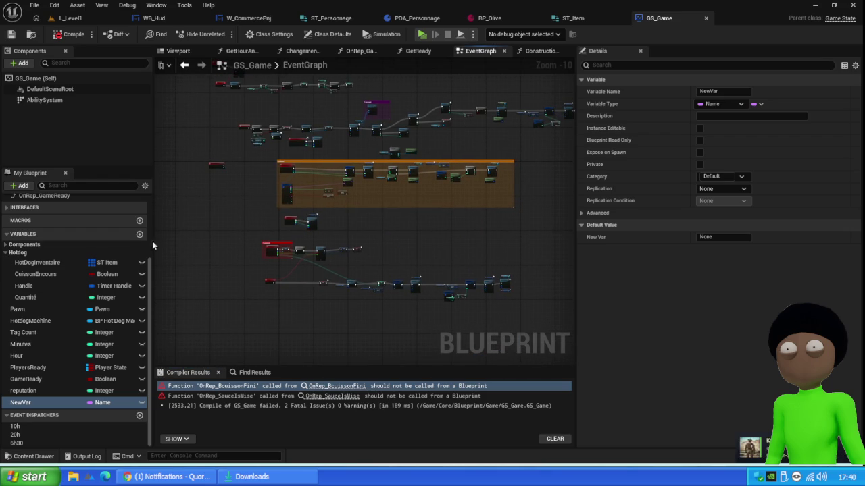
{"action": "left_click", "coordinate": [9, 208]}
{"action": "scroll", "coordinate": [81, 261], "scroll_direction": "up", "scroll_amount": 4}
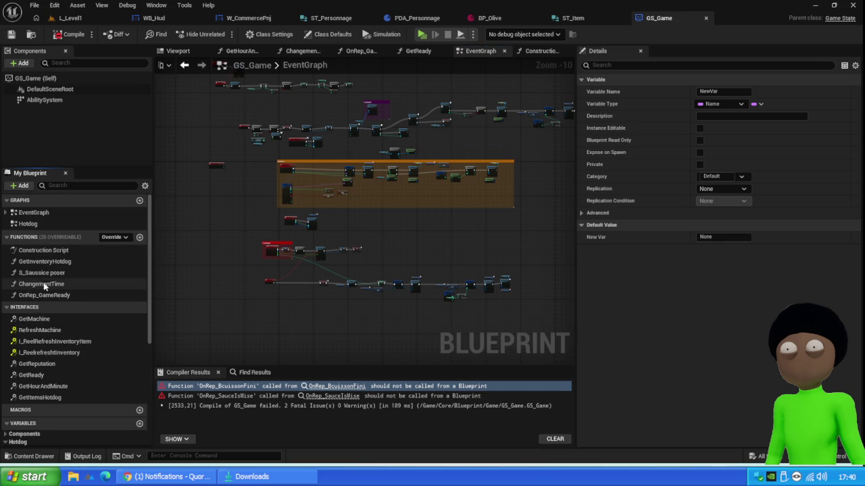
{"action": "scroll", "coordinate": [101, 284], "scroll_direction": "down", "scroll_amount": 5}
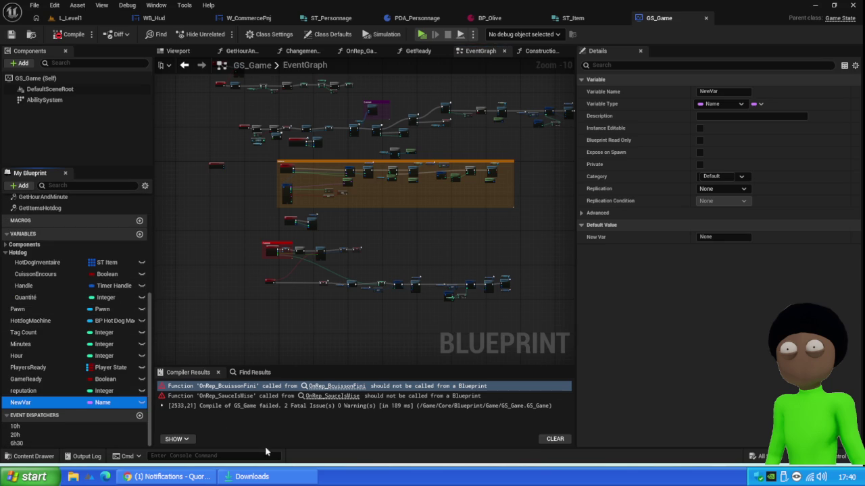
{"action": "left_click", "coordinate": [329, 399]}
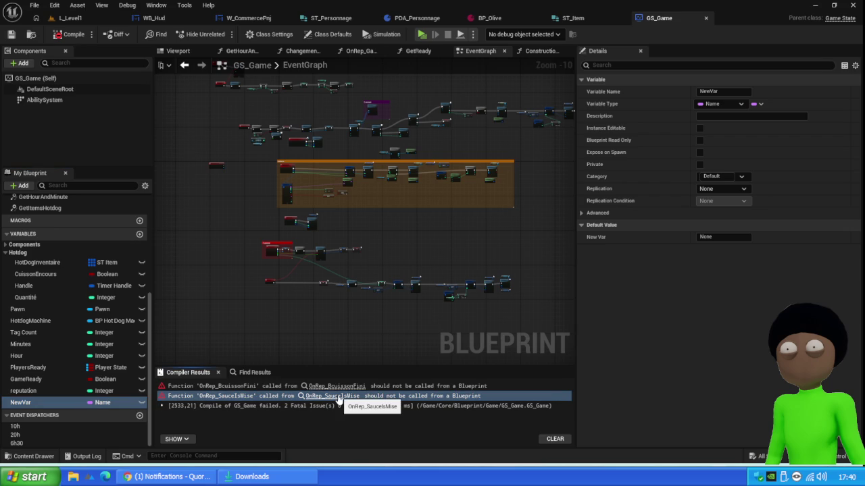
- Clear the compiler log, recompile GS_Game, and re-check both OnRep errors
{"action": "left_click", "coordinate": [554, 439]}
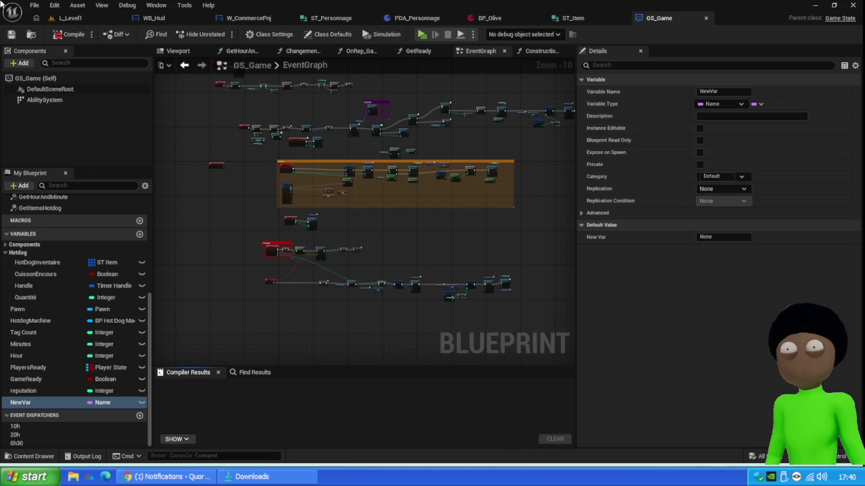
{"action": "left_click", "coordinate": [73, 34]}
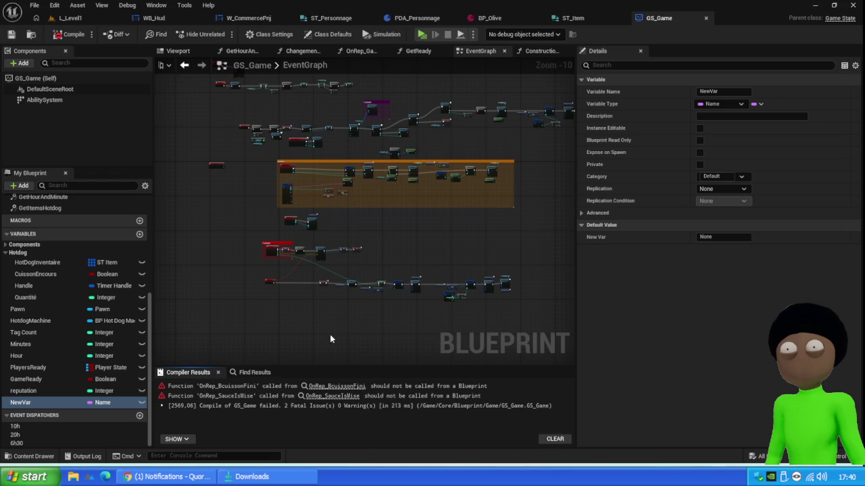
{"action": "left_click", "coordinate": [337, 387]}
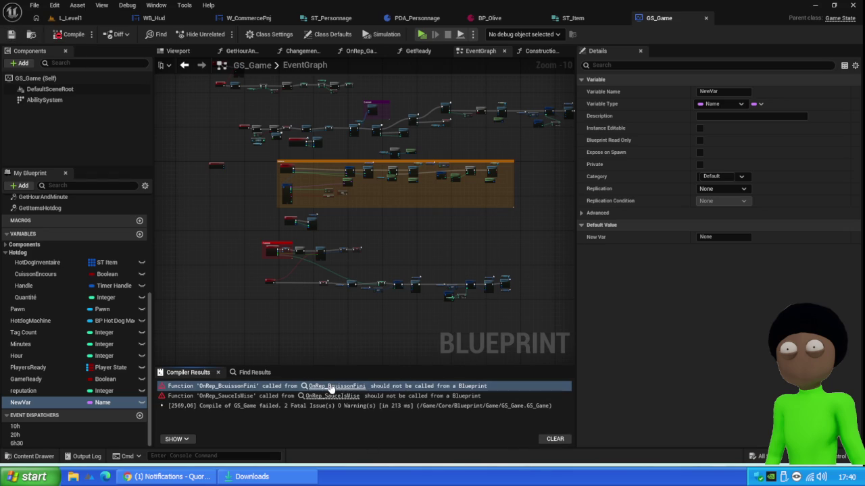
{"action": "left_click", "coordinate": [11, 254]}
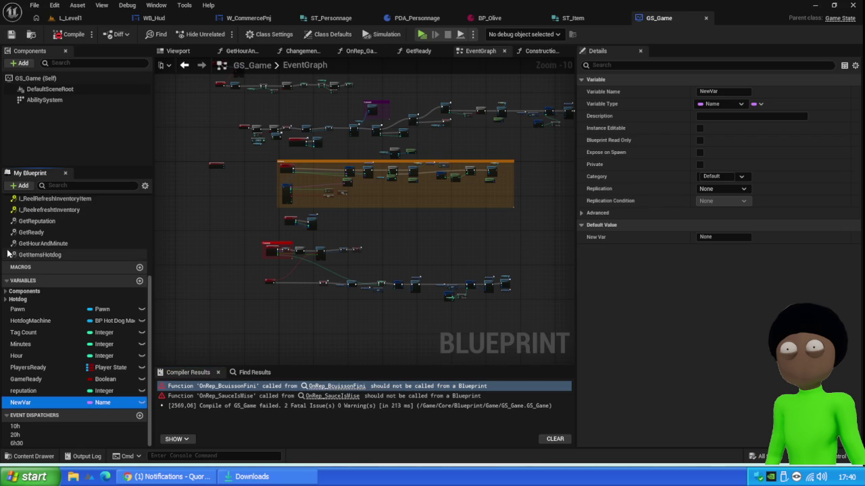
{"action": "left_click", "coordinate": [5, 300]}
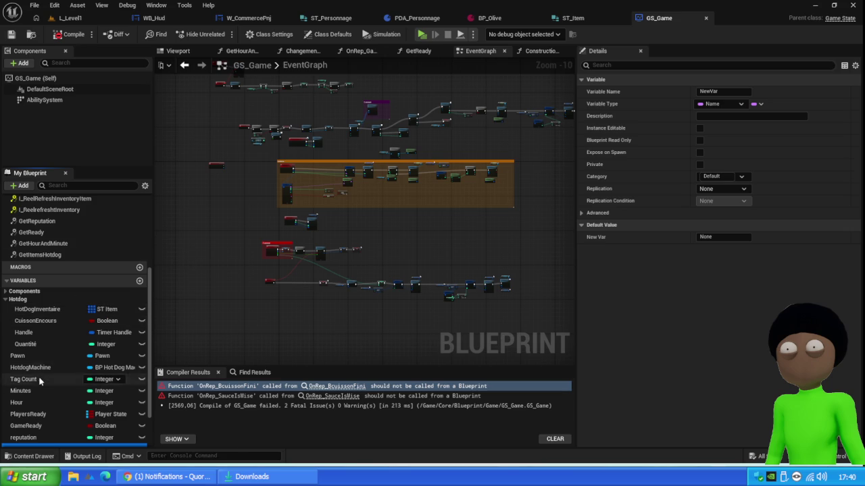
{"action": "scroll", "coordinate": [67, 368], "scroll_direction": "down", "scroll_amount": 2}
{"action": "scroll", "coordinate": [36, 322], "scroll_direction": "up", "scroll_amount": 8}
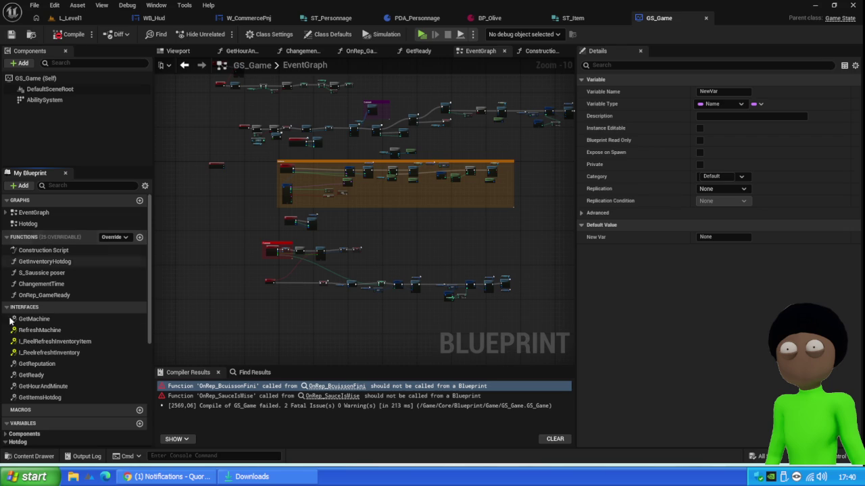
{"action": "scroll", "coordinate": [75, 308], "scroll_direction": "down", "scroll_amount": 2}
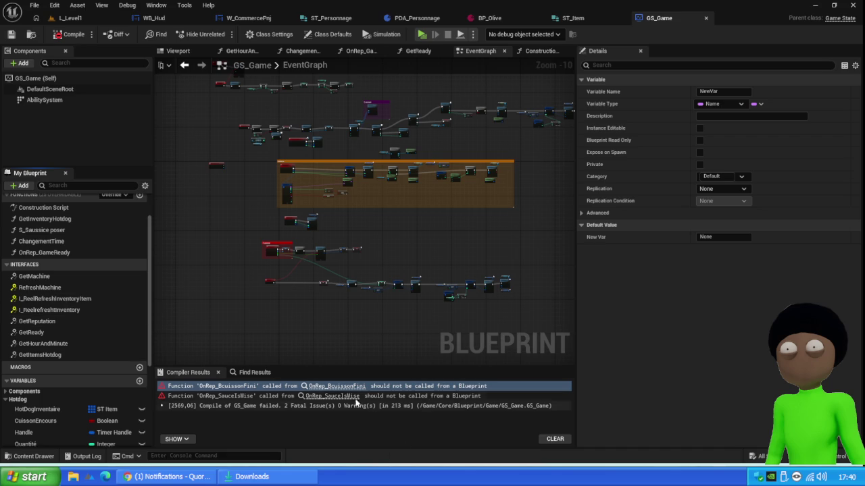
{"action": "left_click", "coordinate": [315, 397]}
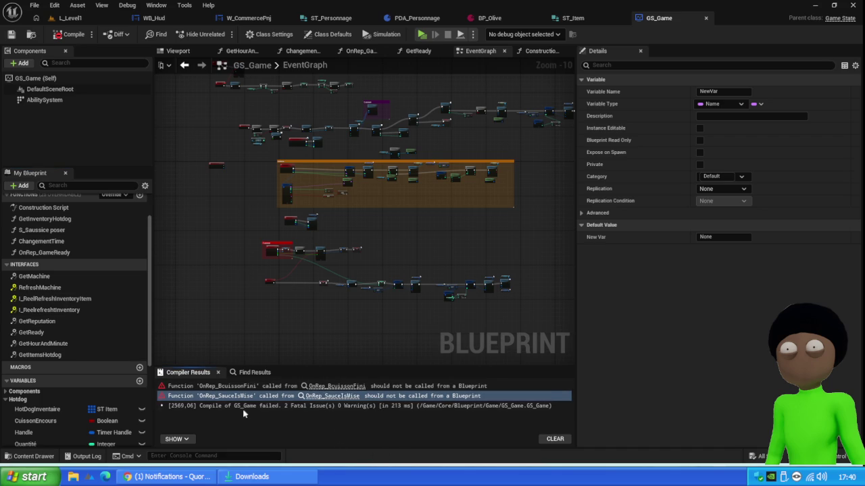
{"action": "left_click", "coordinate": [65, 37]}
- Start a play test from the level editor and open the failing BP_Coffre blueprint from the errors
{"action": "left_click", "coordinate": [90, 18]}
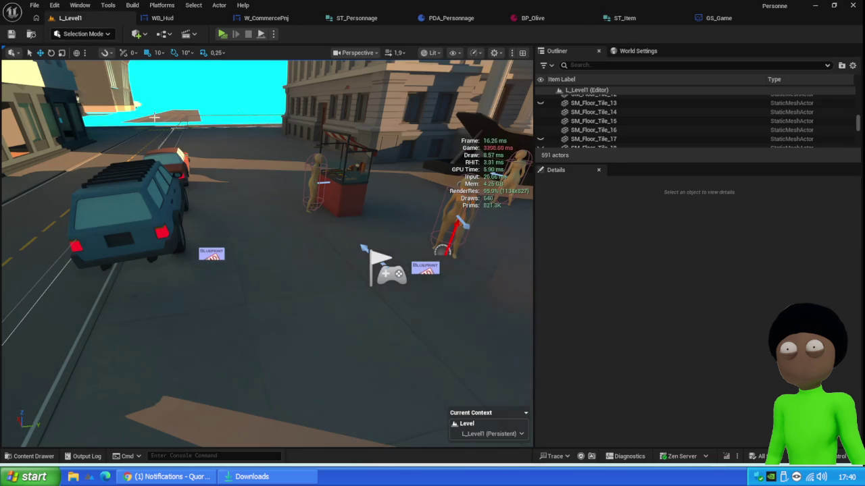
{"action": "left_click", "coordinate": [222, 34]}
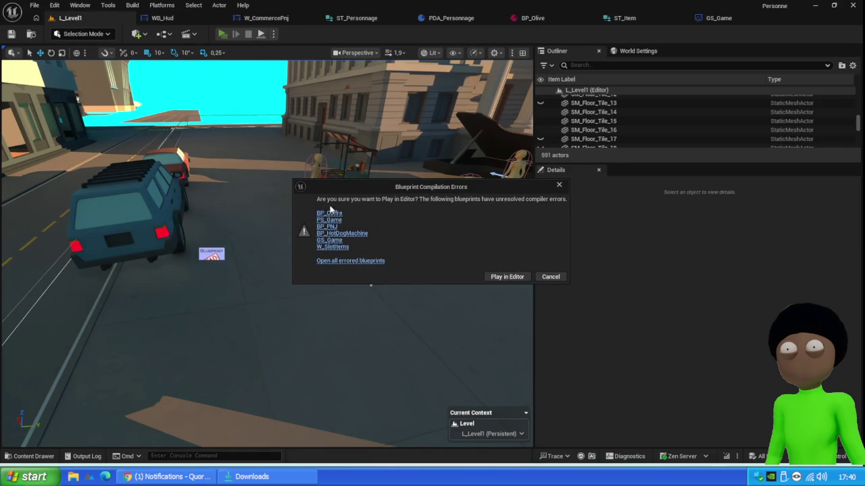
{"action": "left_click", "coordinate": [330, 213]}
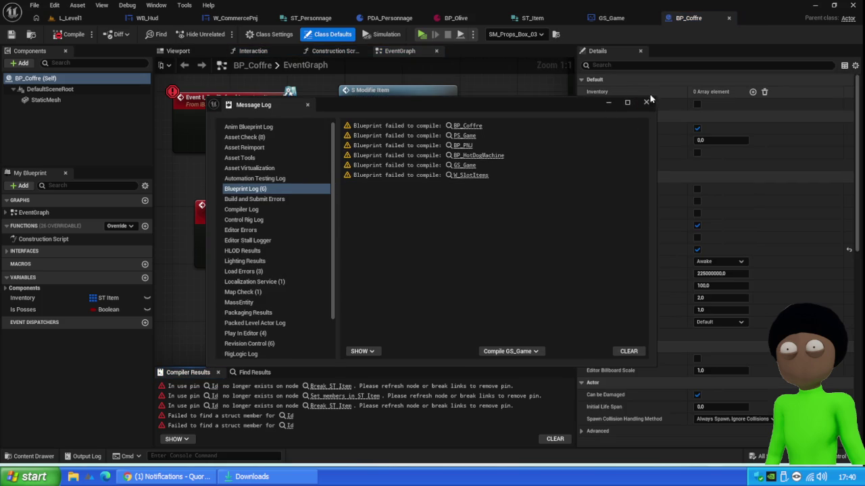
{"action": "left_click", "coordinate": [646, 102]}
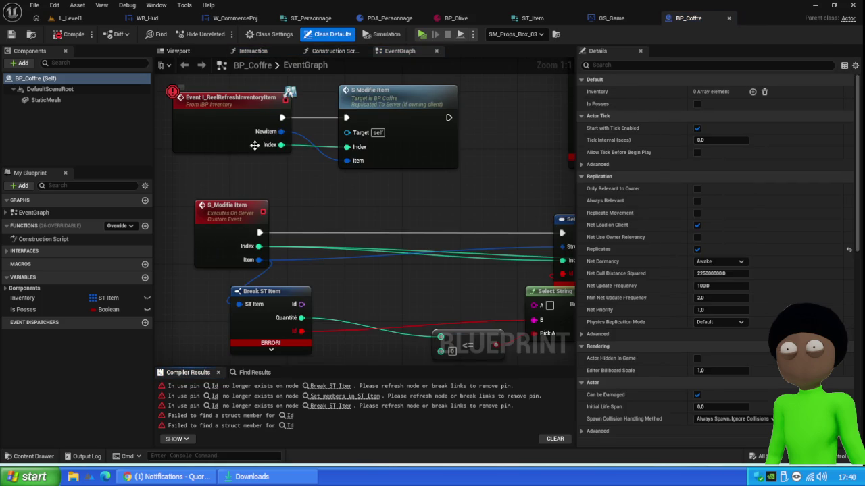
- Expose the Id pin on BP_Coffre's Set members in ST Item node
{"action": "left_click", "coordinate": [226, 116]}
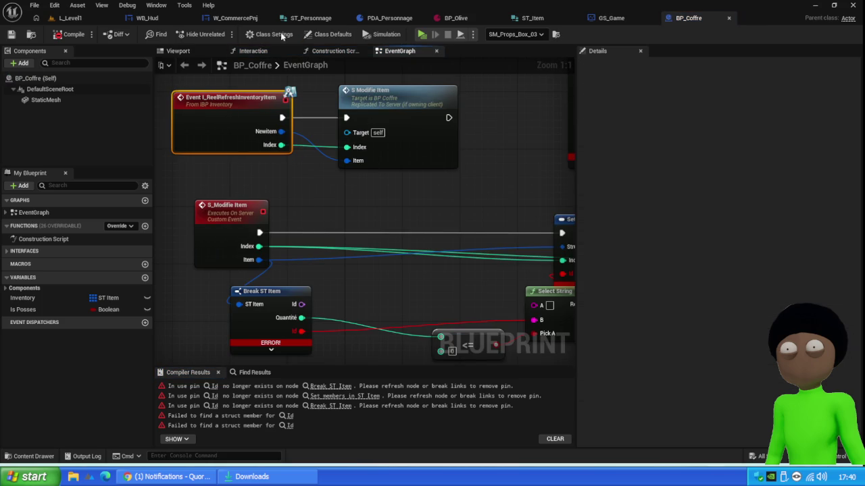
{"action": "mouse_move", "coordinate": [412, 306]}
{"action": "left_mouse_down"}
{"action": "mouse_move", "coordinate": [342, 222]}
{"action": "mouse_move", "coordinate": [367, 206]}
{"action": "mouse_move", "coordinate": [333, 201]}
{"action": "left_mouse_up"}
{"action": "left_click", "coordinate": [503, 156]}
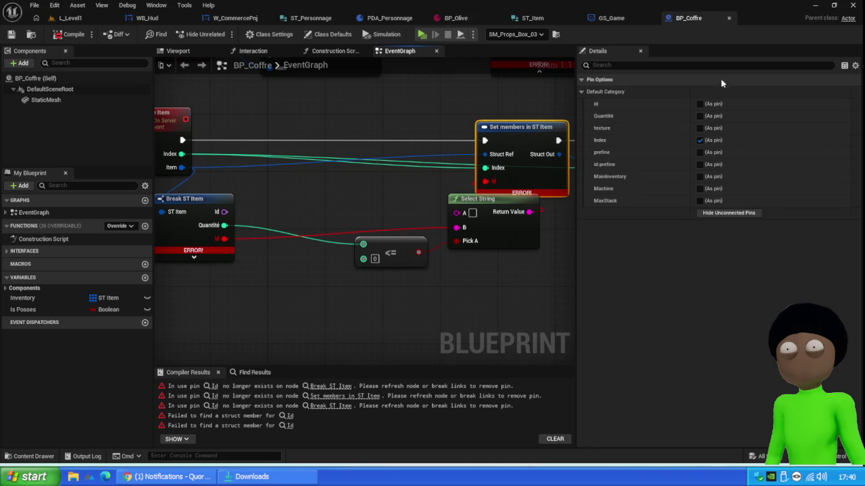
{"action": "left_click", "coordinate": [699, 105]}
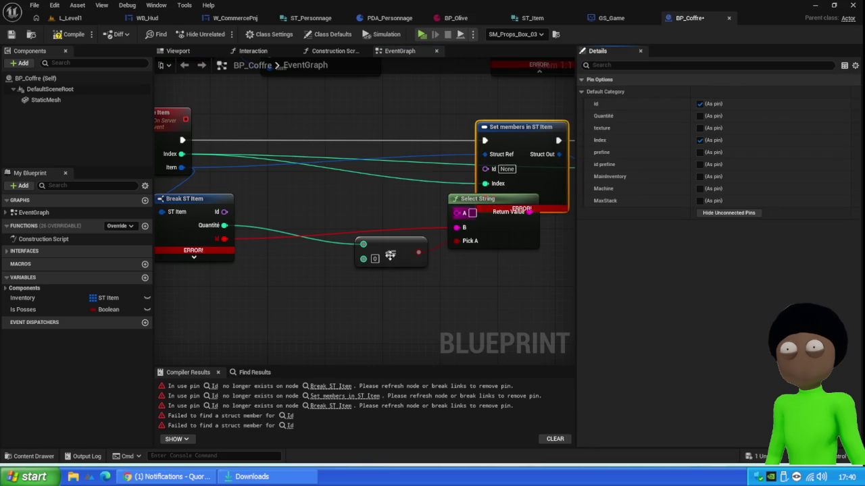
- Feed the Id through a new Select Name node wired from Break ST Item's Id, deleting Select String
{"action": "left_click_drag", "start_coordinate": [469, 203], "coordinate": [452, 287]}
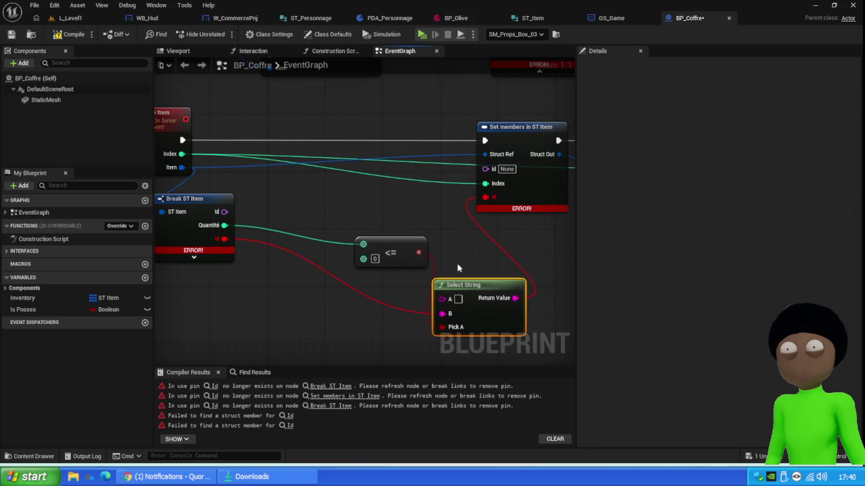
{"action": "mouse_move", "coordinate": [485, 168]}
{"action": "left_mouse_down"}
{"action": "mouse_move", "coordinate": [465, 255]}
{"action": "mouse_move", "coordinate": [511, 255]}
{"action": "left_mouse_up"}
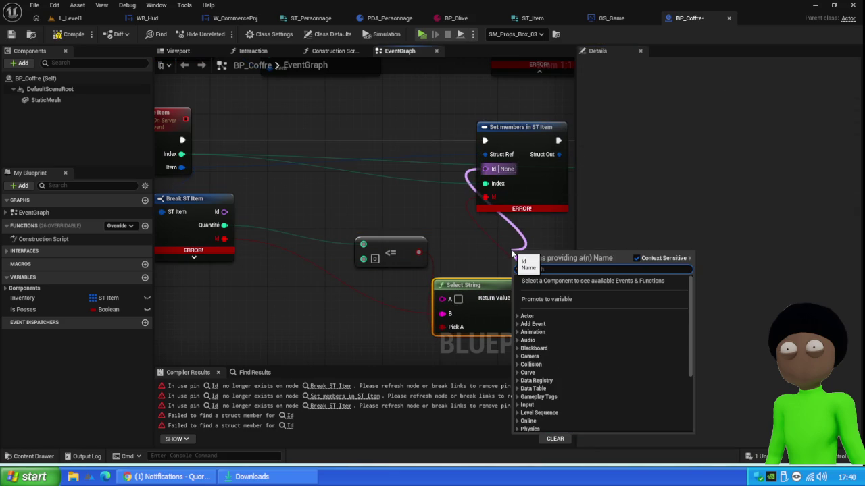
{"action": "type", "text": "select"}
{"action": "key", "text": "Return"}
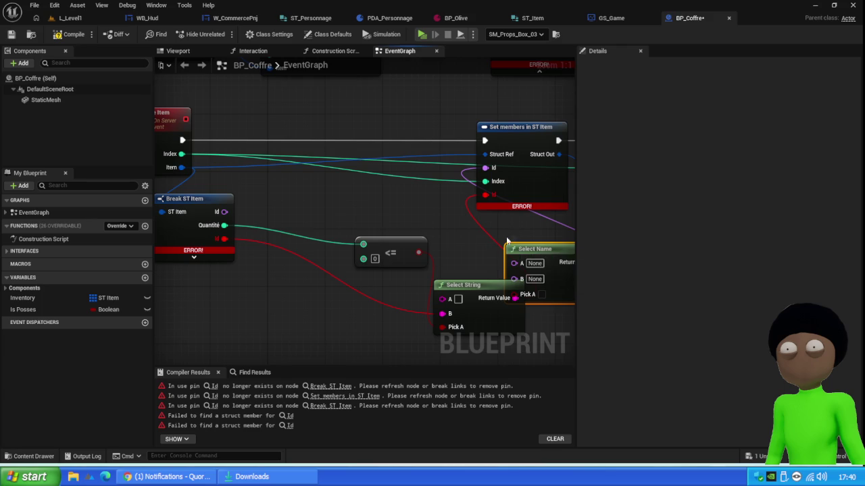
{"action": "left_click_drag", "start_coordinate": [528, 249], "coordinate": [509, 231]}
{"action": "mouse_move", "coordinate": [224, 212]}
{"action": "left_mouse_down"}
{"action": "mouse_move", "coordinate": [432, 245]}
{"action": "mouse_move", "coordinate": [498, 273]}
{"action": "mouse_move", "coordinate": [493, 260]}
{"action": "left_mouse_up"}
{"action": "left_click_drag", "start_coordinate": [552, 319], "coordinate": [380, 313]}
{"action": "key", "text": "Delete"}
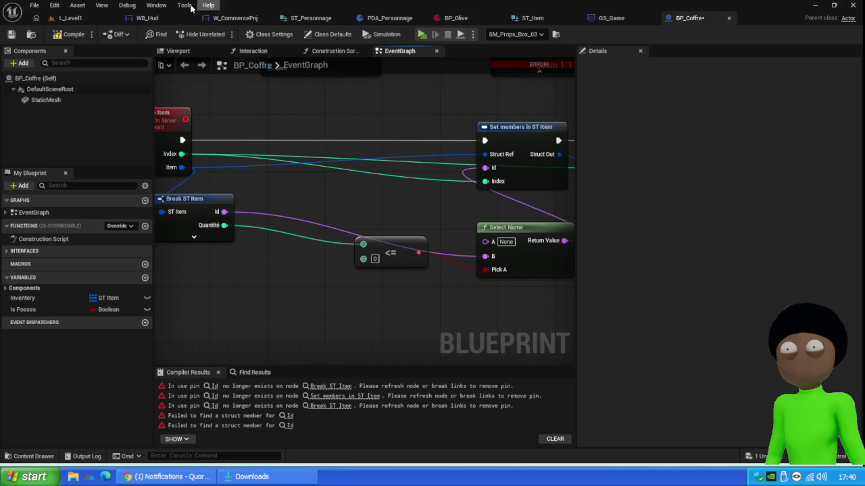
- Delete the broken debug print nodes and Event Tick chain, then compile and save BP_Coffre
{"action": "left_click", "coordinate": [71, 34]}
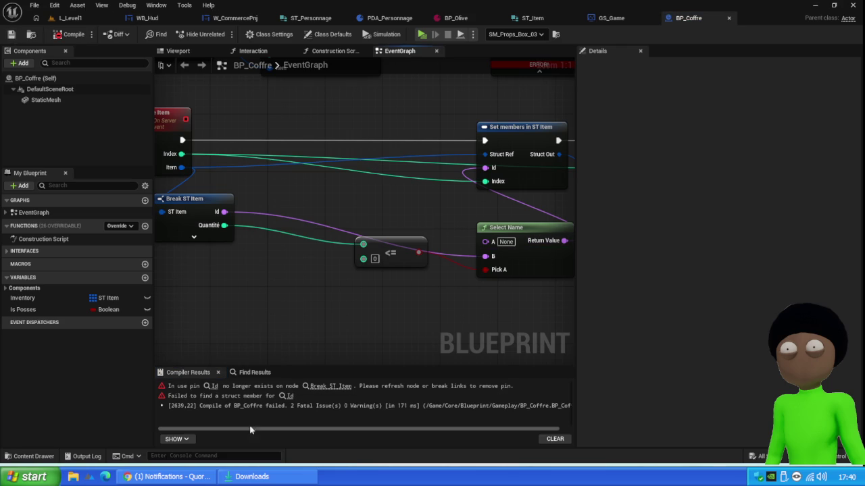
{"action": "left_click", "coordinate": [321, 386]}
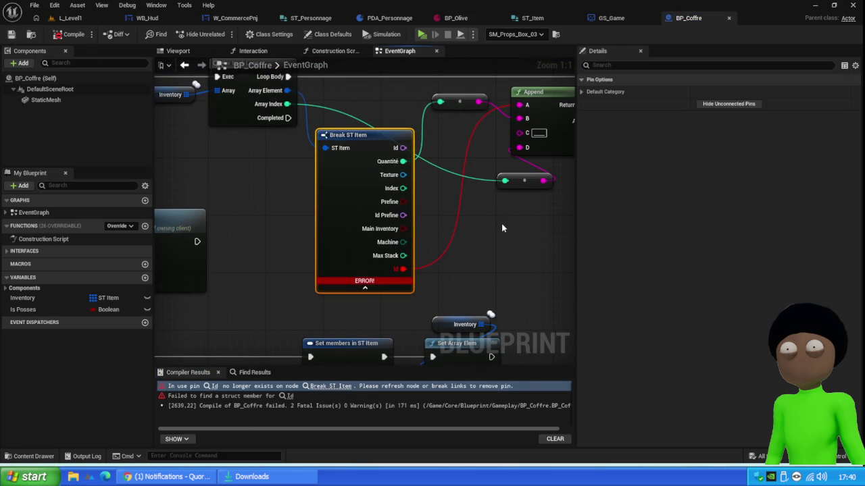
{"action": "mouse_move", "coordinate": [501, 228]}
{"action": "left_mouse_down"}
{"action": "mouse_move", "coordinate": [432, 232]}
{"action": "mouse_move", "coordinate": [409, 248]}
{"action": "left_mouse_up"}
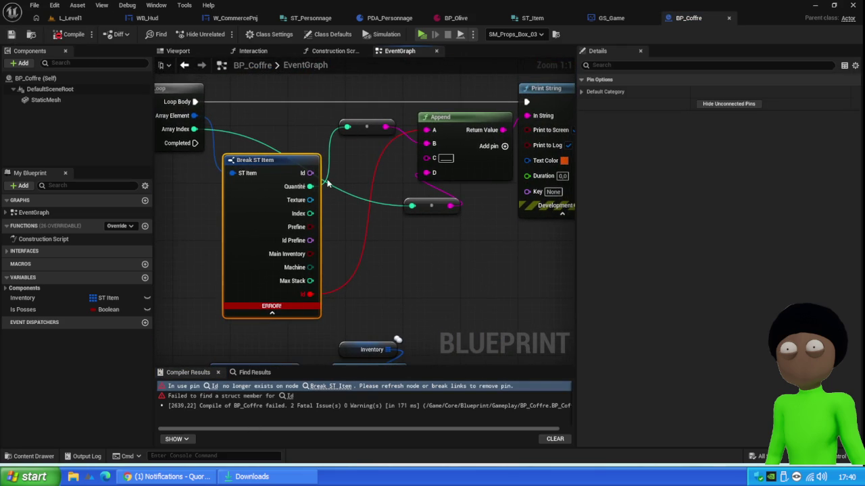
{"action": "scroll", "coordinate": [367, 201], "scroll_direction": "down", "scroll_amount": 4}
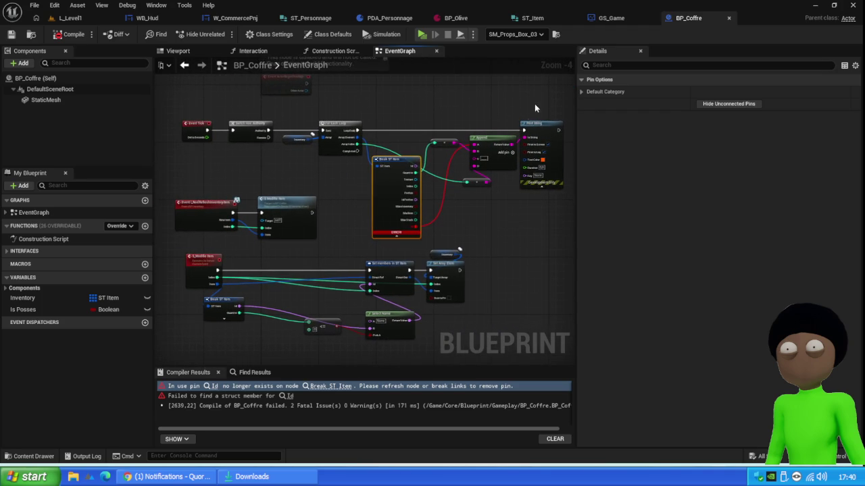
{"action": "left_click_drag", "start_coordinate": [548, 98], "coordinate": [358, 179]}
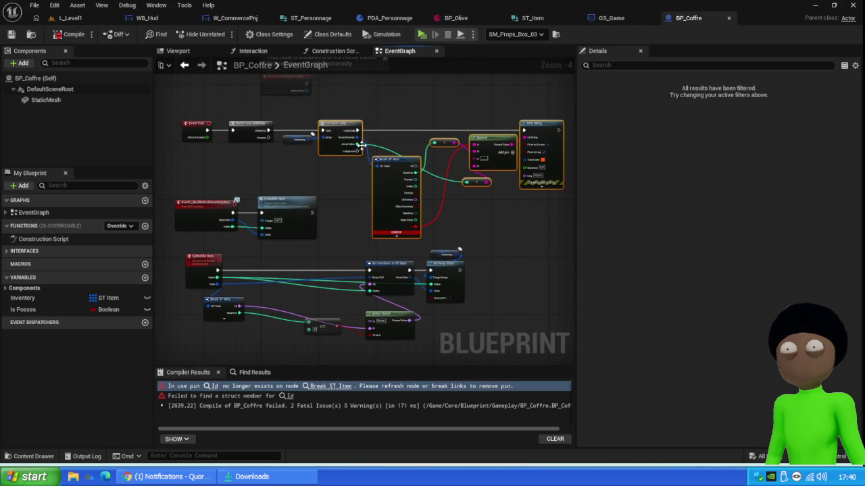
{"action": "key", "text": "Delete"}
{"action": "left_click_drag", "start_coordinate": [320, 114], "coordinate": [196, 165]}
{"action": "key", "text": "Delete"}
{"action": "left_click", "coordinate": [74, 33]}
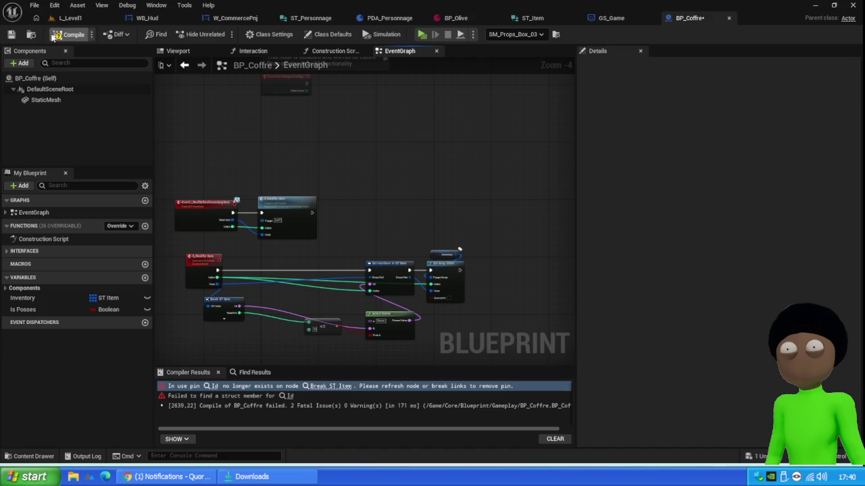
{"action": "left_click", "coordinate": [11, 34]}
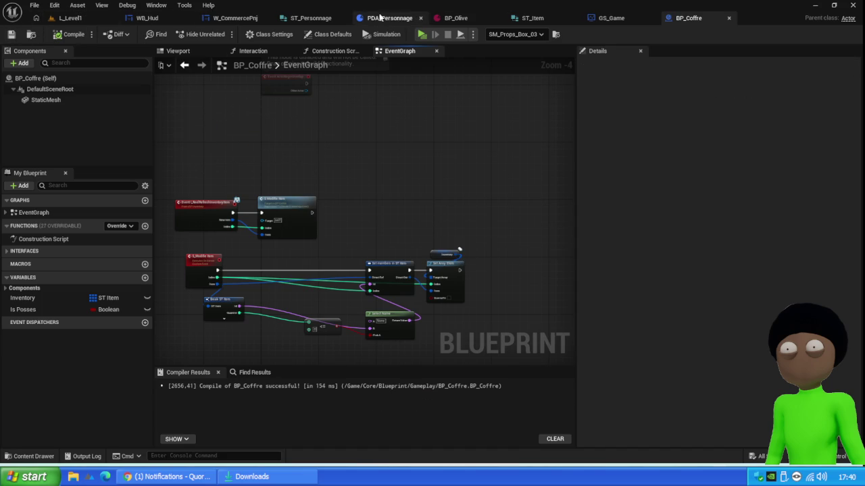
- In GS_Game, wire the AND result into the Select Name node's Pick A input
{"action": "left_click", "coordinate": [611, 17]}
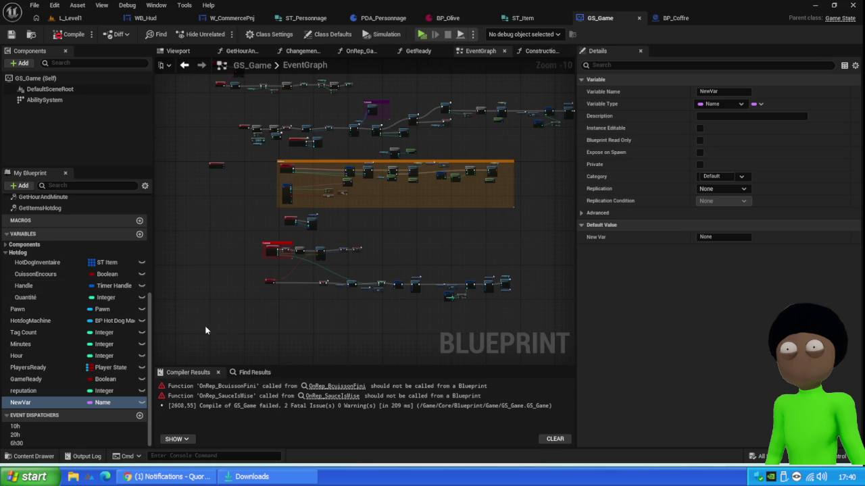
{"action": "scroll", "coordinate": [318, 81], "scroll_direction": "up", "scroll_amount": 5}
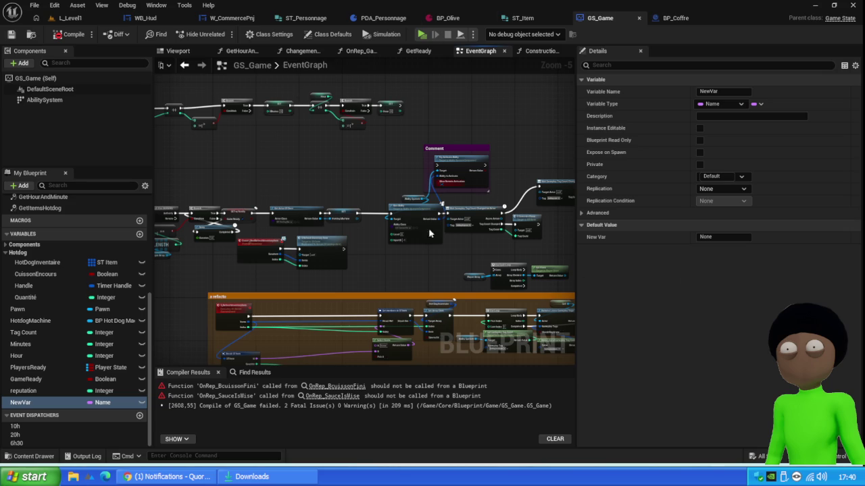
{"action": "left_click_drag", "start_coordinate": [447, 270], "coordinate": [431, 108]}
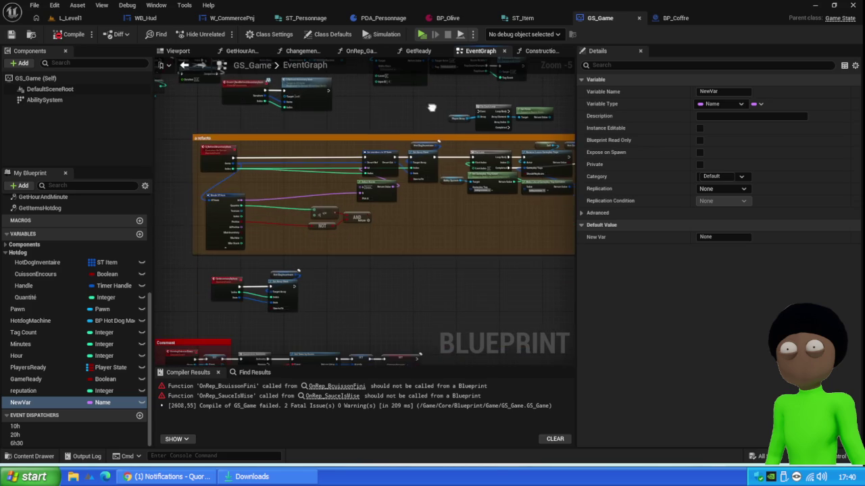
{"action": "scroll", "coordinate": [375, 198], "scroll_direction": "up", "scroll_amount": 6}
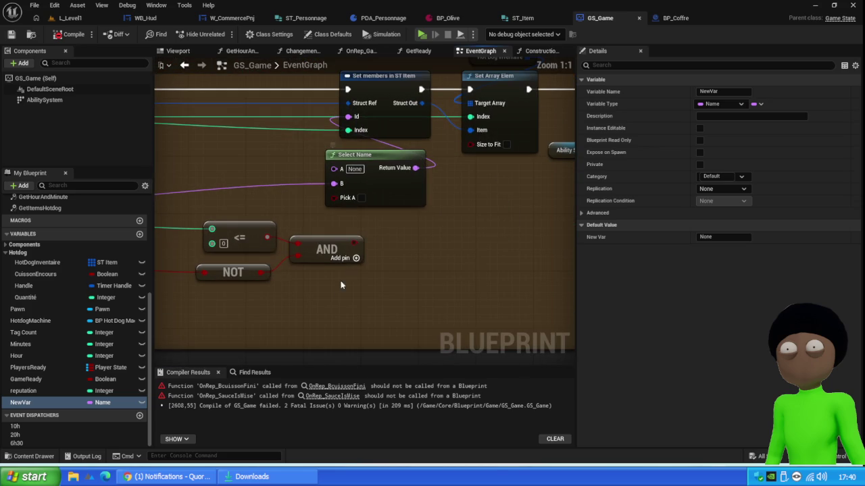
{"action": "left_click_drag", "start_coordinate": [358, 245], "coordinate": [333, 197]}
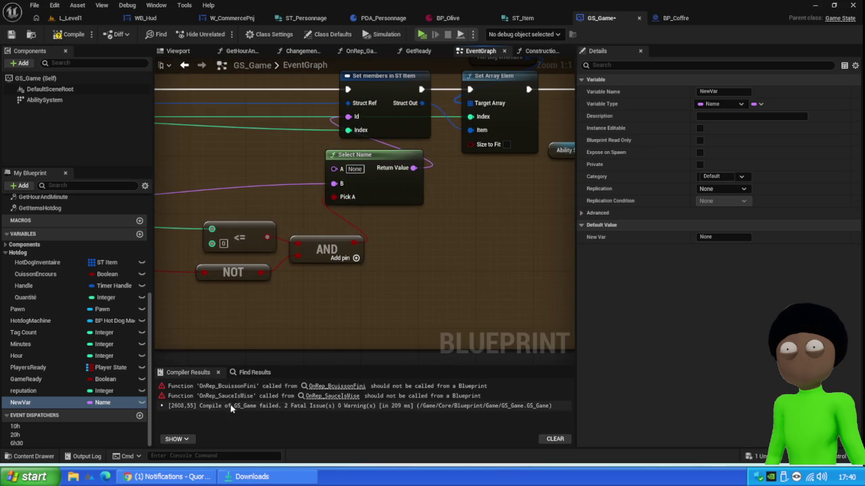
- Search the GS_Game graph for Select Name, jump to it, and recompile
{"action": "left_click", "coordinate": [255, 373]}
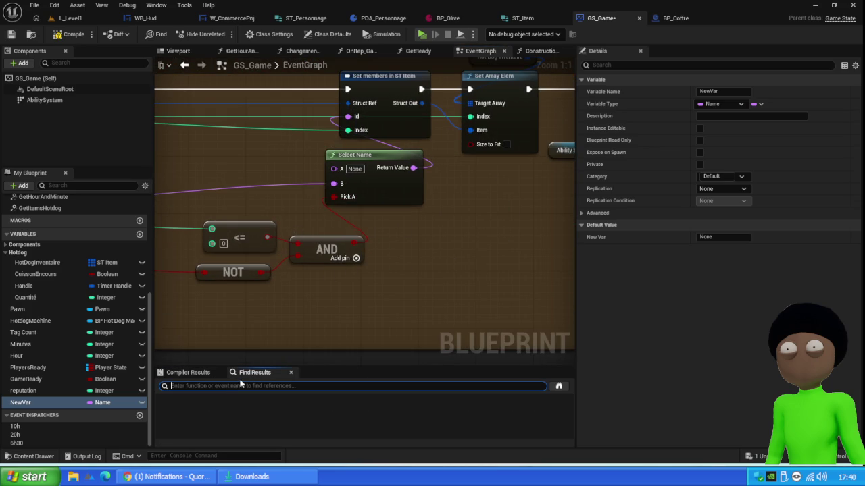
{"action": "type", "text": "select Name"}
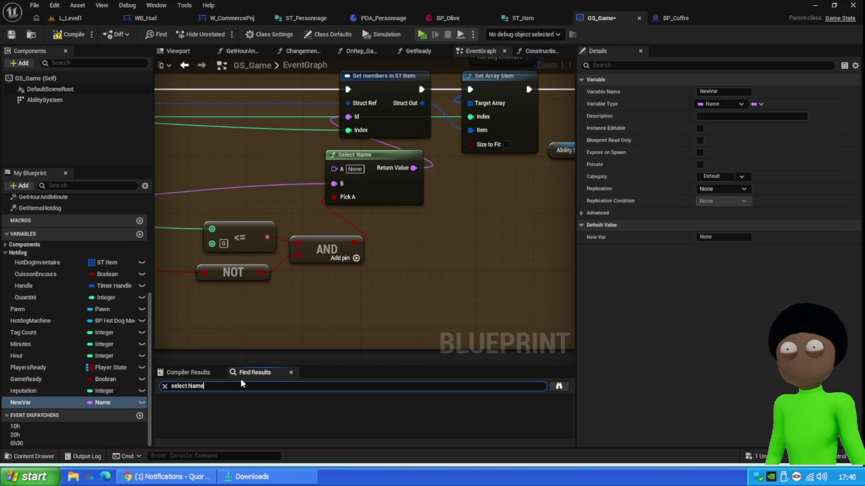
{"action": "key", "text": "Return"}
{"action": "left_click", "coordinate": [237, 408]}
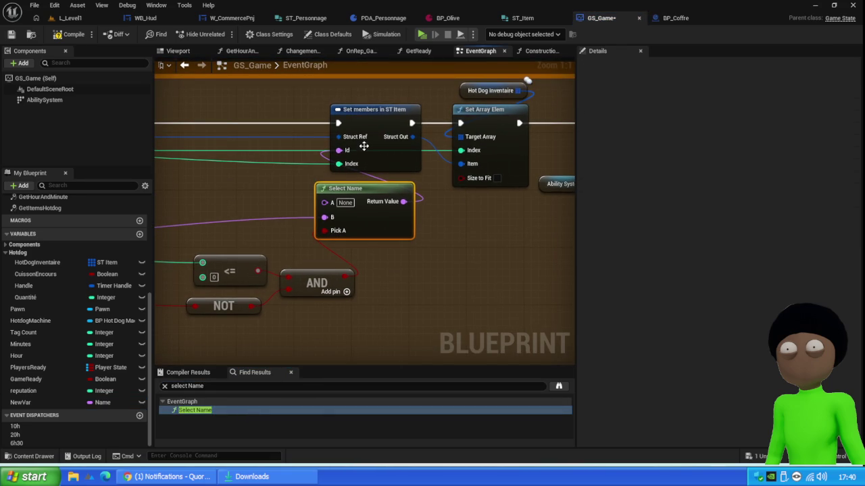
{"action": "left_click", "coordinate": [71, 34]}
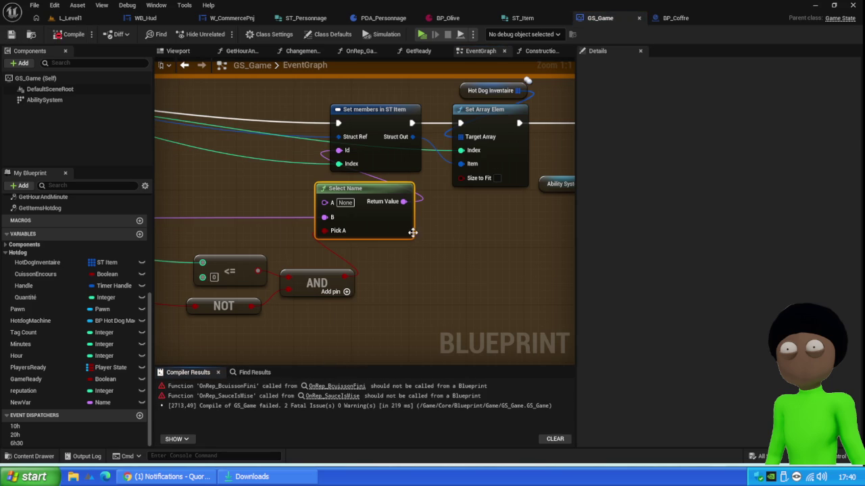
{"action": "scroll", "coordinate": [401, 232], "scroll_direction": "down", "scroll_amount": 6}
{"action": "left_click_drag", "start_coordinate": [390, 328], "coordinate": [439, 225]}
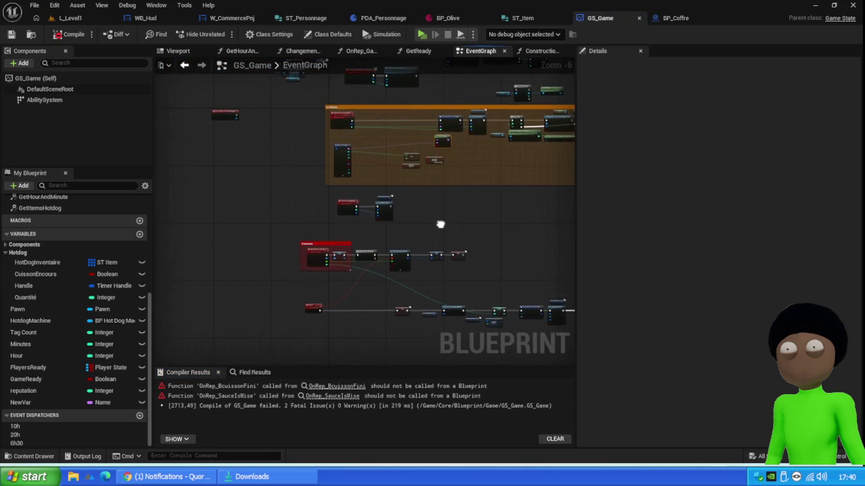
- Delete the unused Event OnBecomeViewTarget node from GS_Game's event graph
{"action": "scroll", "coordinate": [204, 110], "scroll_direction": "up", "scroll_amount": 1}
{"action": "scroll", "coordinate": [205, 110], "scroll_direction": "up", "scroll_amount": 4}
{"action": "mouse_move", "coordinate": [362, 105]}
{"action": "left_mouse_down"}
{"action": "mouse_move", "coordinate": [262, 214]}
{"action": "mouse_move", "coordinate": [233, 213]}
{"action": "left_mouse_up"}
{"action": "key", "text": "Delete"}
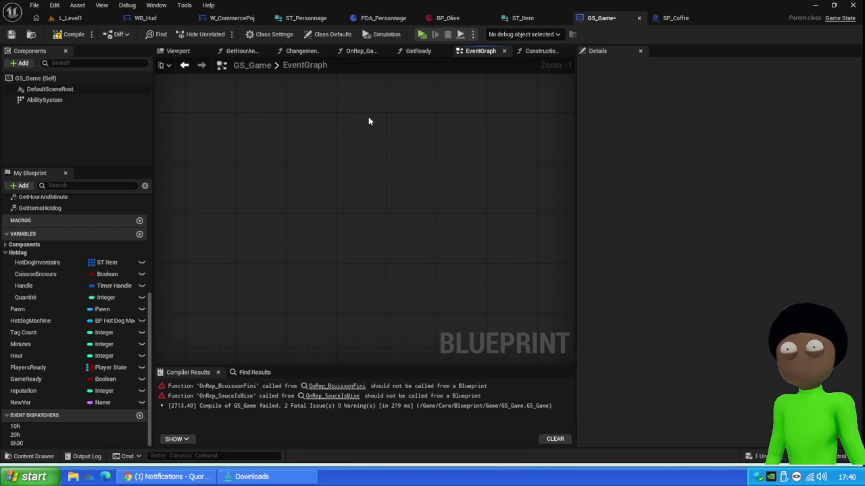
{"action": "left_click", "coordinate": [11, 35]}
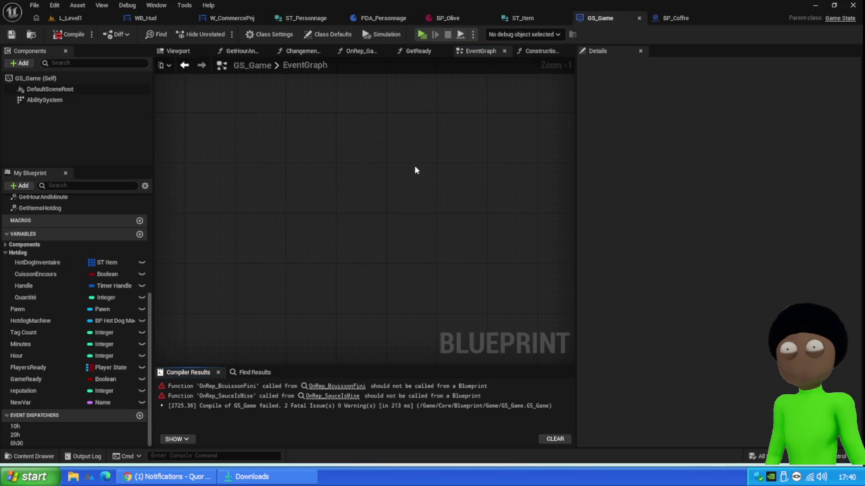
- Pan and zoom around the GS_Game event graph to inspect the remaining nodes
{"action": "scroll", "coordinate": [414, 166], "scroll_direction": "down", "scroll_amount": 3}
{"action": "left_click_drag", "start_coordinate": [331, 157], "coordinate": [332, 246]}
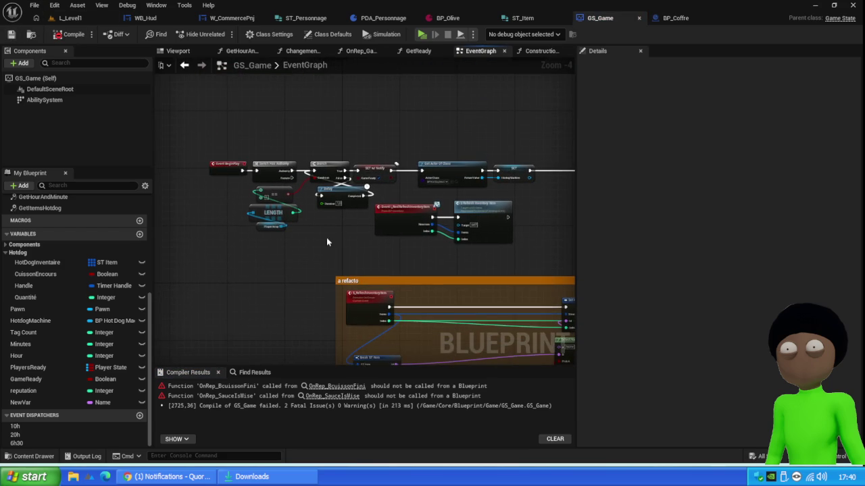
{"action": "mouse_move", "coordinate": [534, 271]}
{"action": "left_mouse_down"}
{"action": "mouse_move", "coordinate": [438, 241]}
{"action": "mouse_move", "coordinate": [434, 187]}
{"action": "mouse_move", "coordinate": [324, 223]}
{"action": "mouse_move", "coordinate": [464, 235]}
{"action": "mouse_move", "coordinate": [480, 250]}
{"action": "mouse_move", "coordinate": [473, 241]}
{"action": "mouse_move", "coordinate": [250, 246]}
{"action": "mouse_move", "coordinate": [337, 227]}
{"action": "mouse_move", "coordinate": [419, 223]}
{"action": "mouse_move", "coordinate": [272, 295]}
{"action": "mouse_move", "coordinate": [349, 241]}
{"action": "mouse_move", "coordinate": [310, 262]}
{"action": "left_mouse_up"}
{"action": "scroll", "coordinate": [419, 192], "scroll_direction": "up", "scroll_amount": 3}
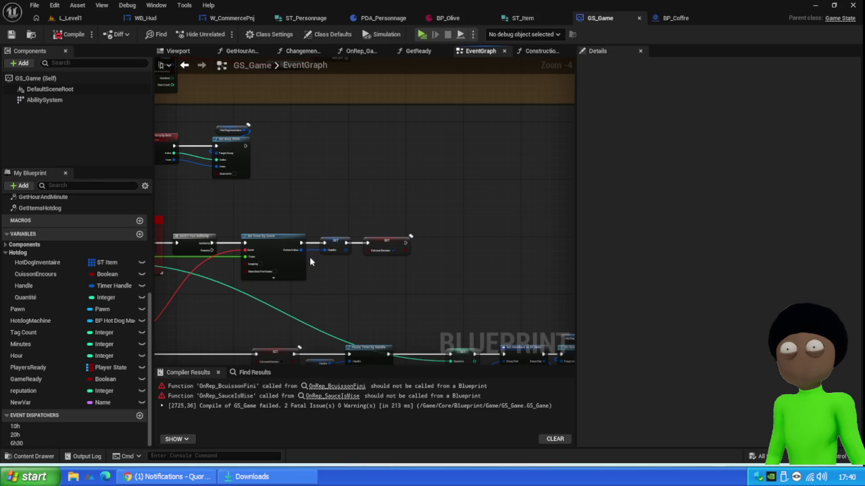
{"action": "scroll", "coordinate": [382, 227], "scroll_direction": "up", "scroll_amount": 5}
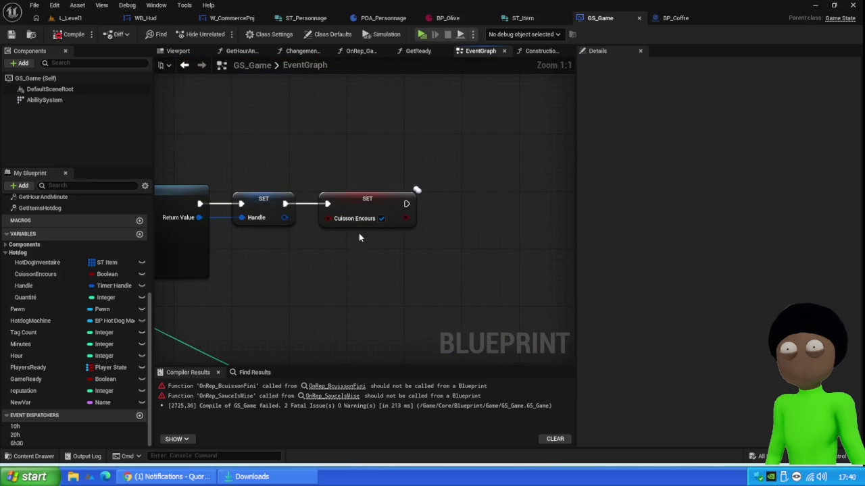
{"action": "scroll", "coordinate": [359, 233], "scroll_direction": "down", "scroll_amount": 8}
{"action": "scroll", "coordinate": [323, 284], "scroll_direction": "up", "scroll_amount": 7}
{"action": "scroll", "coordinate": [325, 284], "scroll_direction": "down", "scroll_amount": 7}
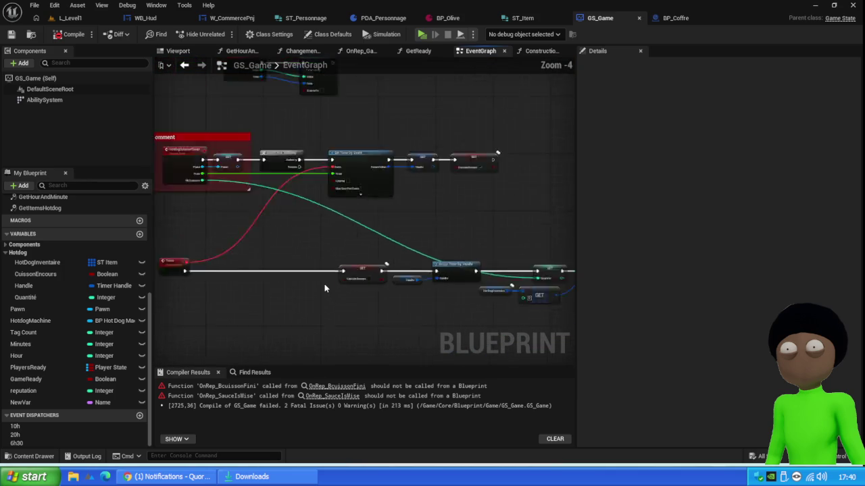
{"action": "scroll", "coordinate": [395, 303], "scroll_direction": "up", "scroll_amount": 5}
{"action": "scroll", "coordinate": [385, 293], "scroll_direction": "down", "scroll_amount": 5}
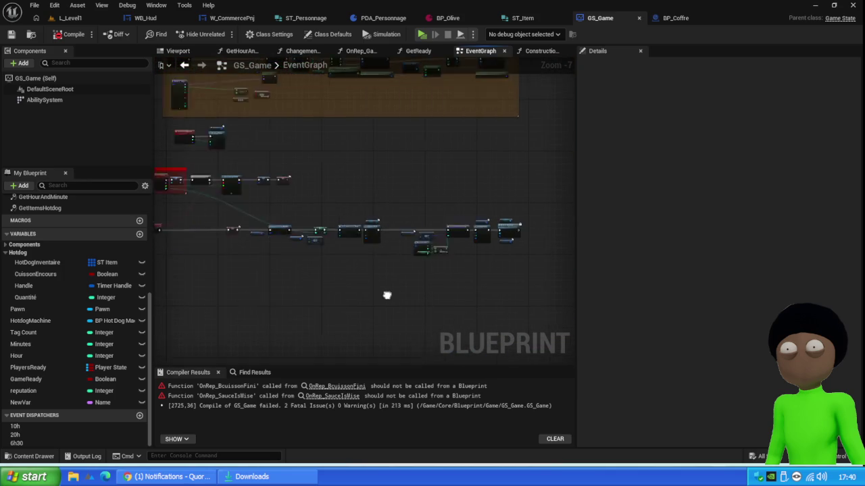
{"action": "scroll", "coordinate": [202, 172], "scroll_direction": "up", "scroll_amount": 7}
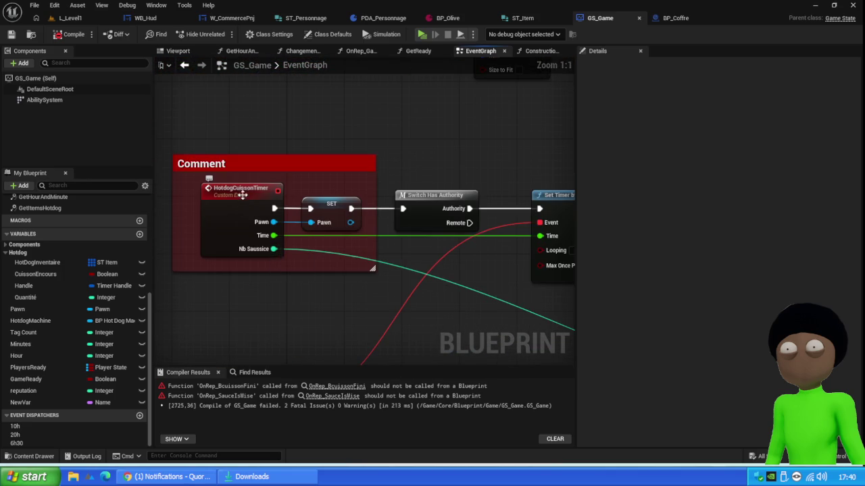
{"action": "scroll", "coordinate": [260, 224], "scroll_direction": "down", "scroll_amount": 6}
{"action": "scroll", "coordinate": [265, 228], "scroll_direction": "up", "scroll_amount": 5}
{"action": "scroll", "coordinate": [249, 245], "scroll_direction": "down", "scroll_amount": 5}
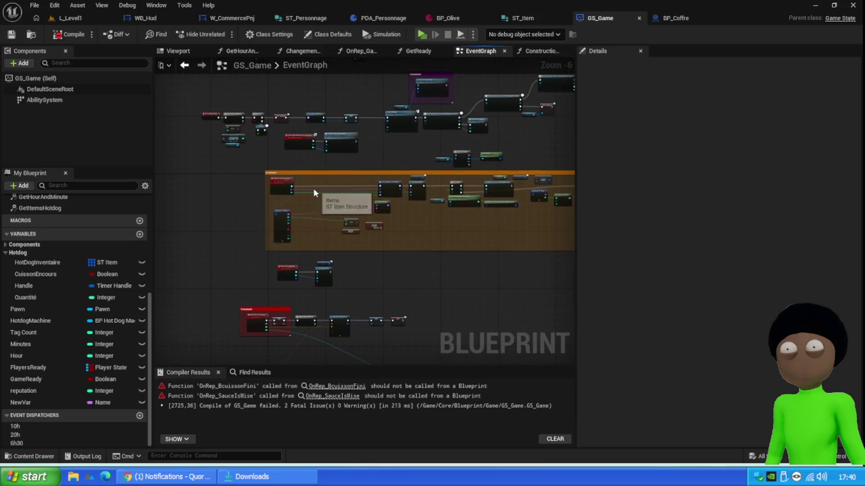
- Inspect the GetHourAndMinute, ChangementTime, OnRep_GameReady and GetReady graphs, then return to the event graph
{"action": "left_click", "coordinate": [240, 51]}
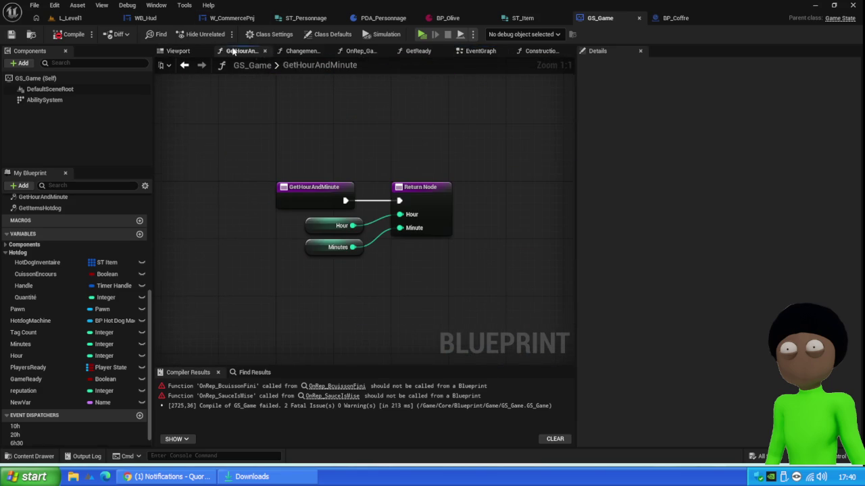
{"action": "left_click", "coordinate": [303, 50]}
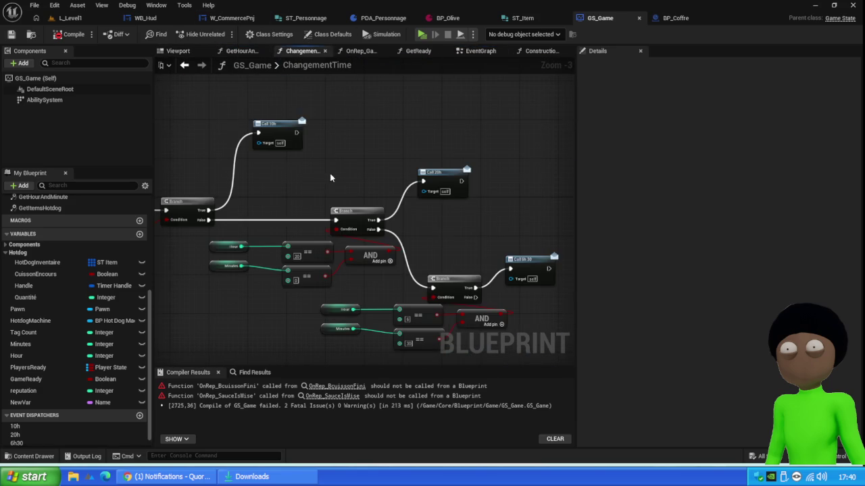
{"action": "left_click", "coordinate": [356, 52]}
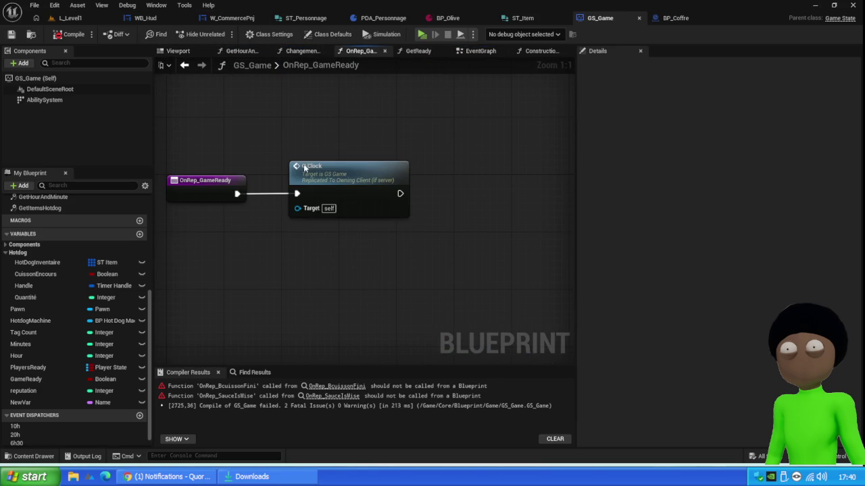
{"action": "left_click", "coordinate": [406, 53]}
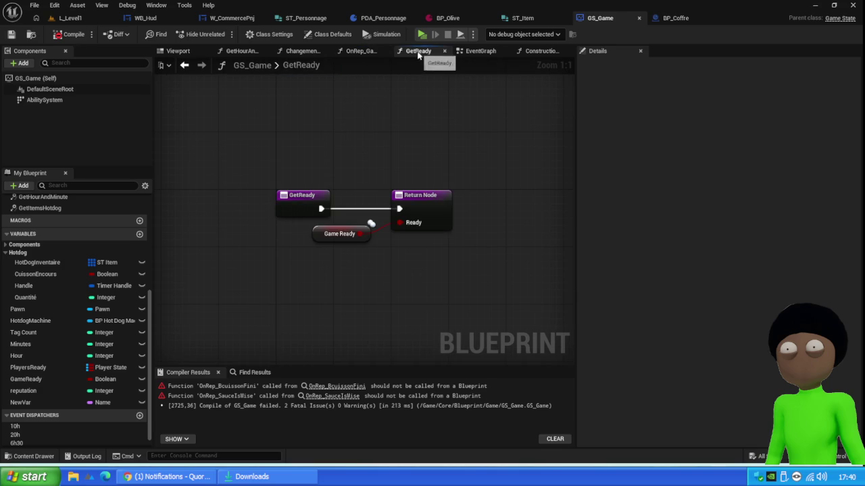
{"action": "left_click", "coordinate": [481, 54]}
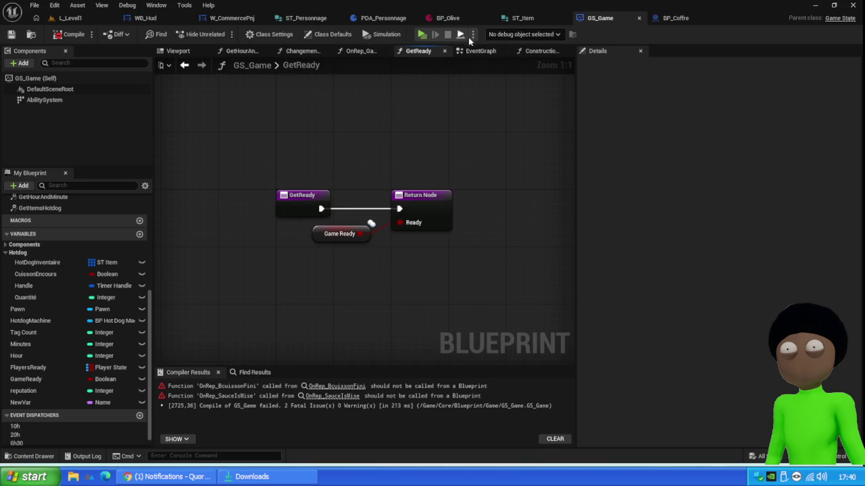
- View GS_Game's Construction Script graph and recompile the blueprint
{"action": "left_click", "coordinate": [538, 51]}
{"action": "scroll", "coordinate": [282, 256], "scroll_direction": "up", "scroll_amount": 5}
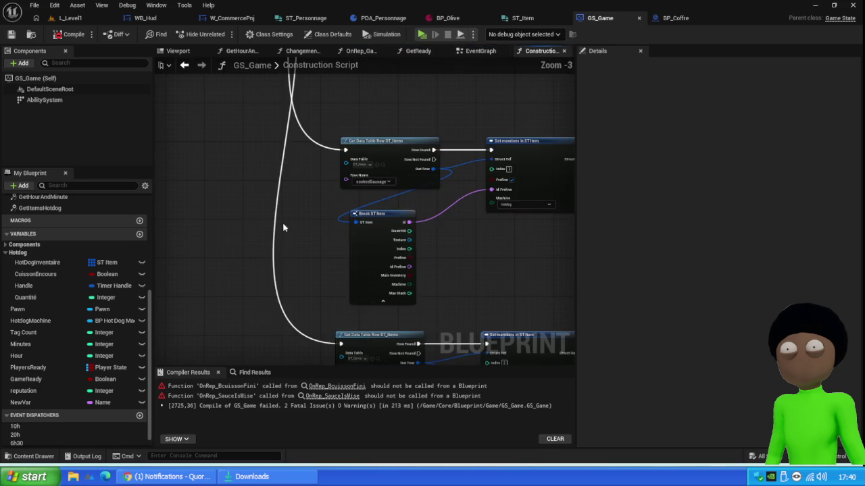
{"action": "scroll", "coordinate": [283, 231], "scroll_direction": "down", "scroll_amount": 3}
{"action": "left_click", "coordinate": [67, 35]}
{"action": "scroll", "coordinate": [24, 327], "scroll_direction": "down", "scroll_amount": 1}
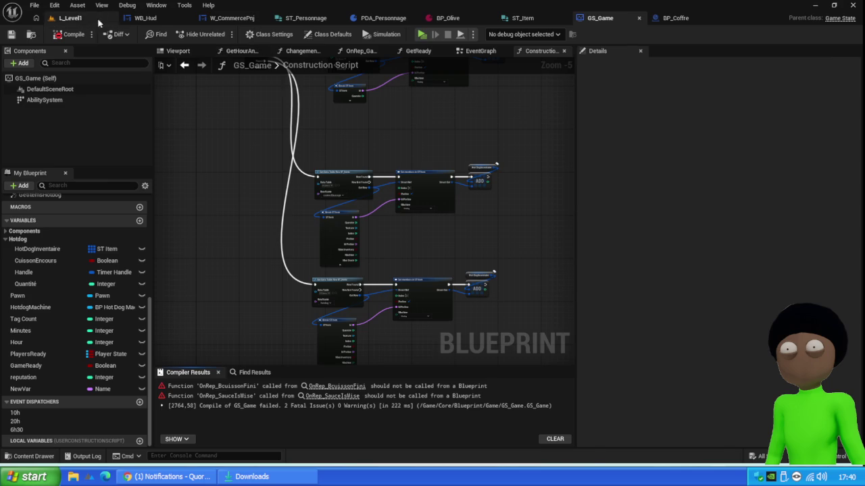
- Start a play test and open the failing PS_Game blueprint from the errors
{"action": "left_click", "coordinate": [70, 18]}
{"action": "left_click", "coordinate": [221, 35]}
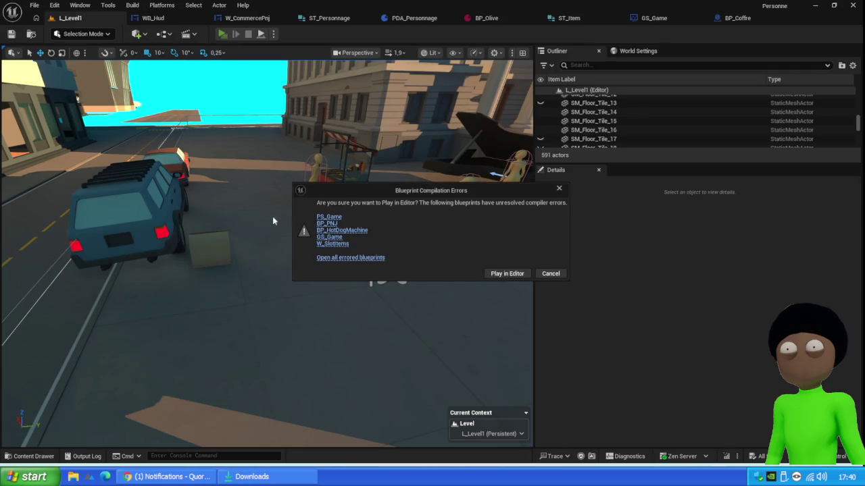
{"action": "left_click", "coordinate": [328, 216]}
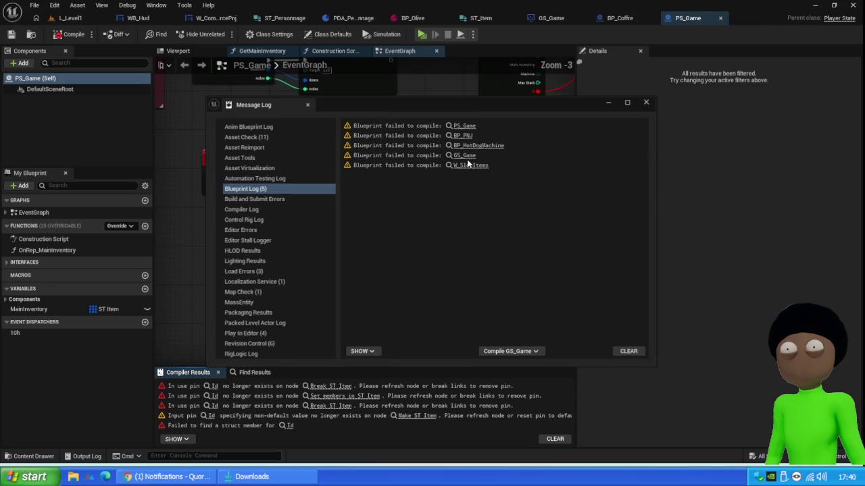
{"action": "left_click", "coordinate": [645, 103]}
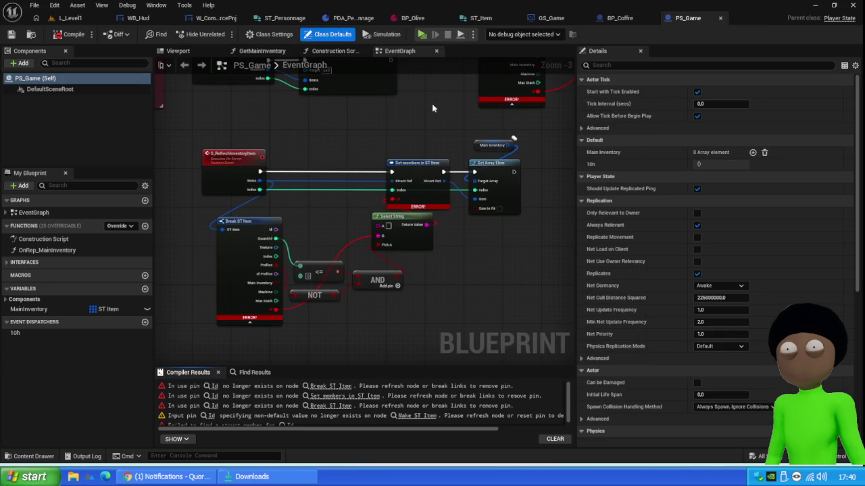
- Expose the Id member as an input pin on PS_Game's Set members in ST Item node
{"action": "scroll", "coordinate": [383, 216], "scroll_direction": "up", "scroll_amount": 3}
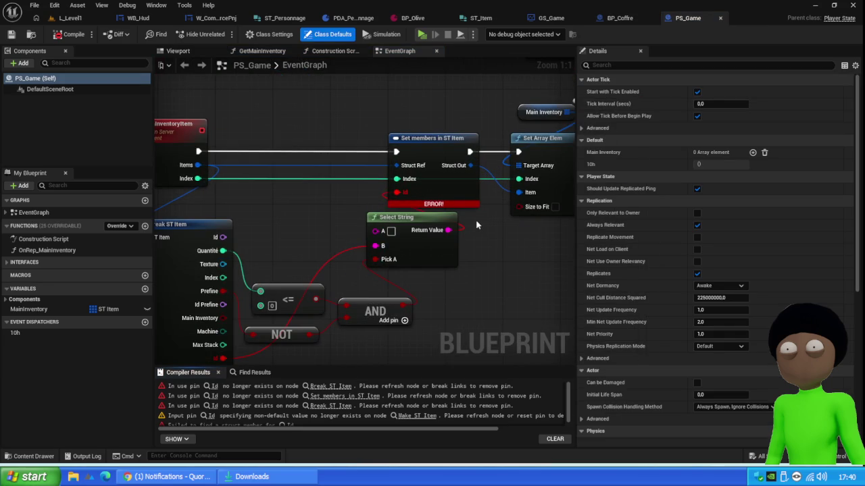
{"action": "left_click_drag", "start_coordinate": [474, 221], "coordinate": [311, 246]}
{"action": "left_click", "coordinate": [432, 142]}
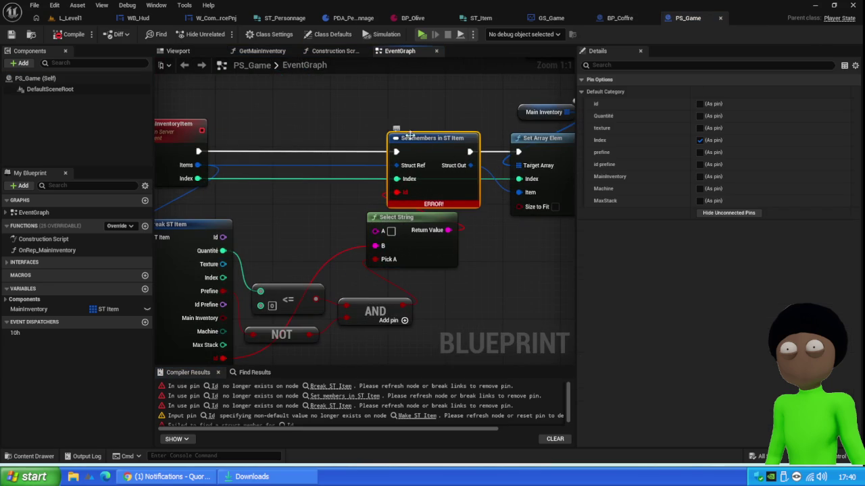
{"action": "left_click", "coordinate": [699, 103]}
- Feed Id through a new Select Name node wired from Break ST Item's Id, delete Select String, compile
{"action": "left_click_drag", "start_coordinate": [397, 180], "coordinate": [529, 265]}
{"action": "type", "text": "selec"}
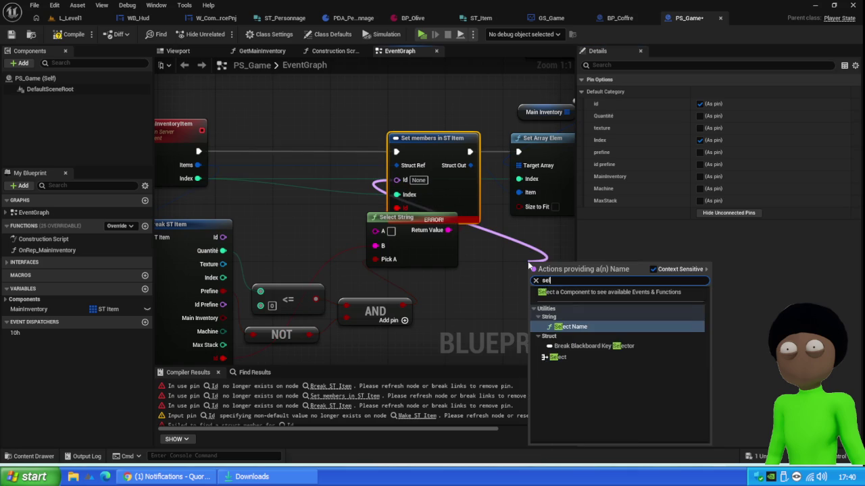
{"action": "key", "text": "Return"}
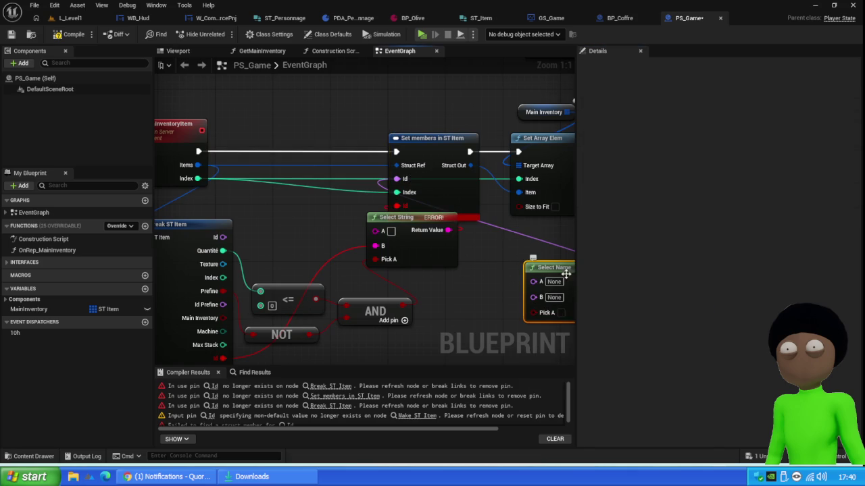
{"action": "mouse_move", "coordinate": [556, 273]}
{"action": "left_mouse_down"}
{"action": "mouse_move", "coordinate": [398, 231]}
{"action": "mouse_move", "coordinate": [455, 243]}
{"action": "left_mouse_up"}
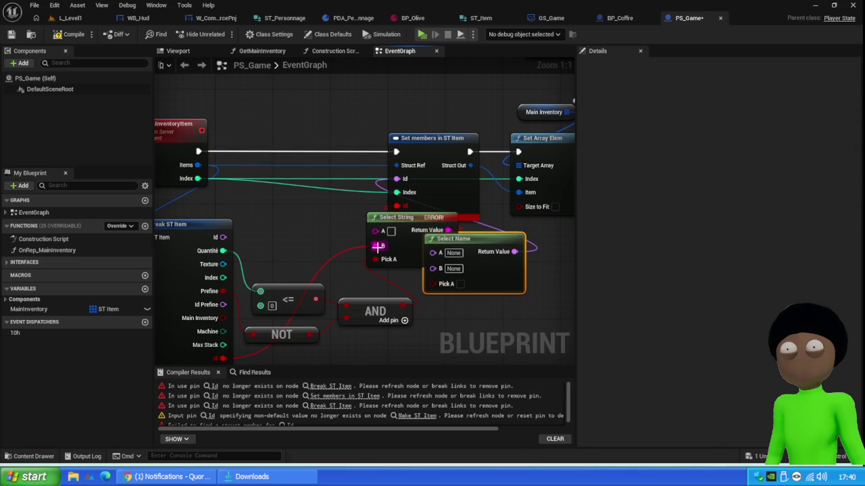
{"action": "left_click_drag", "start_coordinate": [223, 237], "coordinate": [453, 284]}
{"action": "left_click", "coordinate": [375, 251]}
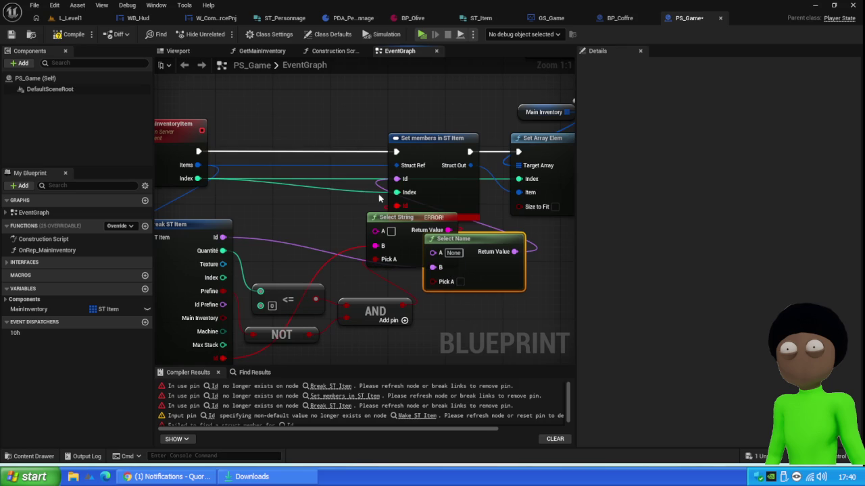
{"action": "key", "text": "Delete"}
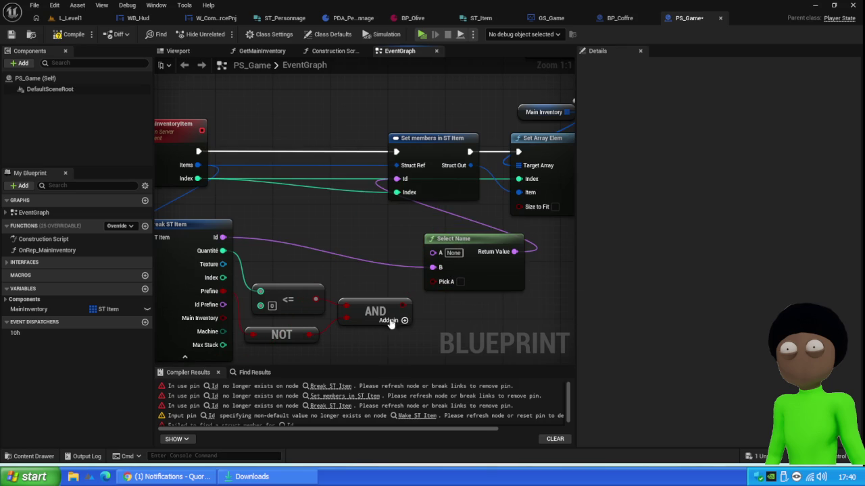
{"action": "mouse_move", "coordinate": [499, 232]}
{"action": "left_mouse_down"}
{"action": "mouse_move", "coordinate": [442, 207]}
{"action": "mouse_move", "coordinate": [455, 210]}
{"action": "left_mouse_up"}
{"action": "left_click", "coordinate": [74, 36]}
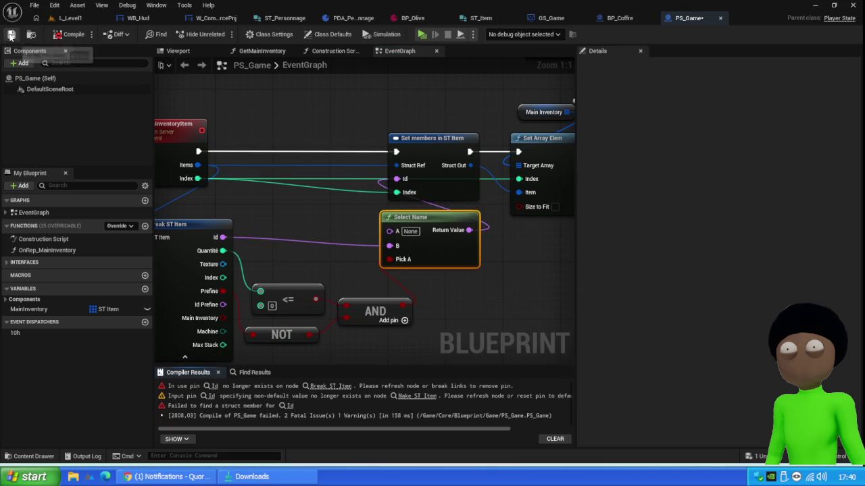
- Connect Break ST Item's Id to the Append node's A input, then compile and save PS_Game
{"action": "left_click", "coordinate": [330, 385]}
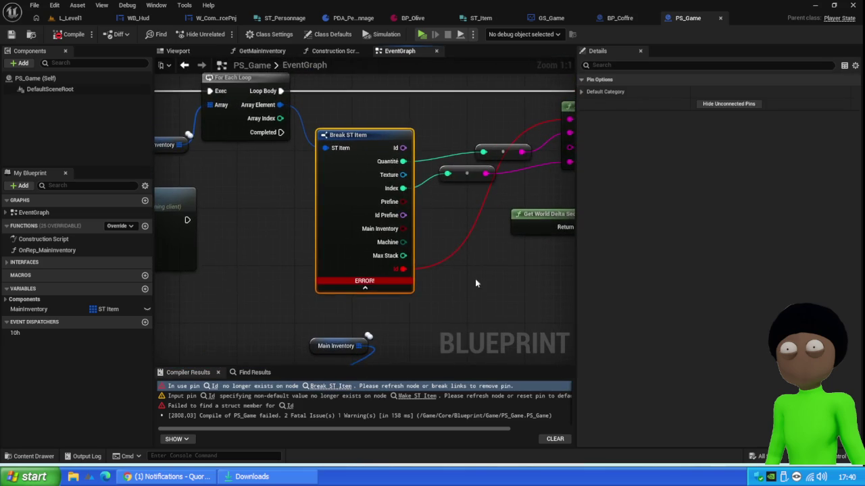
{"action": "left_click_drag", "start_coordinate": [475, 278], "coordinate": [388, 307]}
{"action": "scroll", "coordinate": [338, 173], "scroll_direction": "down", "scroll_amount": 3}
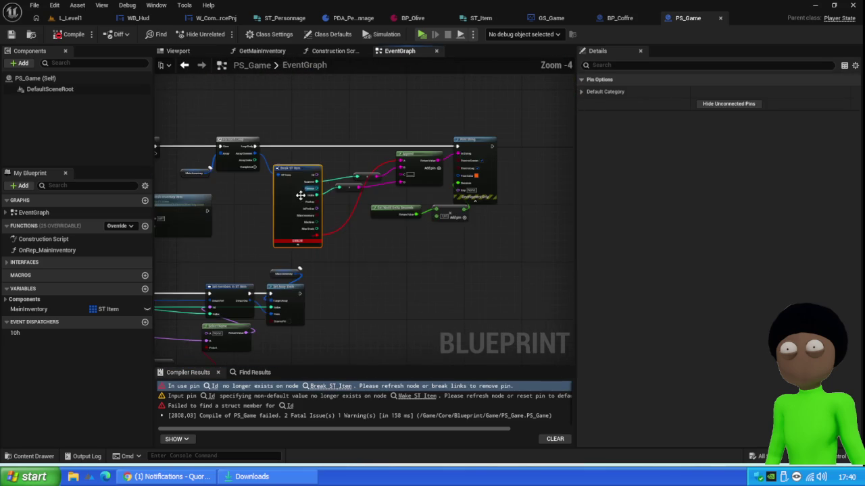
{"action": "scroll", "coordinate": [301, 165], "scroll_direction": "up", "scroll_amount": 3}
{"action": "mouse_move", "coordinate": [291, 156]}
{"action": "left_mouse_down"}
{"action": "mouse_move", "coordinate": [463, 129]}
{"action": "mouse_move", "coordinate": [394, 206]}
{"action": "mouse_move", "coordinate": [456, 129]}
{"action": "left_mouse_up"}
{"action": "double_click", "coordinate": [355, 132]}
{"action": "left_click", "coordinate": [70, 34]}
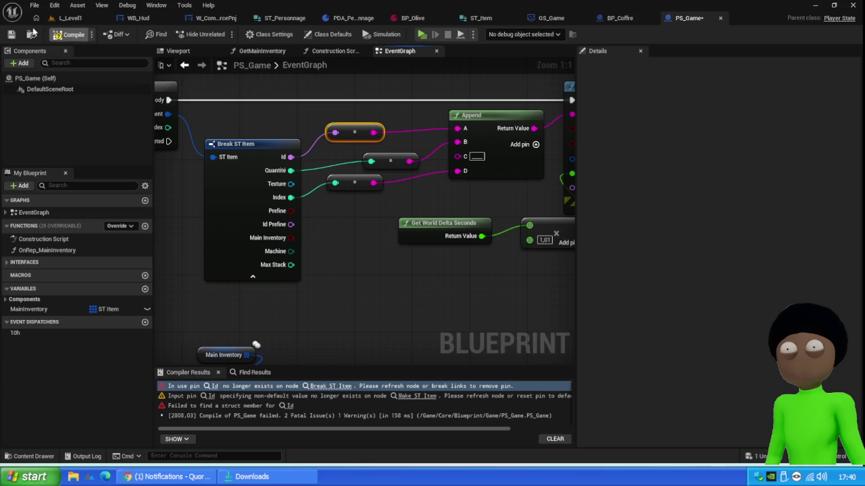
{"action": "left_click", "coordinate": [11, 34]}
- Set the Make ST Item node's Id value to hotdog
{"action": "left_click", "coordinate": [416, 386]}
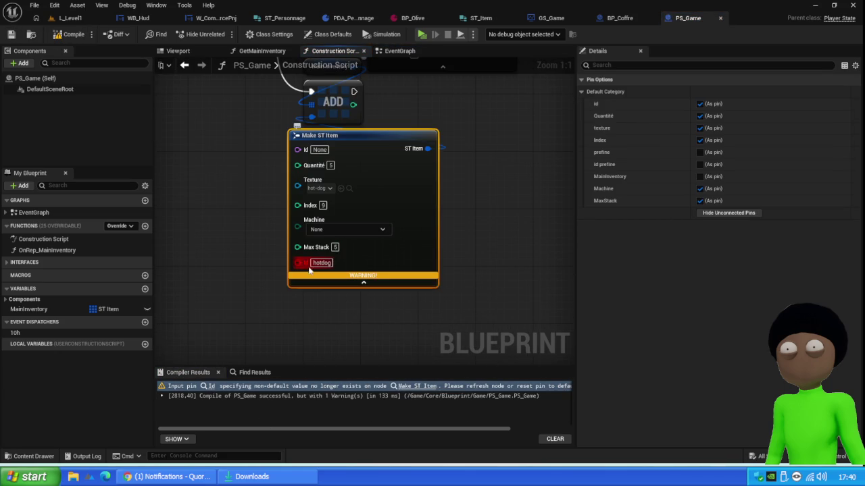
{"action": "left_click", "coordinate": [323, 150]}
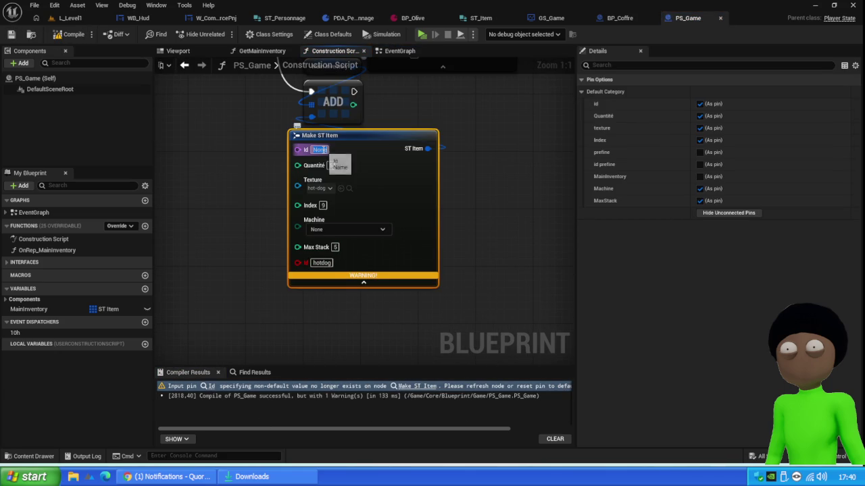
{"action": "type", "text": "hotdog"}
{"action": "key", "text": "Return"}
- Refresh Make ST Item to drop its stale pin, recompile and save PS_Game, then return to L_Level1
{"action": "right_click", "coordinate": [384, 185]}
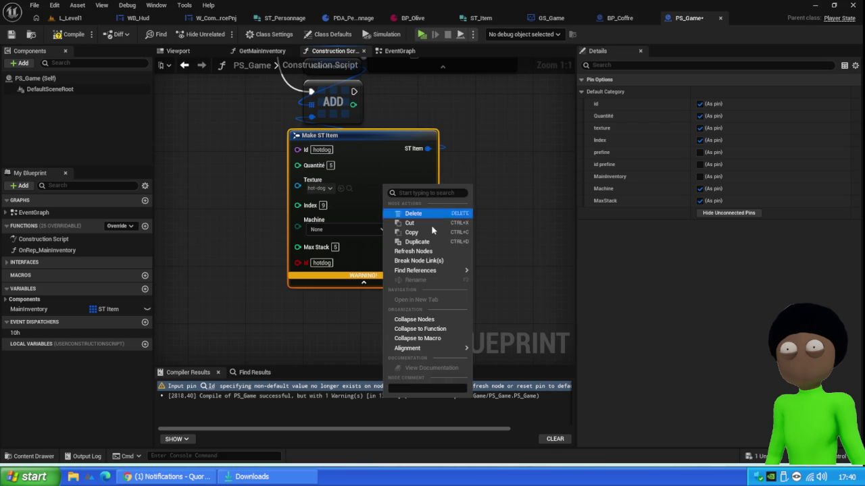
{"action": "left_click", "coordinate": [433, 251]}
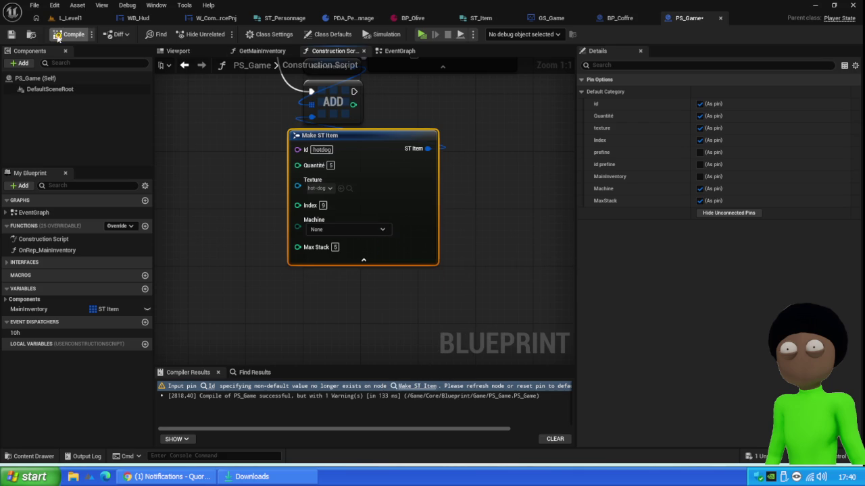
{"action": "left_click", "coordinate": [70, 34]}
{"action": "left_click", "coordinate": [11, 35]}
{"action": "left_click", "coordinate": [70, 17]}
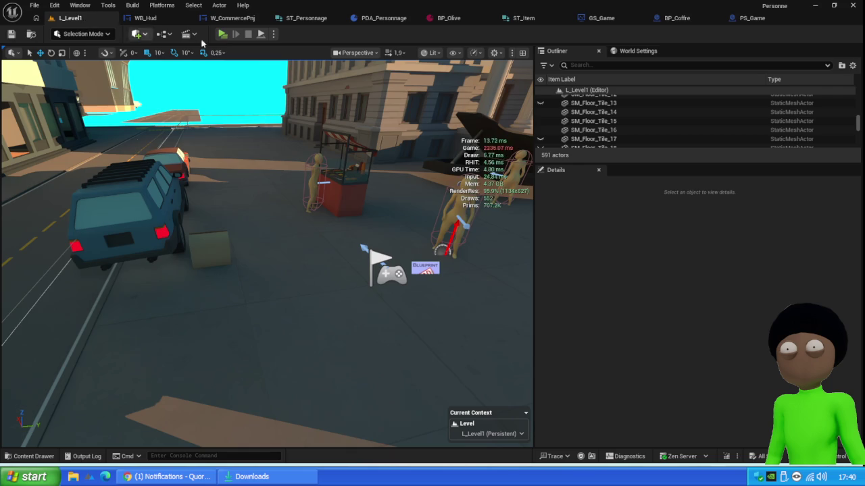
- Start Play and open the errored W_SlotItems blueprint's graph from the error dialog
{"action": "left_click", "coordinate": [222, 34]}
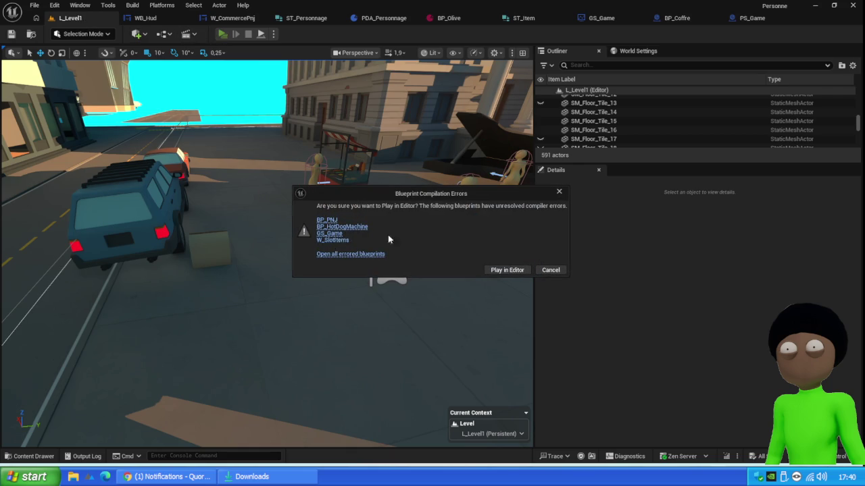
{"action": "left_click", "coordinate": [335, 240]}
{"action": "left_click", "coordinate": [647, 103]}
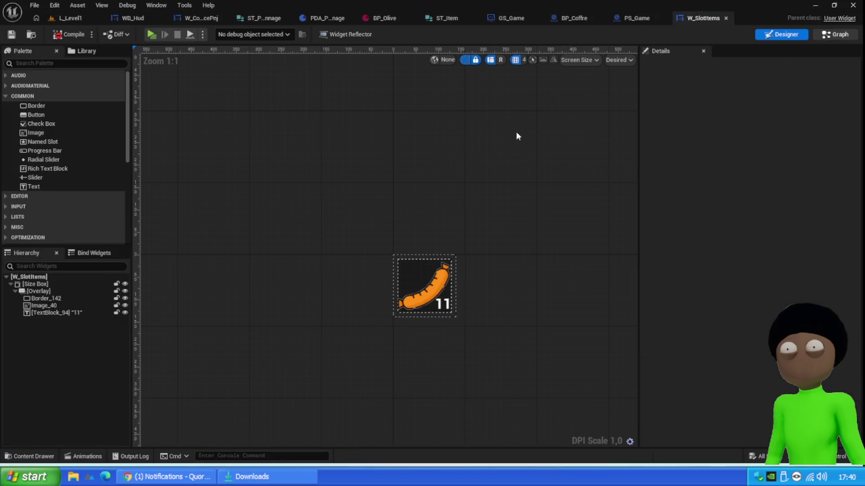
{"action": "left_click", "coordinate": [835, 34]}
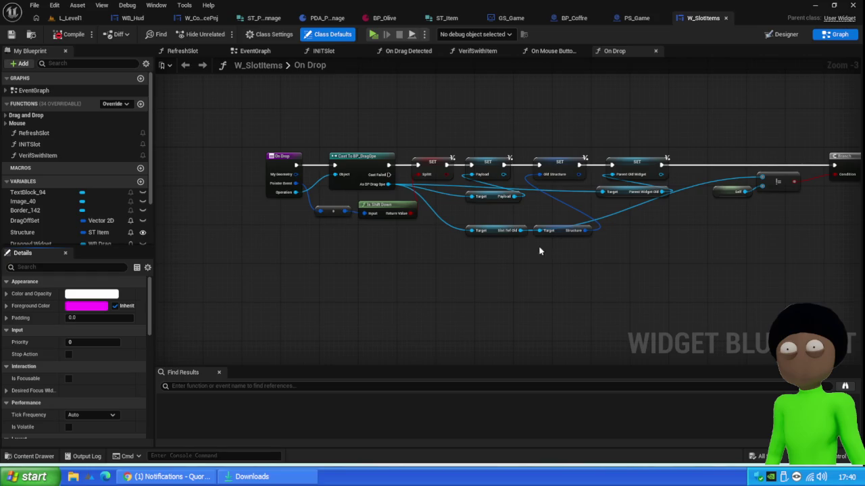
- In the On Drop graph, add an == node pulled from the upper Break ST Item Id output
{"action": "left_click_drag", "start_coordinate": [555, 266], "coordinate": [420, 270]}
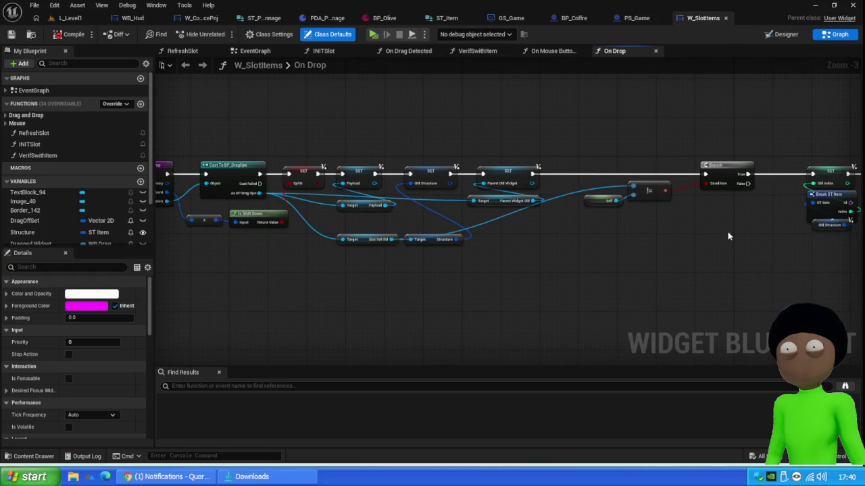
{"action": "left_click_drag", "start_coordinate": [745, 239], "coordinate": [520, 238]}
{"action": "left_click_drag", "start_coordinate": [796, 267], "coordinate": [565, 218]}
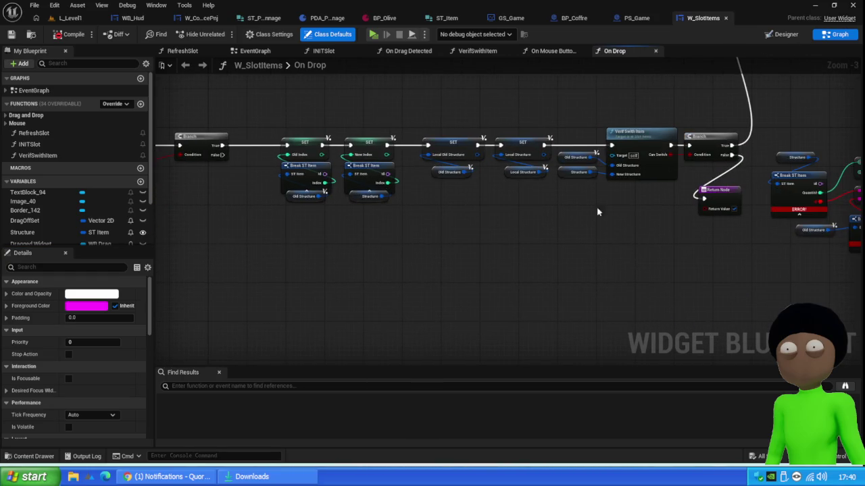
{"action": "left_click_drag", "start_coordinate": [701, 247], "coordinate": [640, 153]}
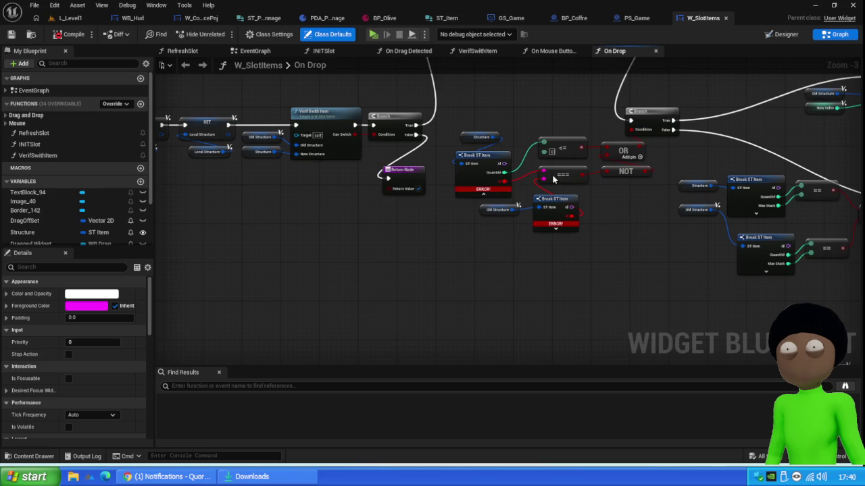
{"action": "scroll", "coordinate": [559, 156], "scroll_direction": "up", "scroll_amount": 3}
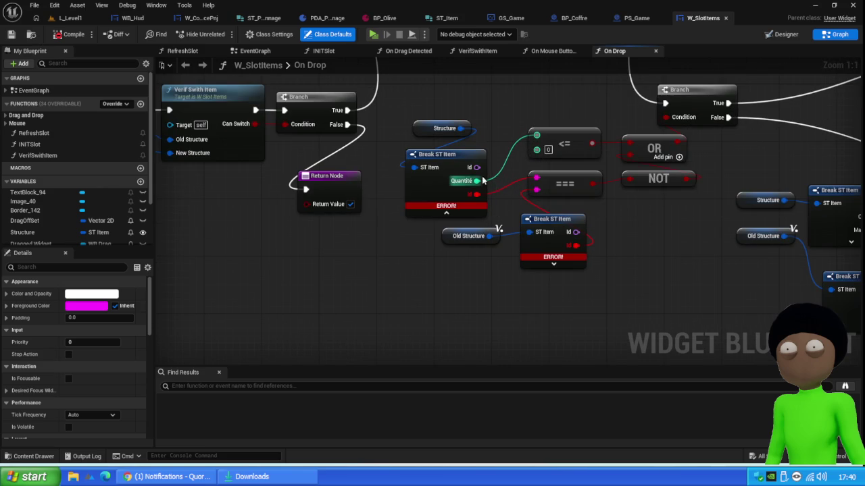
{"action": "left_click_drag", "start_coordinate": [476, 166], "coordinate": [671, 219]}
{"action": "type", "text": "=="}
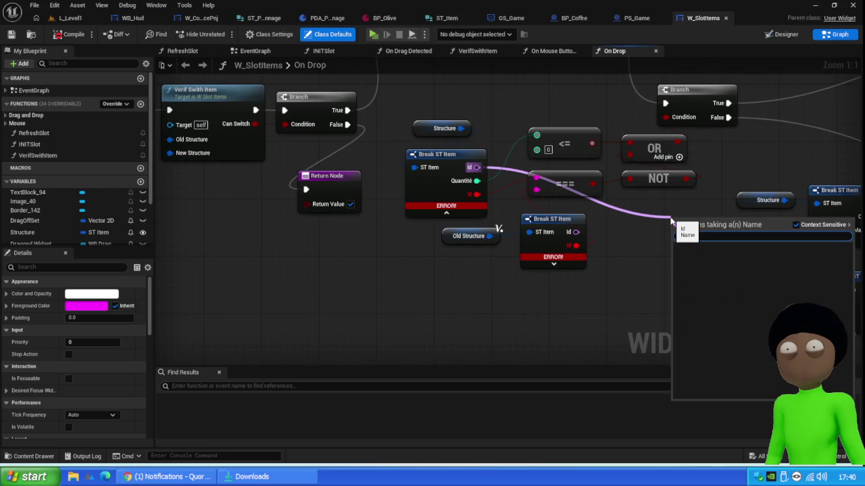
{"action": "key", "text": "Return"}
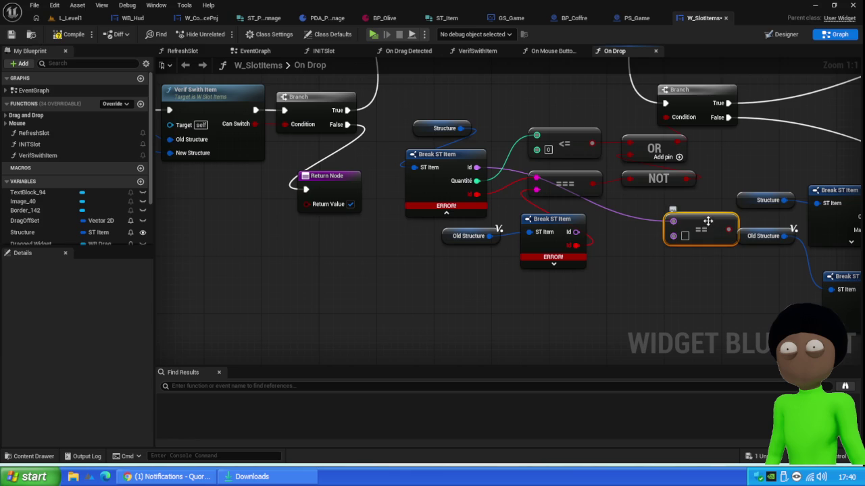
{"action": "left_click_drag", "start_coordinate": [700, 222], "coordinate": [635, 215]}
{"action": "left_click_drag", "start_coordinate": [576, 232], "coordinate": [620, 233]}
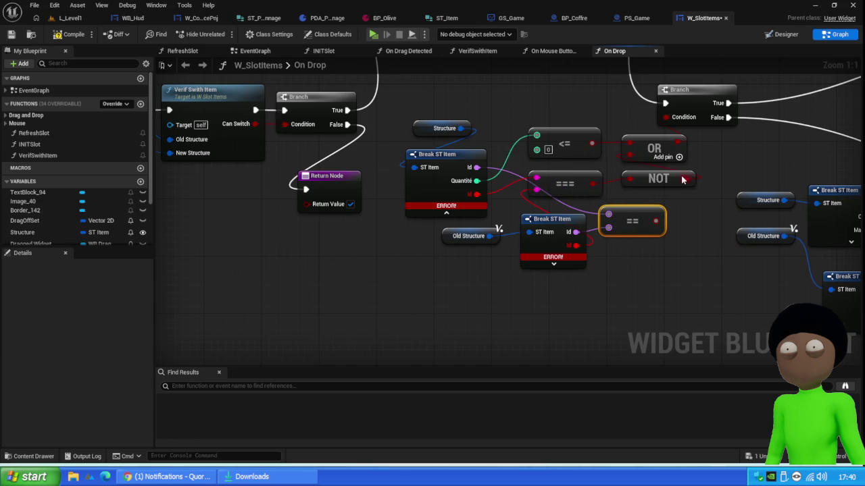
- Delete the broken === comparison node and the misplaced == node
{"action": "left_click", "coordinate": [574, 181]}
{"action": "key", "text": "Delete"}
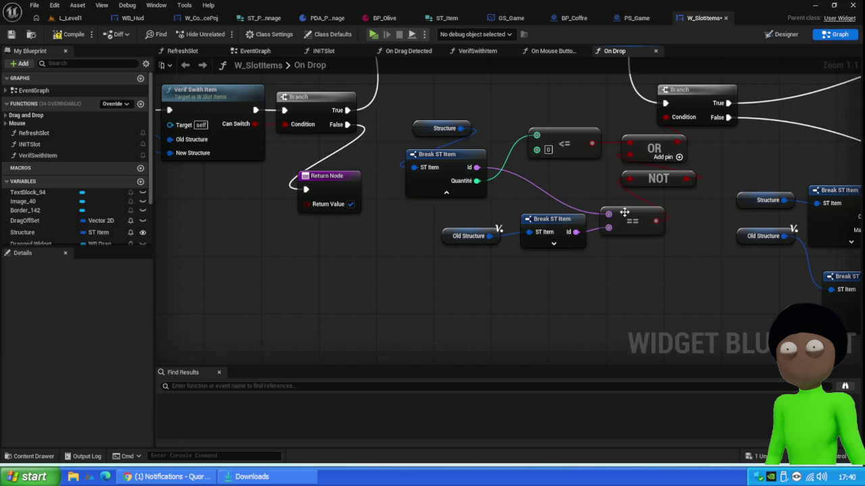
{"action": "left_click_drag", "start_coordinate": [635, 222], "coordinate": [567, 183]}
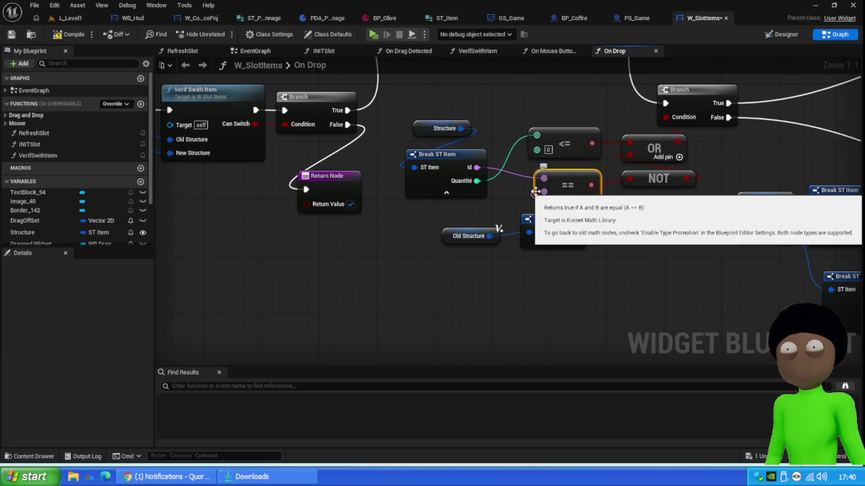
{"action": "key", "text": "Delete"}
- Retry adding an Equal node from the Id output, removing the wrong attempts including Greater Equal
{"action": "left_click_drag", "start_coordinate": [476, 166], "coordinate": [571, 182]}
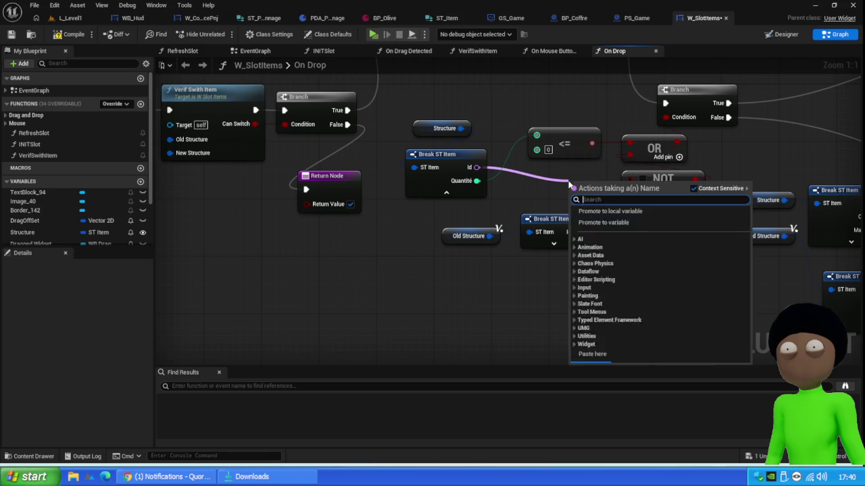
{"action": "type", "text": "="}
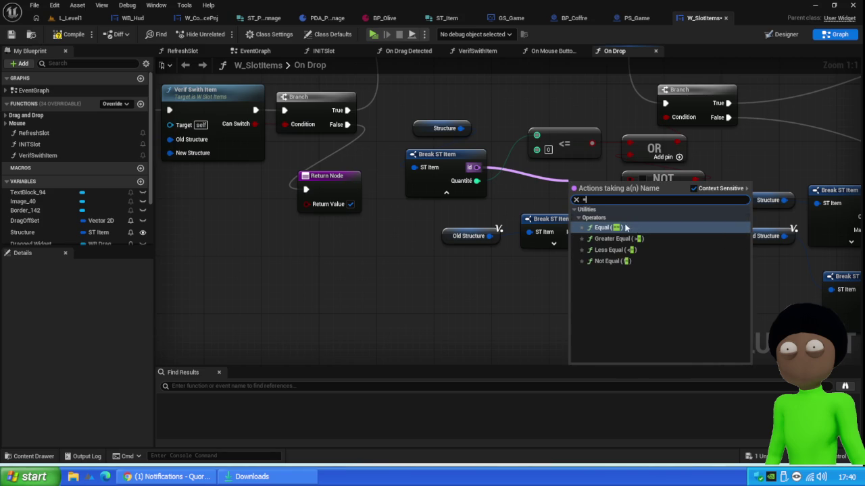
{"action": "left_click", "coordinate": [624, 230]}
{"action": "left_click_drag", "start_coordinate": [576, 232], "coordinate": [572, 199]}
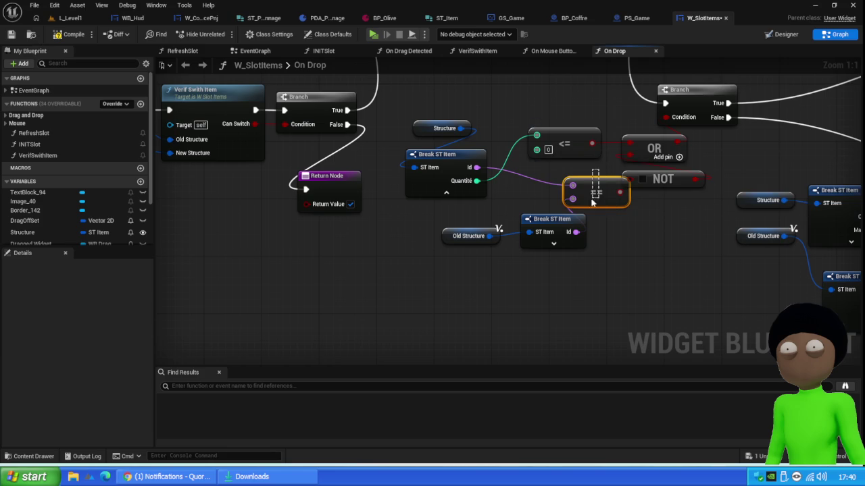
{"action": "key", "text": "Delete"}
{"action": "left_click_drag", "start_coordinate": [477, 167], "coordinate": [555, 181]}
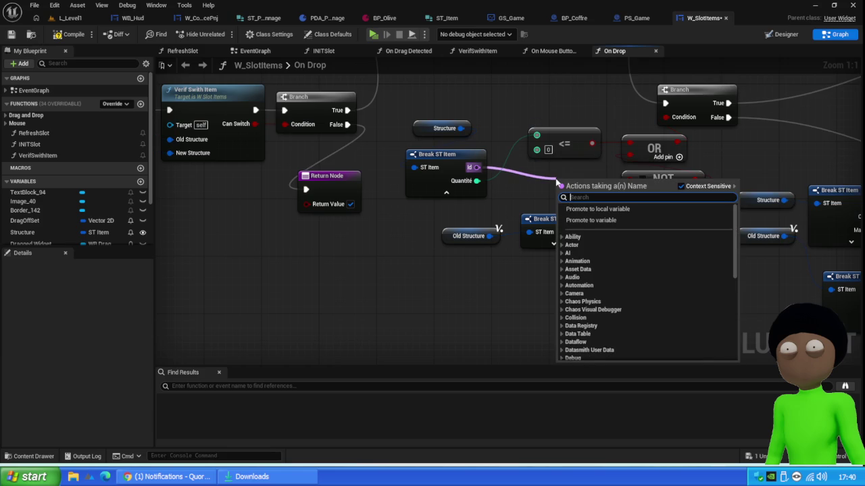
{"action": "type", "text": "equal"}
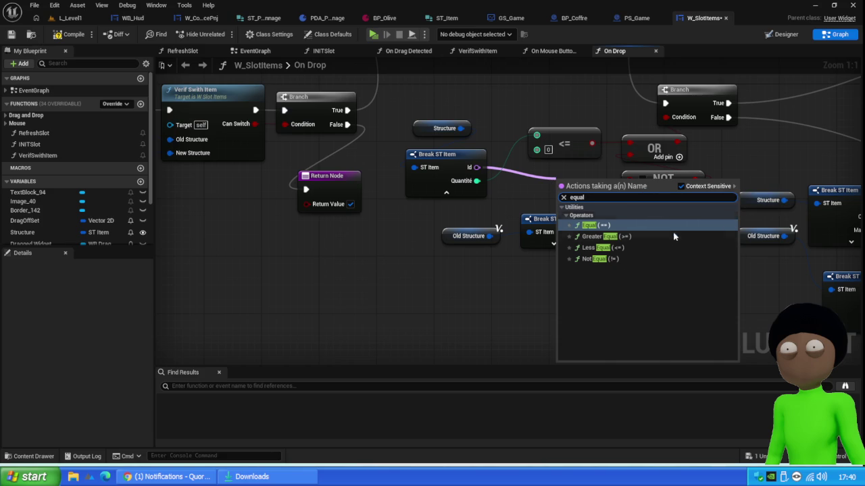
{"action": "left_click", "coordinate": [637, 235]}
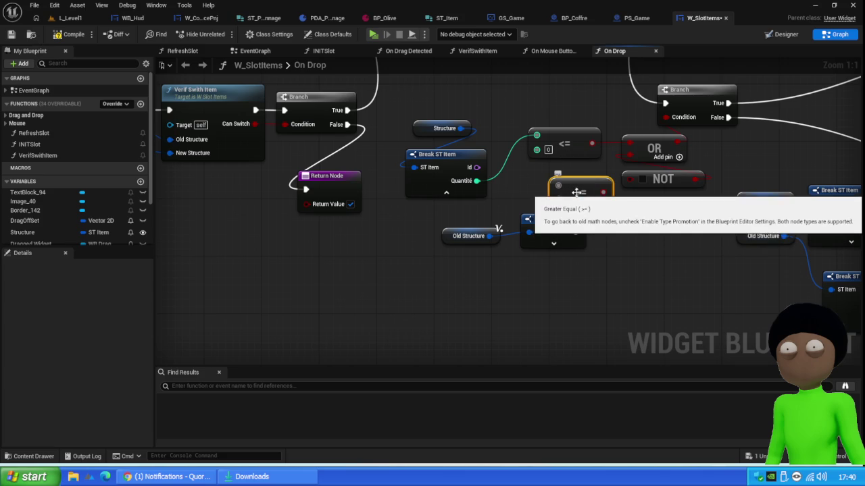
{"action": "key", "text": "Delete"}
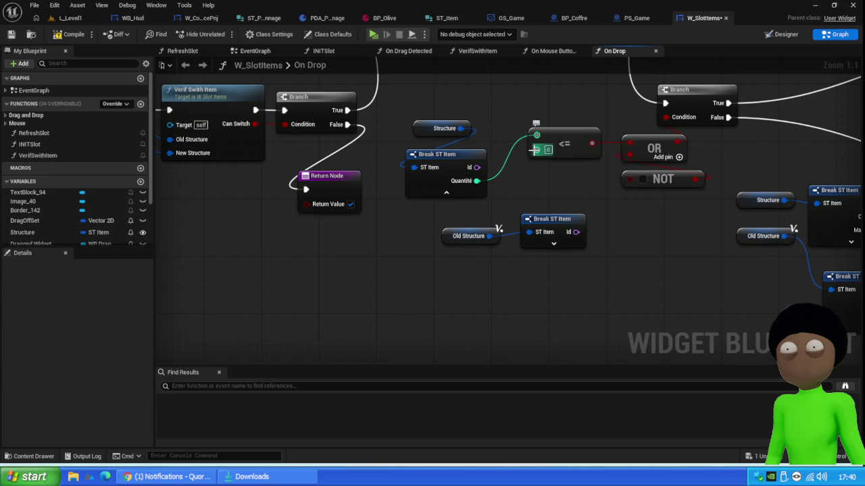
- Search 'equal' from the Id pin, toggling context sensitivity and fixing the 'equall' typo
{"action": "left_click_drag", "start_coordinate": [476, 166], "coordinate": [568, 184]}
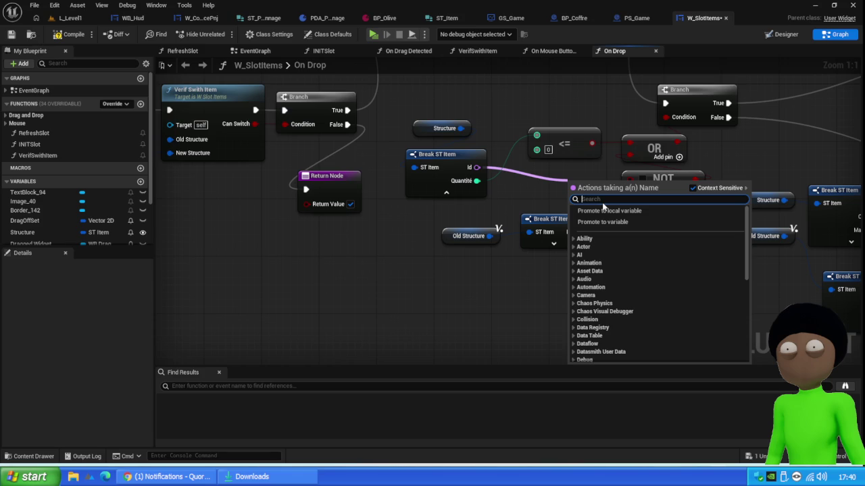
{"action": "type", "text": "equa"}
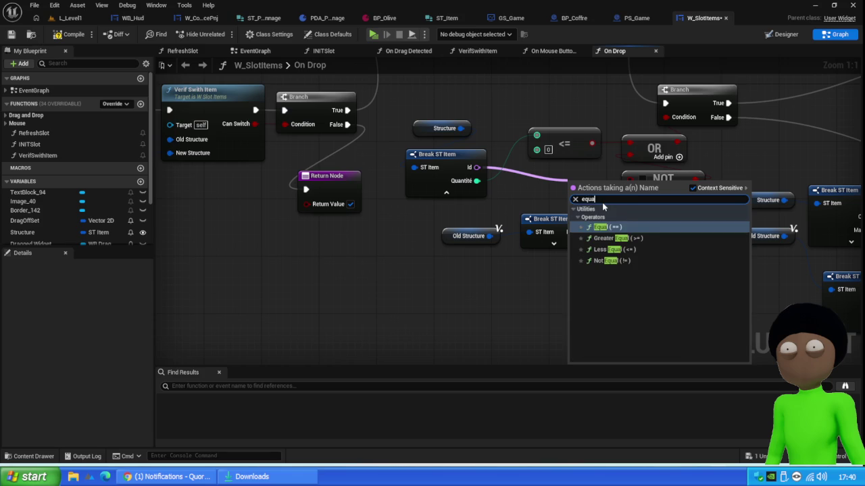
{"action": "type", "text": "llg"}
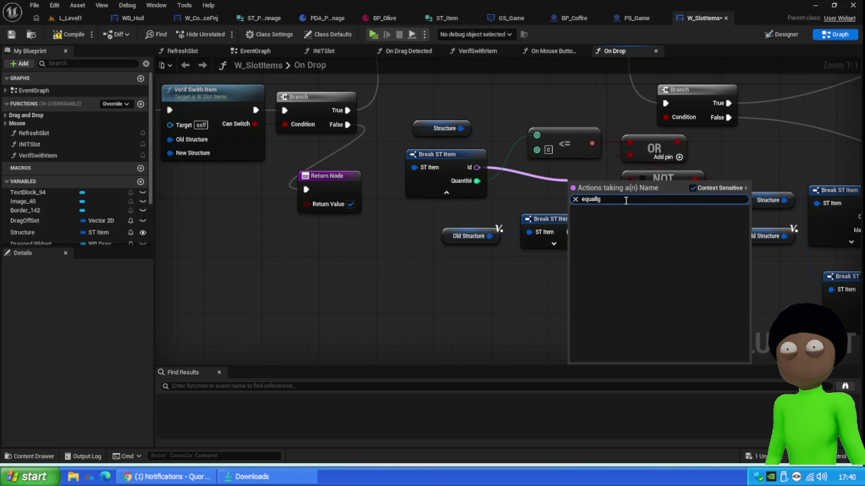
{"action": "left_click", "coordinate": [692, 187]}
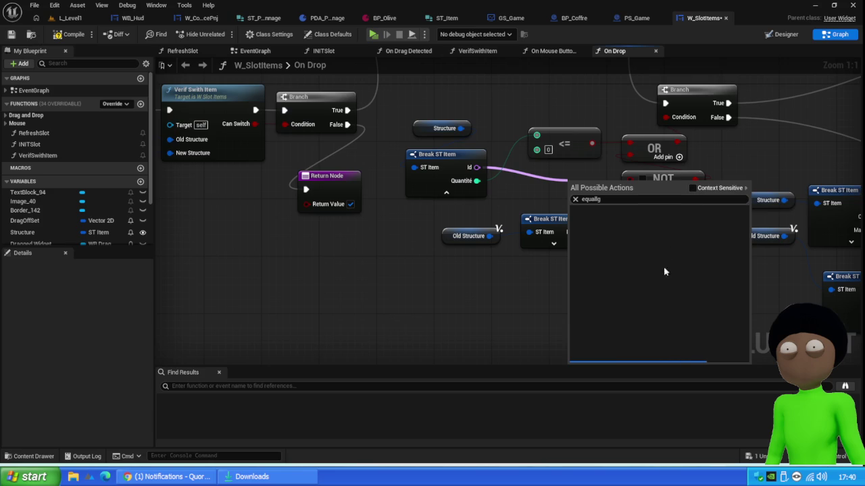
{"action": "left_click", "coordinate": [695, 189]}
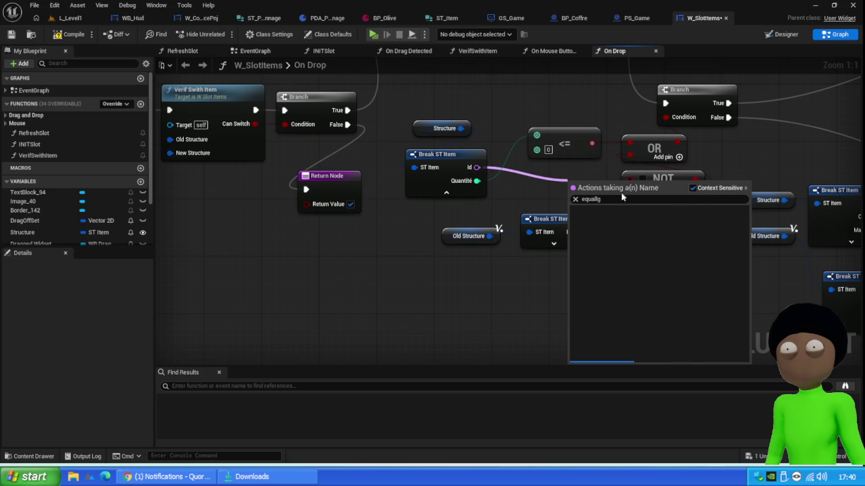
{"action": "left_click", "coordinate": [623, 198]}
{"action": "type", "text": "equall"}
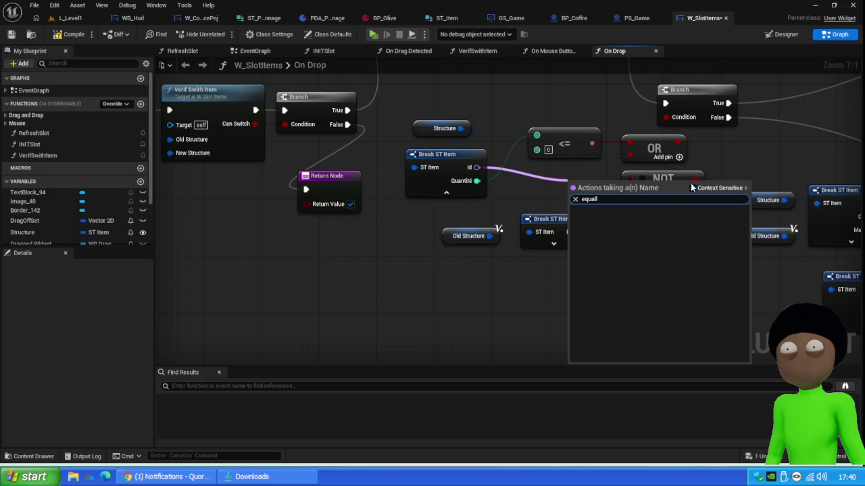
{"action": "left_click", "coordinate": [696, 189]}
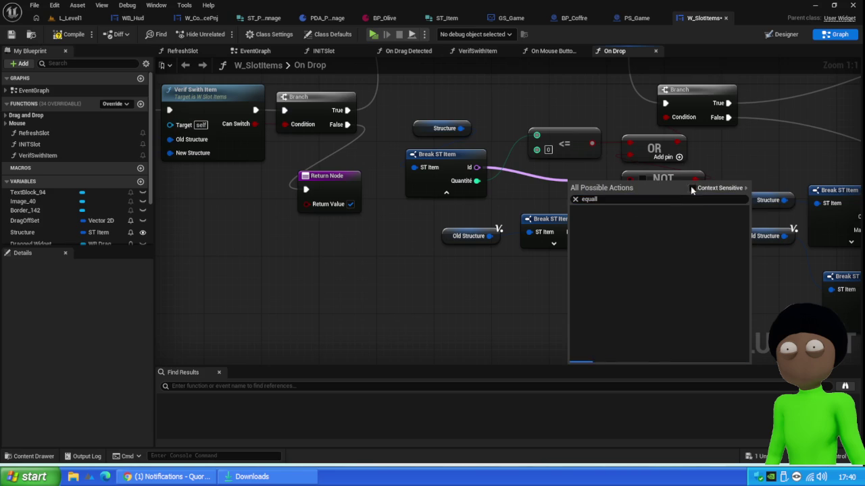
{"action": "left_click", "coordinate": [629, 197]}
{"action": "left_click", "coordinate": [629, 198]}
{"action": "left_click", "coordinate": [625, 200]}
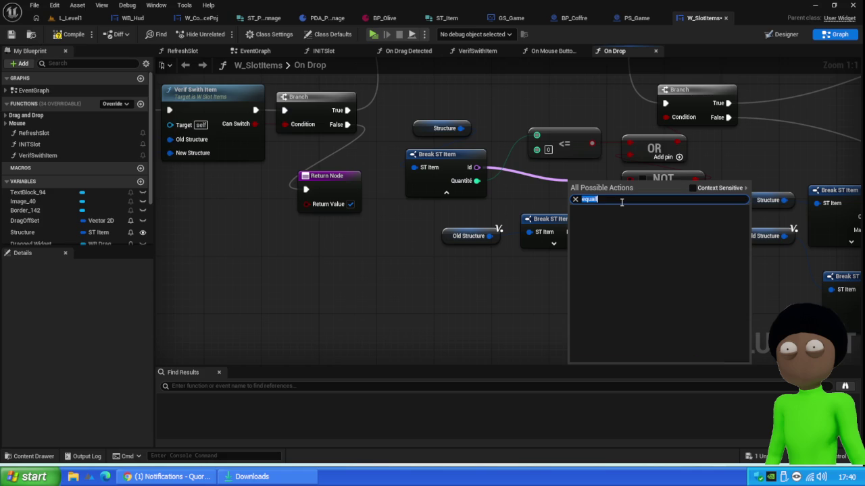
{"action": "left_click", "coordinate": [617, 201]}
{"action": "key", "text": "BackSpace"}
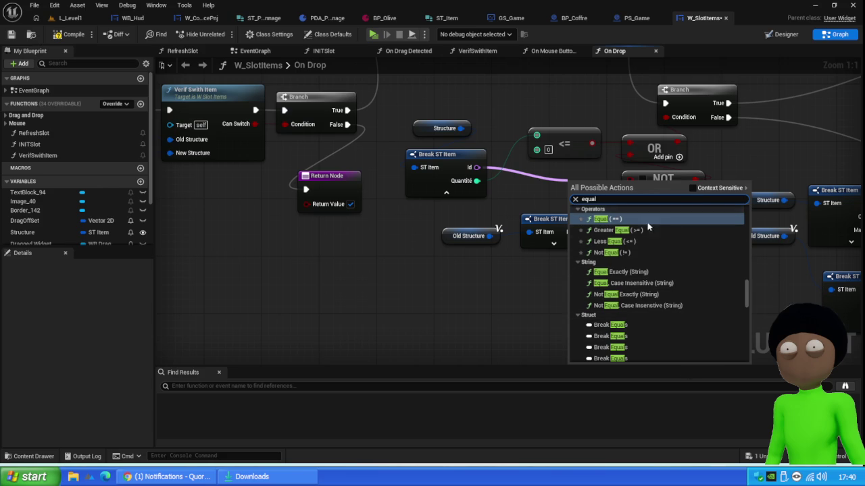
- Add the Name Equal (==) node, wire the lower Break ST Item Id into it, and compile
{"action": "left_click", "coordinate": [608, 219]}
{"action": "left_click_drag", "start_coordinate": [596, 184], "coordinate": [553, 177]}
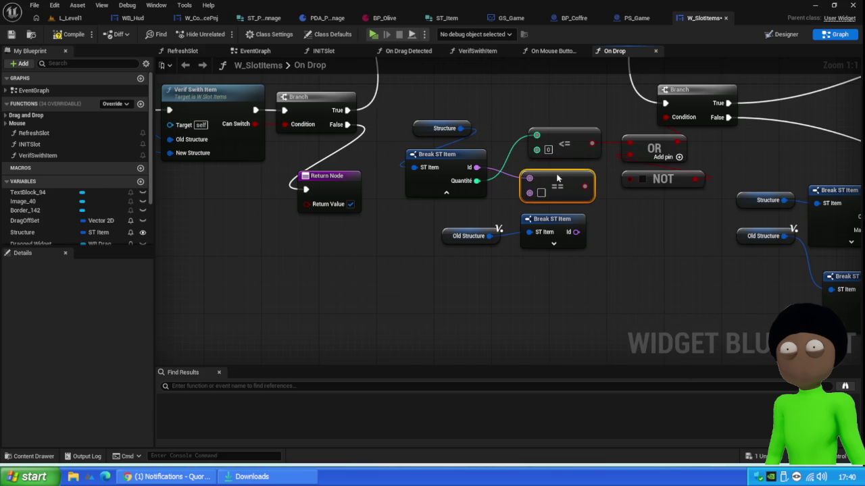
{"action": "mouse_move", "coordinate": [576, 232]}
{"action": "left_mouse_down"}
{"action": "mouse_move", "coordinate": [529, 192]}
{"action": "mouse_move", "coordinate": [638, 179]}
{"action": "mouse_move", "coordinate": [630, 179]}
{"action": "left_mouse_up"}
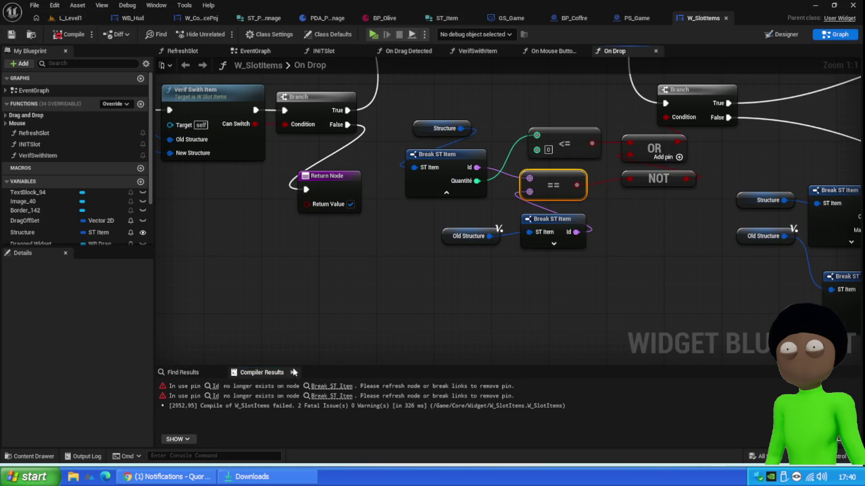
{"action": "left_click", "coordinate": [336, 387]}
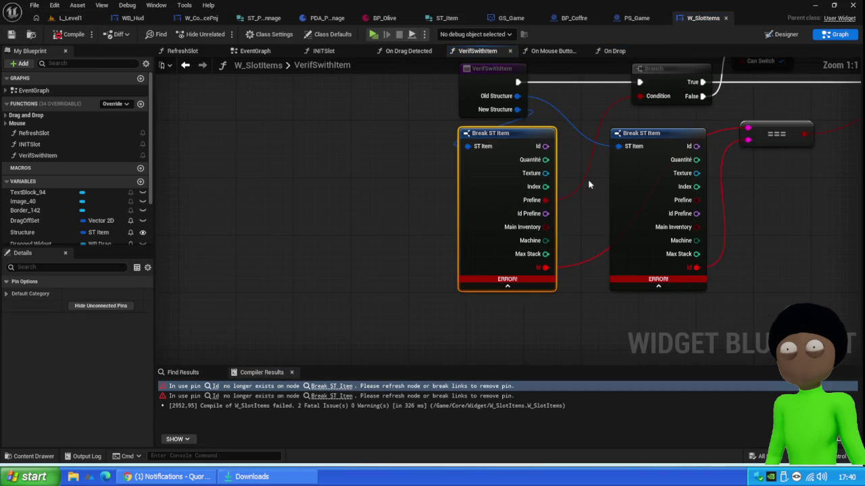
- In VerifSwithItem, replace the === node with an == comparing both Ids, feeding the Branch condition
{"action": "left_click_drag", "start_coordinate": [681, 235], "coordinate": [477, 238]}
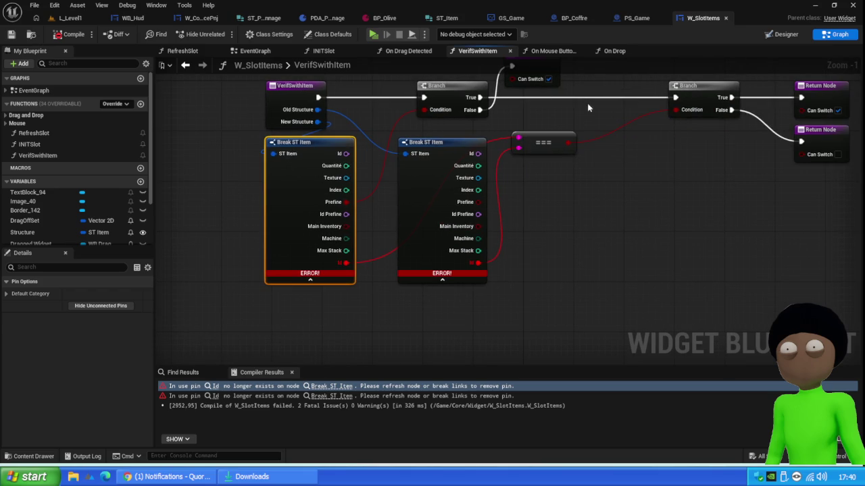
{"action": "left_click_drag", "start_coordinate": [586, 120], "coordinate": [542, 198]}
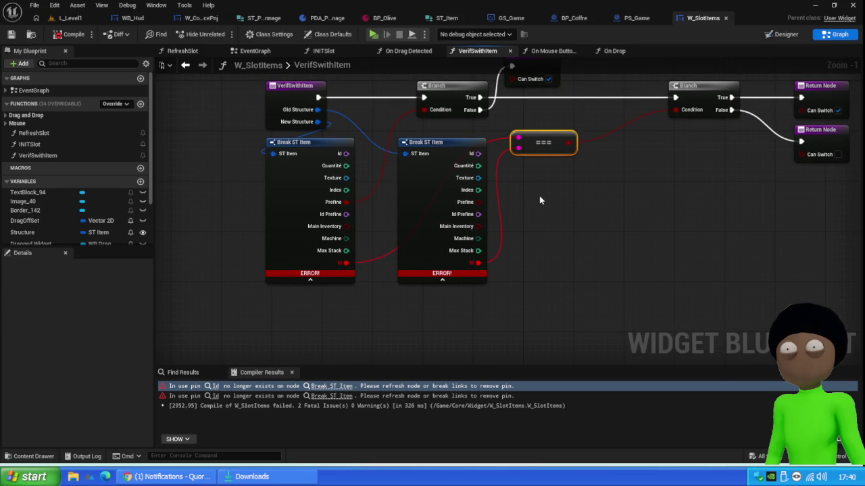
{"action": "key", "text": "Delete"}
{"action": "left_click_drag", "start_coordinate": [346, 153], "coordinate": [578, 145]}
{"action": "type", "text": "=="}
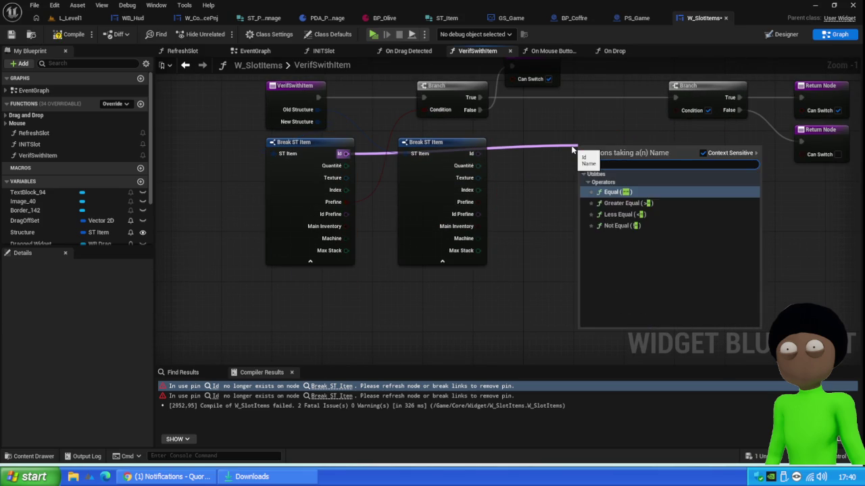
{"action": "left_click", "coordinate": [625, 195]}
{"action": "mouse_move", "coordinate": [478, 154]}
{"action": "left_mouse_down"}
{"action": "mouse_move", "coordinate": [579, 168]}
{"action": "mouse_move", "coordinate": [689, 107]}
{"action": "mouse_move", "coordinate": [676, 110]}
{"action": "left_mouse_up"}
{"action": "left_click_drag", "start_coordinate": [595, 143], "coordinate": [591, 116]}
- Compile W_SlotItems and start a Play test from the level editor
{"action": "left_click", "coordinate": [61, 33]}
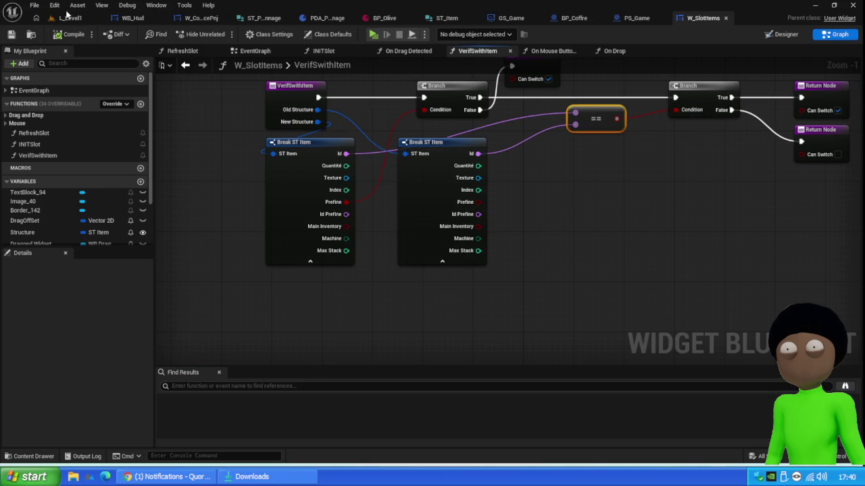
{"action": "left_click", "coordinate": [68, 17]}
{"action": "left_click", "coordinate": [222, 34]}
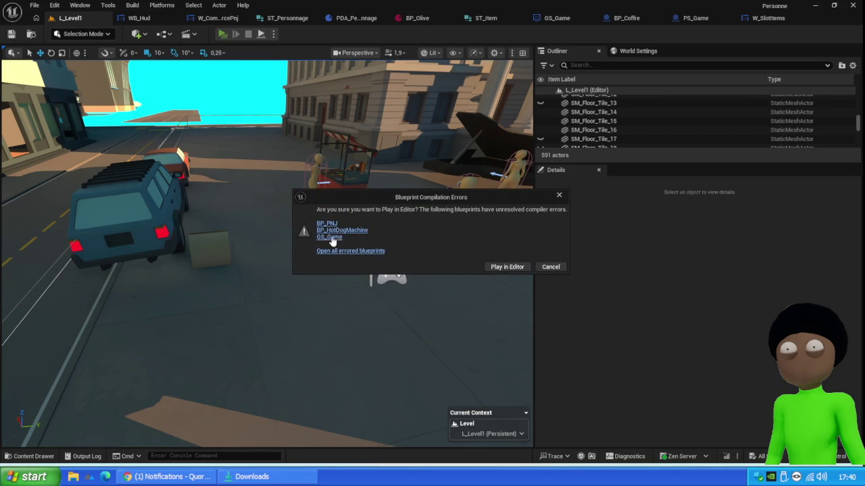
- Open GS_Game, recompile it, and inspect the OnRep_BcuissonFini and OnRep_SauceIsMise errors
{"action": "left_click", "coordinate": [331, 238]}
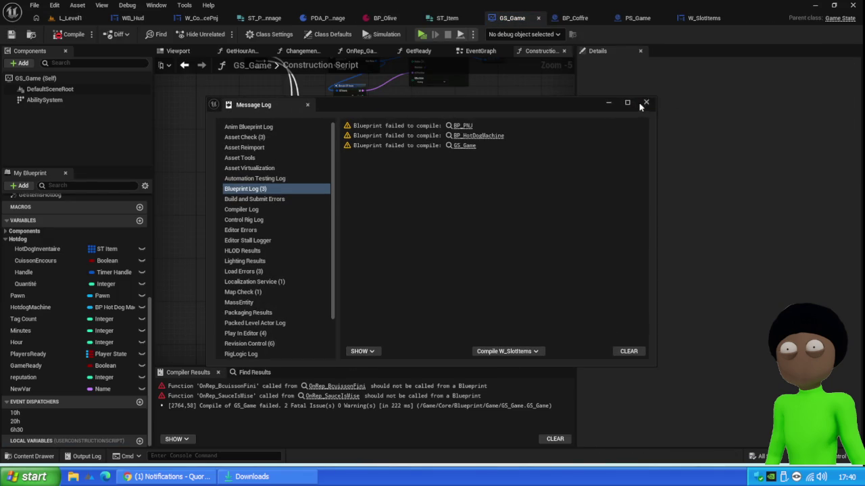
{"action": "left_click", "coordinate": [645, 102]}
{"action": "scroll", "coordinate": [452, 191], "scroll_direction": "down", "scroll_amount": 2}
{"action": "mouse_move", "coordinate": [421, 315]}
{"action": "left_mouse_down"}
{"action": "mouse_move", "coordinate": [444, 302]}
{"action": "mouse_move", "coordinate": [463, 228]}
{"action": "mouse_move", "coordinate": [469, 112]}
{"action": "mouse_move", "coordinate": [439, 157]}
{"action": "left_mouse_up"}
{"action": "left_click", "coordinate": [71, 33]}
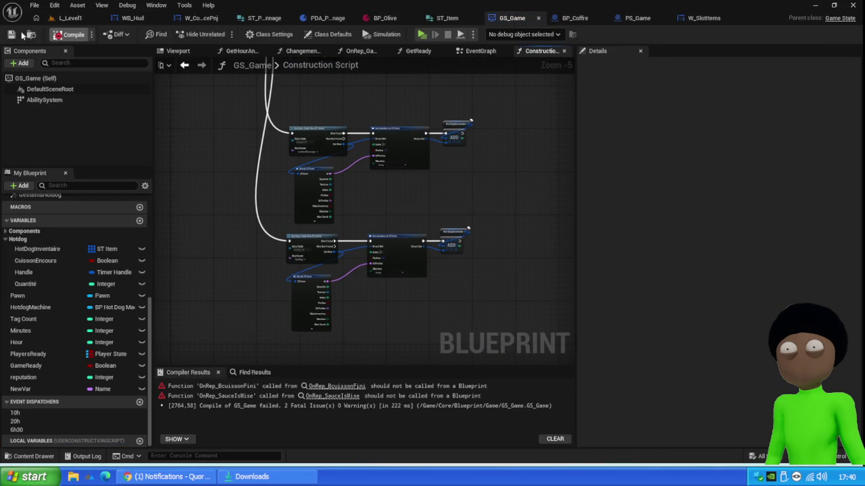
{"action": "left_click", "coordinate": [328, 389]}
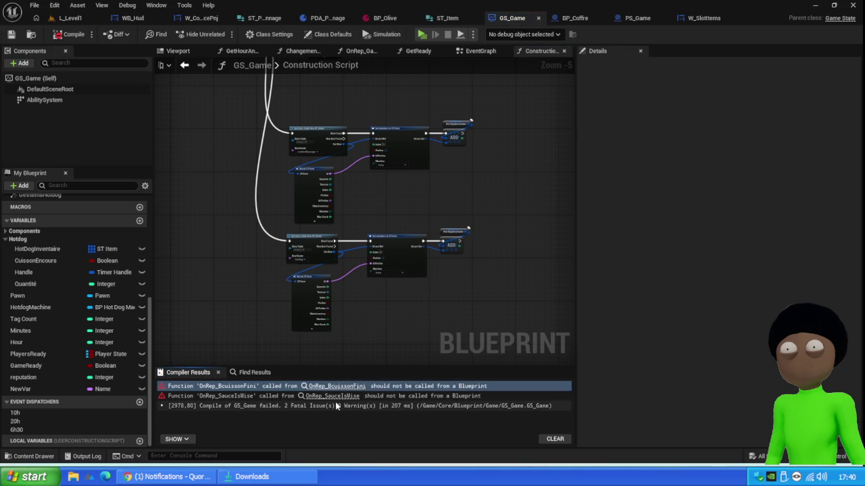
{"action": "left_click", "coordinate": [337, 396]}
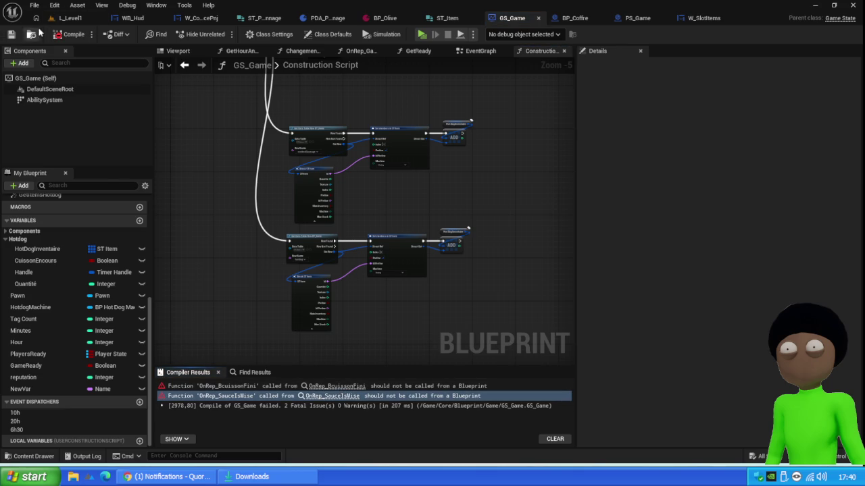
- Play the level again and open the failing BP_PNJ blueprint
{"action": "left_click", "coordinate": [70, 18]}
{"action": "left_click", "coordinate": [222, 34]}
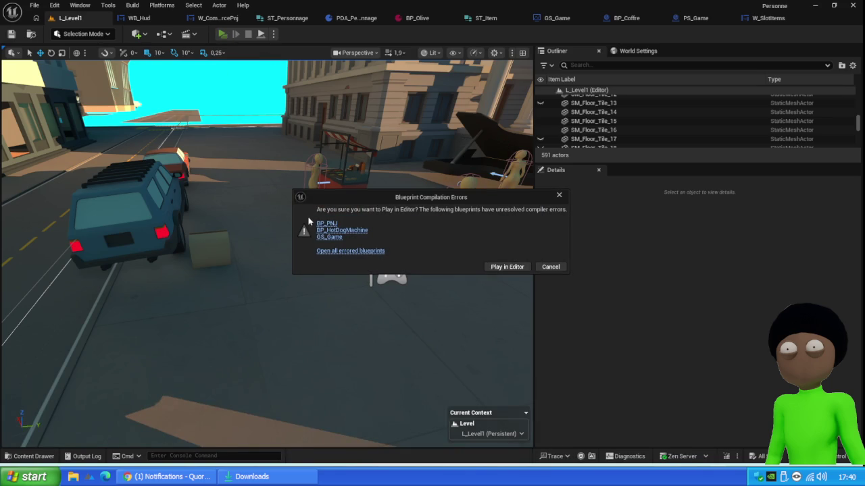
{"action": "left_click", "coordinate": [327, 223]}
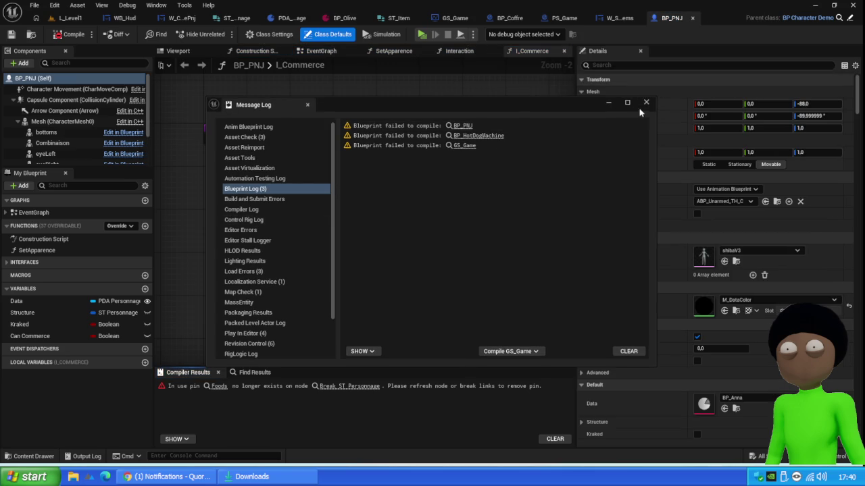
- Inspect BP_PNJ's I_Commerce Return node, then open IBP_Interact from Class Settings' implemented interfaces
{"action": "left_click", "coordinate": [646, 102]}
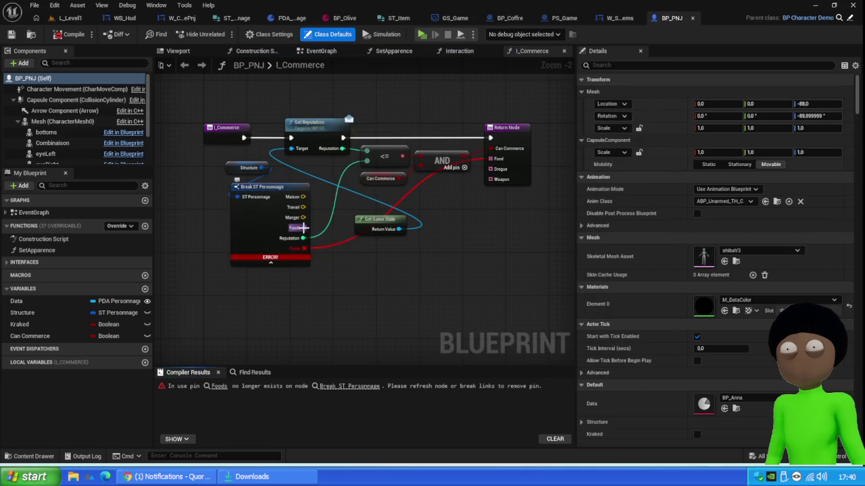
{"action": "mouse_move", "coordinate": [302, 228]}
{"action": "left_mouse_down"}
{"action": "mouse_move", "coordinate": [448, 170]}
{"action": "mouse_move", "coordinate": [497, 166]}
{"action": "left_mouse_up"}
{"action": "left_click", "coordinate": [414, 249]}
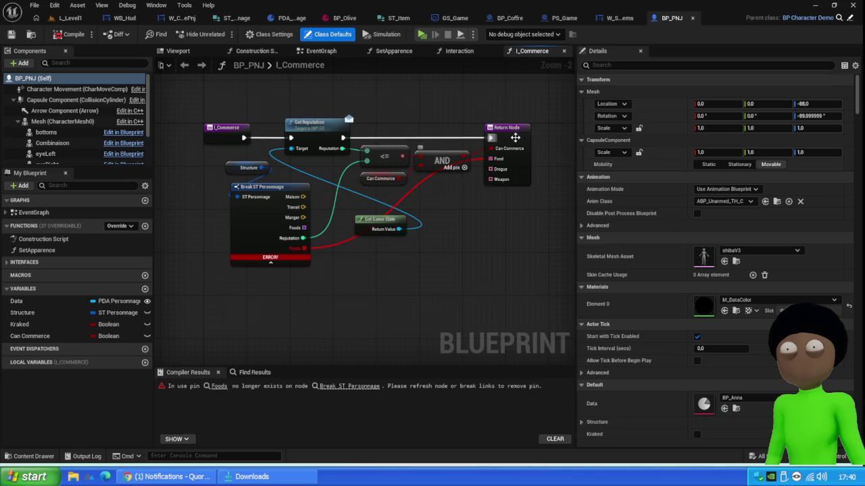
{"action": "left_click", "coordinate": [520, 136]}
{"action": "mouse_move", "coordinate": [435, 104]}
{"action": "left_mouse_down"}
{"action": "mouse_move", "coordinate": [288, 105]}
{"action": "mouse_move", "coordinate": [455, 68]}
{"action": "left_mouse_up"}
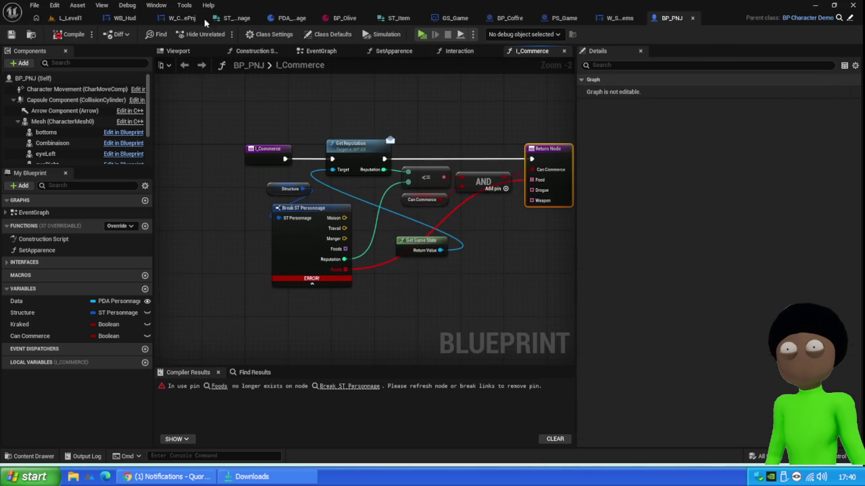
{"action": "left_click", "coordinate": [274, 34]}
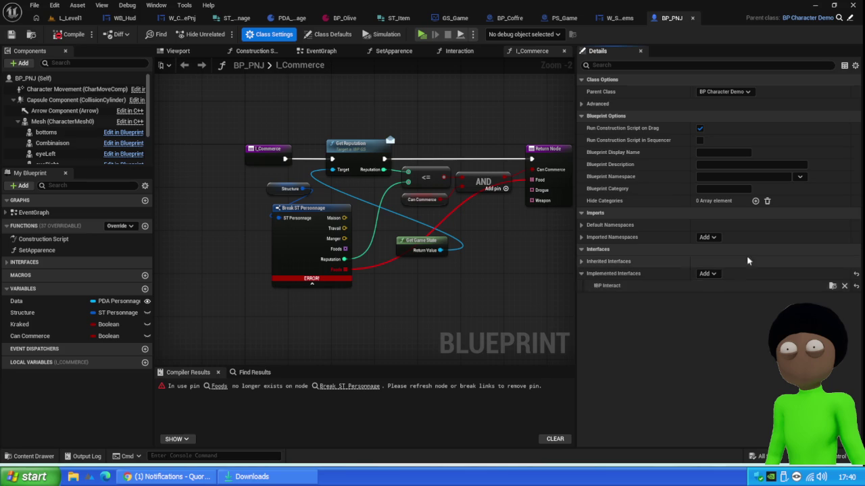
{"action": "left_click", "coordinate": [833, 286]}
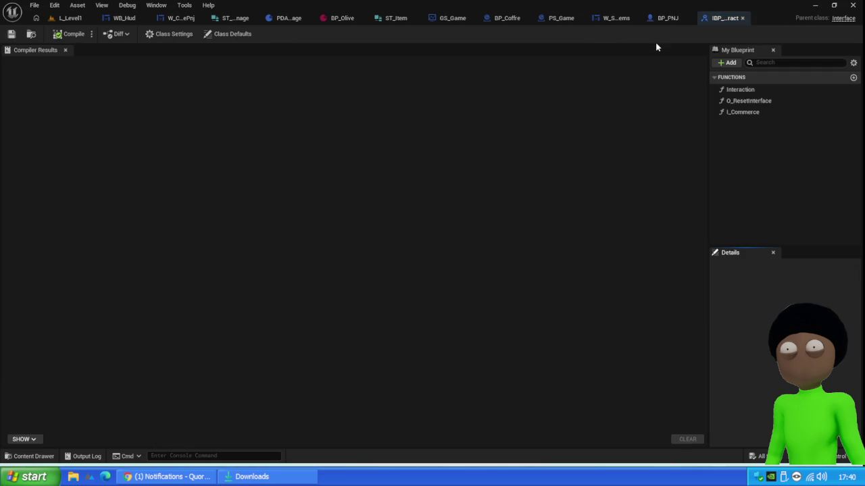
- Give I_Commerce's food, drogue and weapon outputs new pin types
{"action": "left_click", "coordinate": [762, 113]}
{"action": "scroll", "coordinate": [777, 338], "scroll_direction": "down", "scroll_amount": 3}
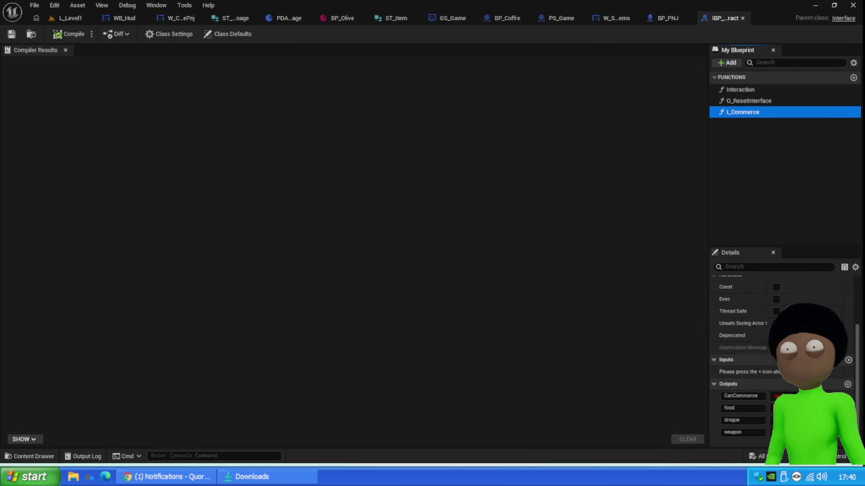
{"action": "left_click", "coordinate": [804, 408]}
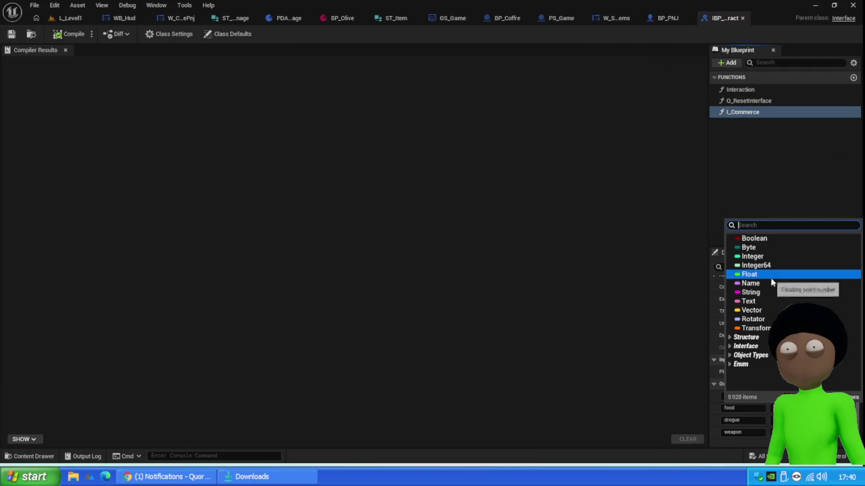
{"action": "left_click", "coordinate": [749, 274]}
{"action": "left_click", "coordinate": [804, 420]}
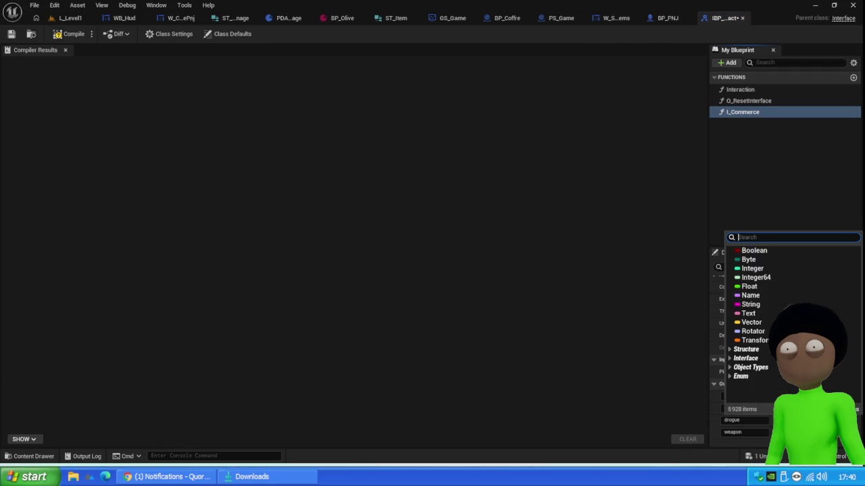
{"action": "left_click", "coordinate": [750, 287]}
{"action": "left_click", "coordinate": [804, 432]}
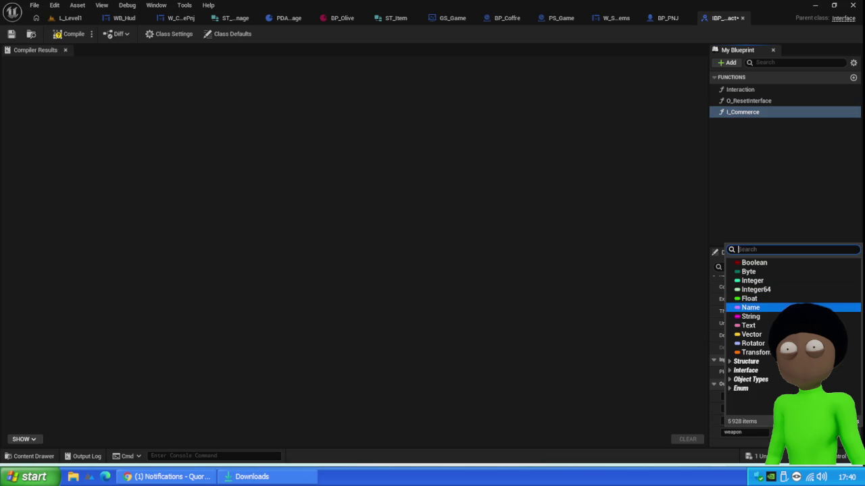
{"action": "left_click", "coordinate": [783, 298]}
- Compile IBP_Interact, then move BP_PNJ's Get Game State node above Get Reputation
{"action": "left_click", "coordinate": [66, 34]}
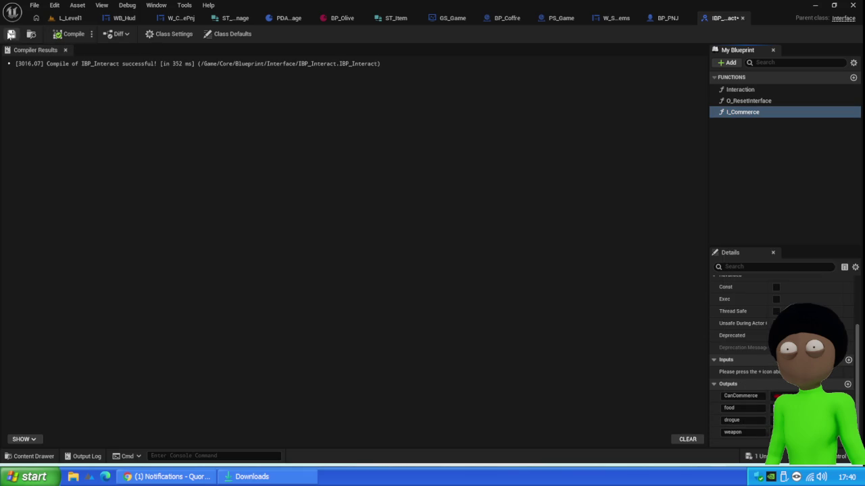
{"action": "left_click", "coordinate": [650, 18]}
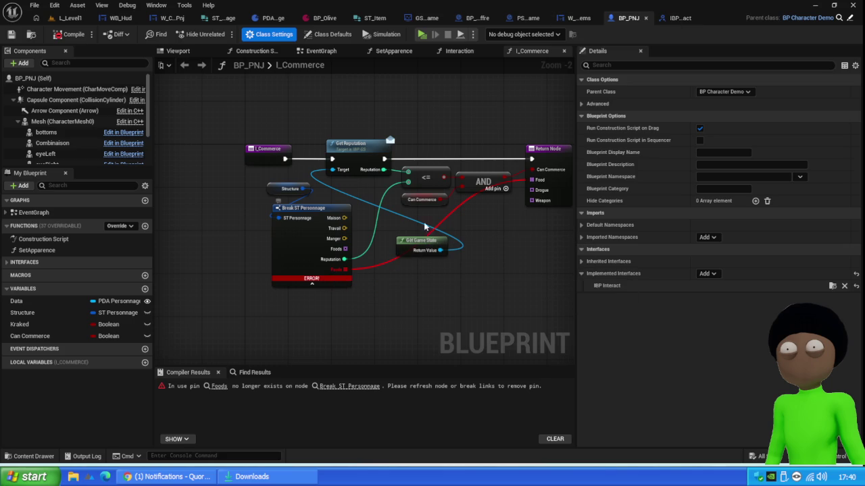
{"action": "mouse_move", "coordinate": [426, 236]}
{"action": "left_mouse_down"}
{"action": "mouse_move", "coordinate": [421, 209]}
{"action": "mouse_move", "coordinate": [356, 115]}
{"action": "left_mouse_up"}
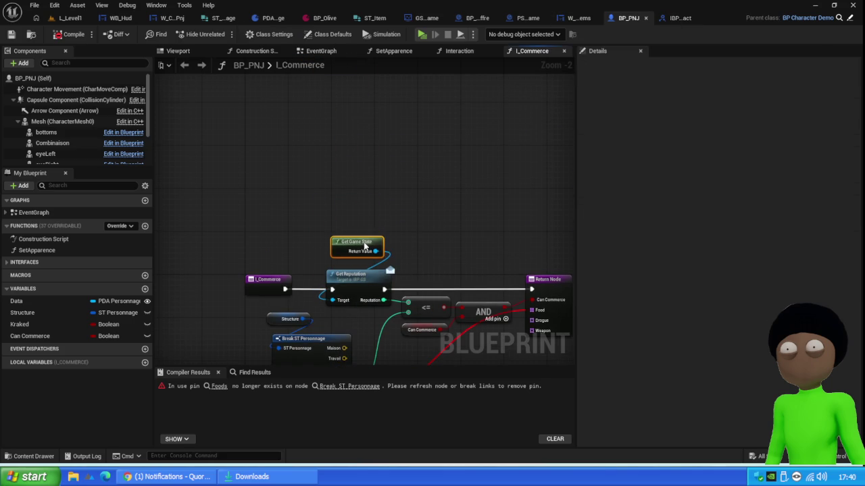
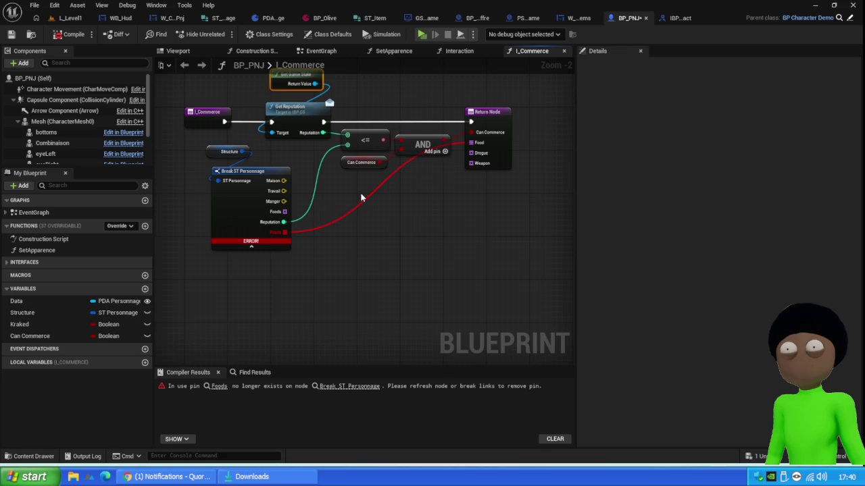
- Wire Foods to the Food return pin, compile BP_PNJ, and jump to BP_Player's erroring I_Commerce call
{"action": "left_click_drag", "start_coordinate": [284, 211], "coordinate": [470, 143]}
{"action": "left_click", "coordinate": [71, 33]}
{"action": "left_click", "coordinate": [70, 17]}
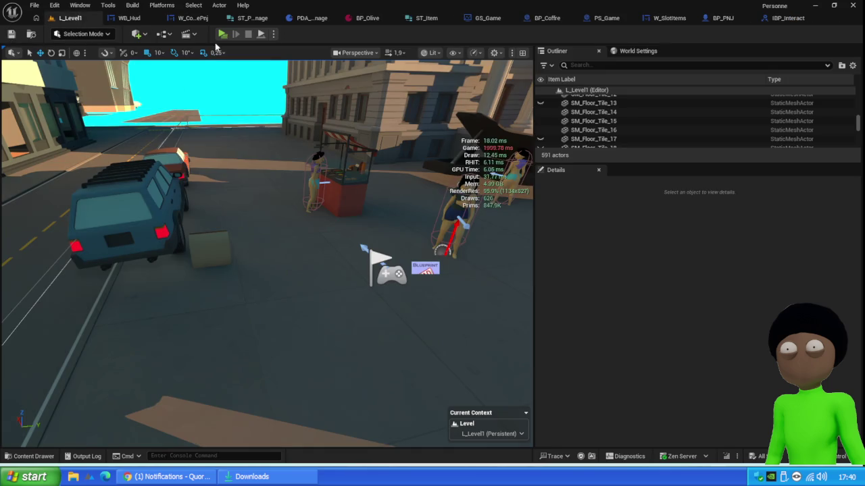
{"action": "left_click", "coordinate": [220, 35]}
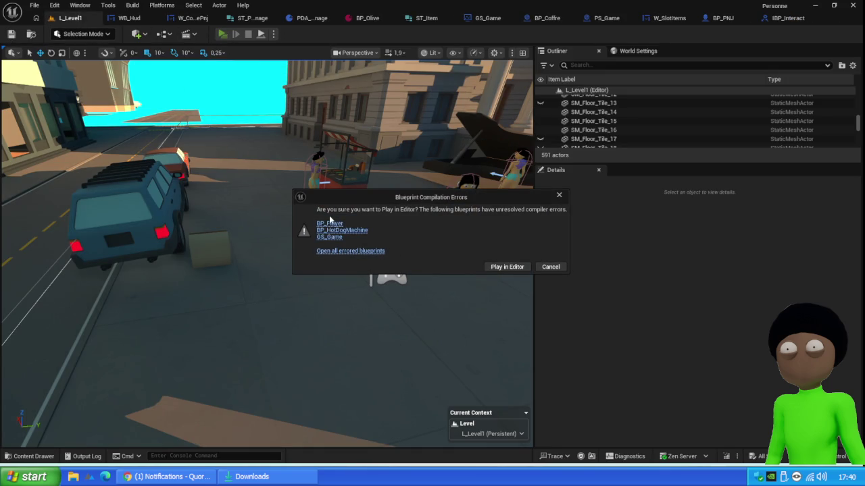
{"action": "key", "text": "Escape"}
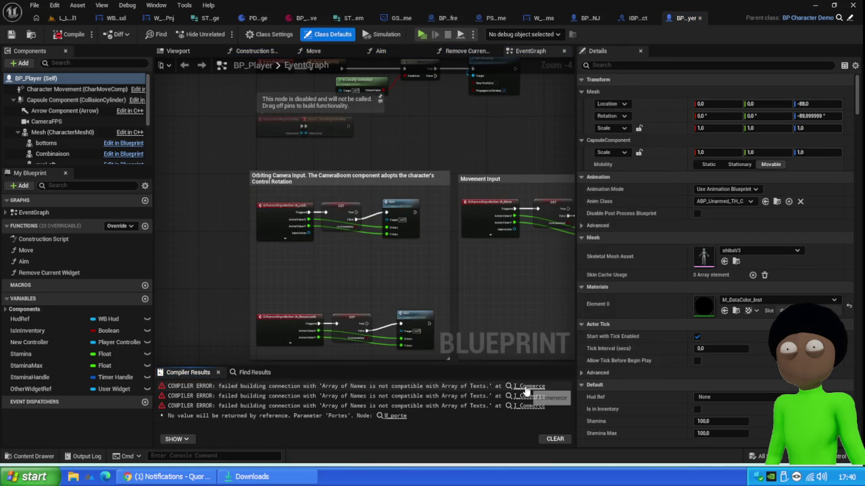
{"action": "left_click", "coordinate": [529, 386]}
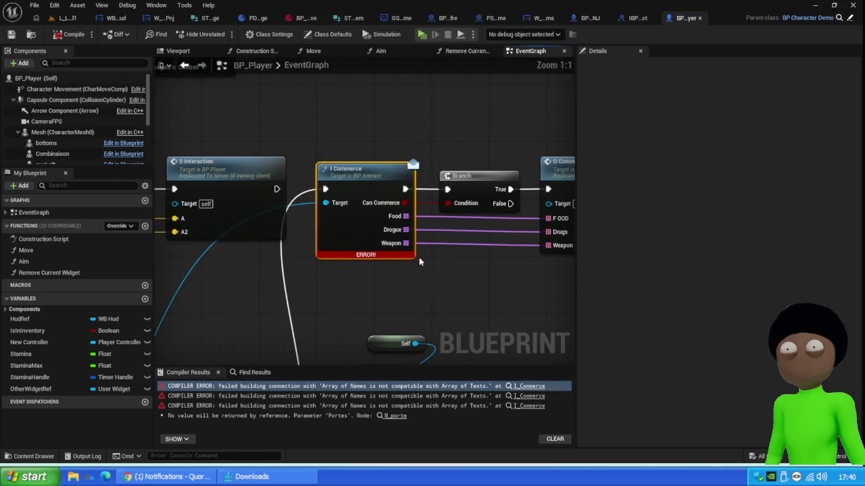
- Change the O_CommercePnj event's FOOD, Drugs and Weapon inputs to Name, then open W_CommercePnj
{"action": "left_click", "coordinate": [473, 201]}
{"action": "mouse_move", "coordinate": [231, 363]}
{"action": "left_mouse_down"}
{"action": "mouse_move", "coordinate": [310, 308]}
{"action": "mouse_move", "coordinate": [346, 200]}
{"action": "left_mouse_up"}
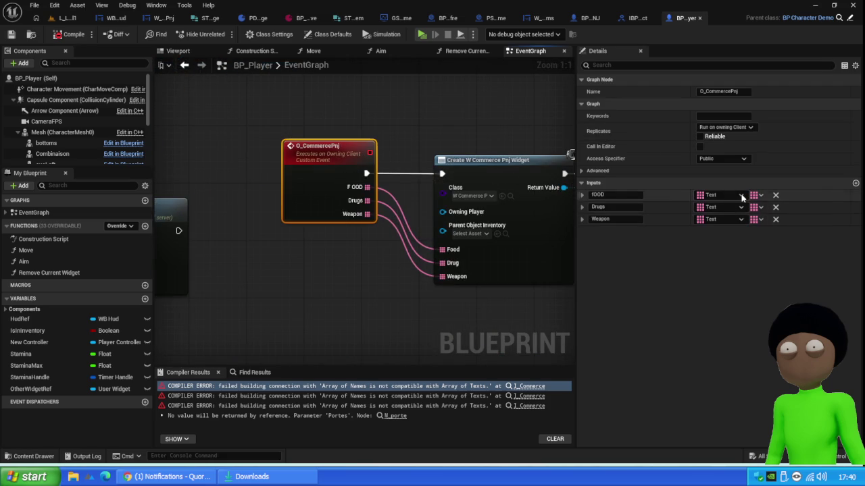
{"action": "left_click", "coordinate": [720, 195]}
{"action": "left_click", "coordinate": [720, 265]}
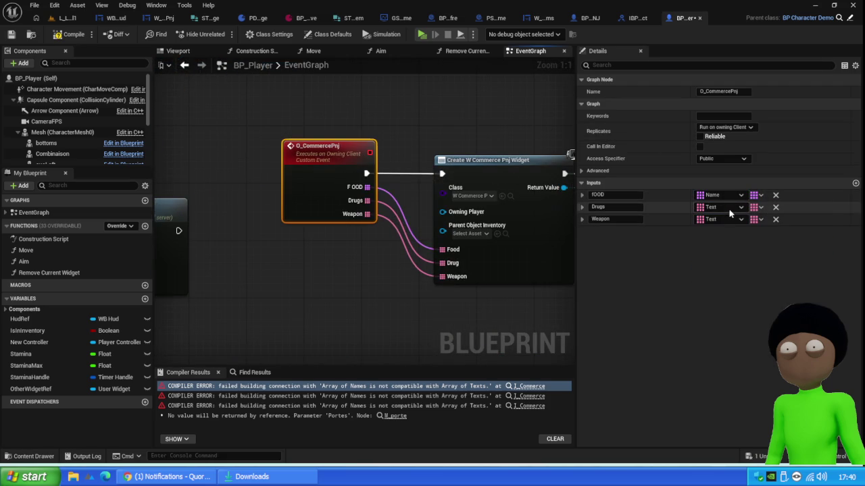
{"action": "left_click", "coordinate": [720, 207]}
{"action": "left_click", "coordinate": [720, 277]}
{"action": "left_click", "coordinate": [728, 219]}
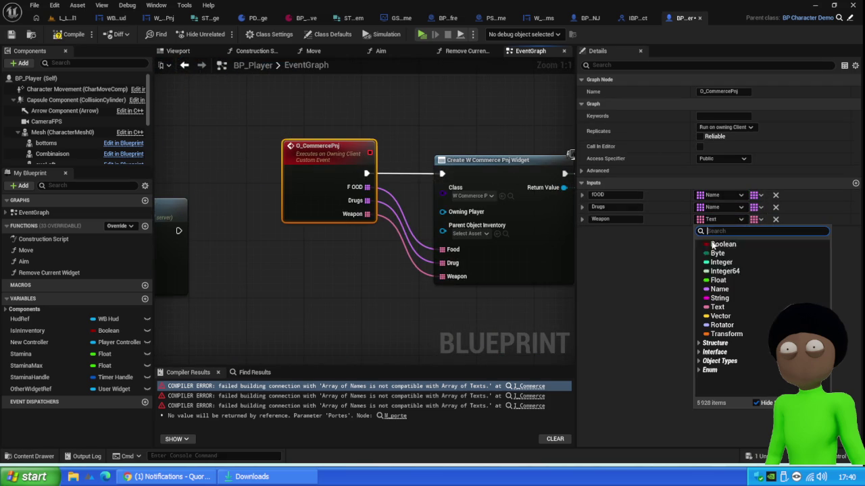
{"action": "left_click", "coordinate": [681, 263]}
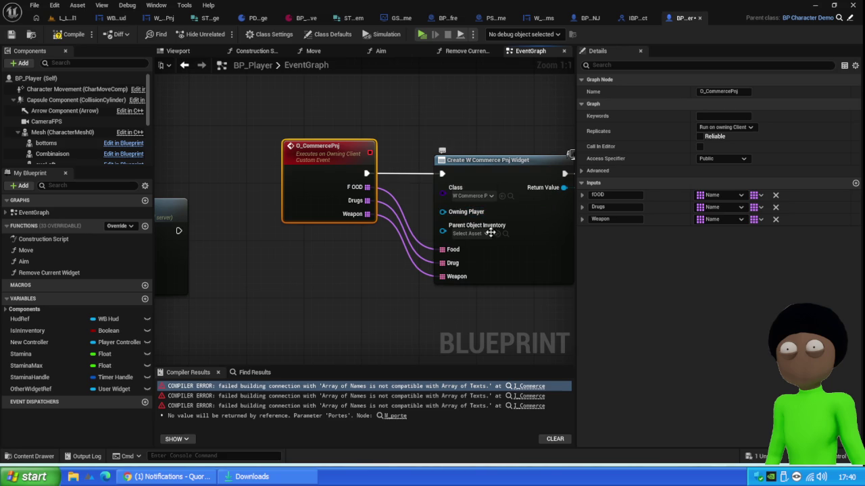
{"action": "left_click", "coordinate": [509, 196]}
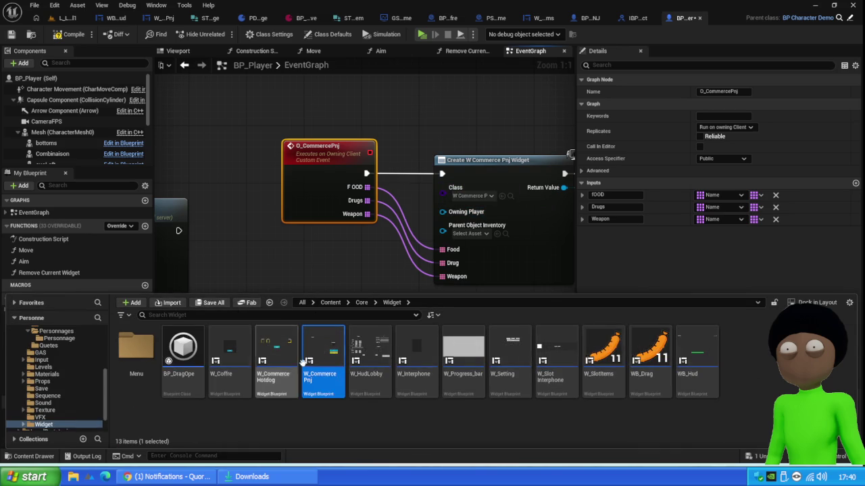
{"action": "double_click", "coordinate": [331, 328]}
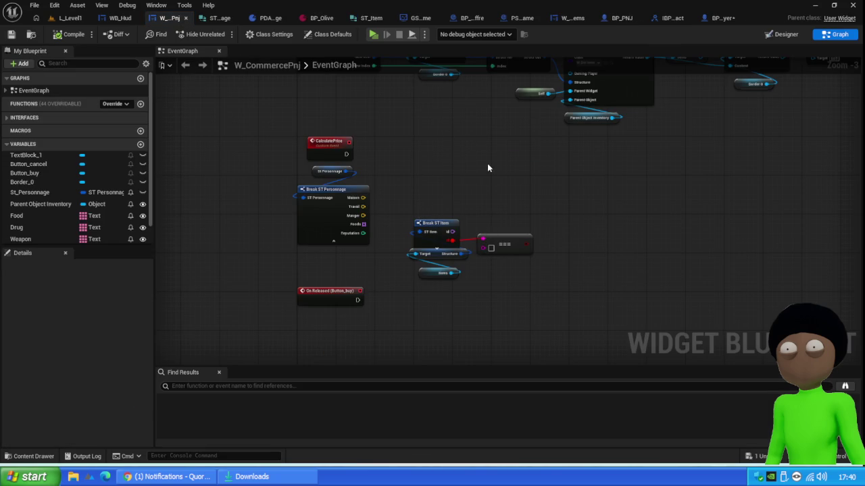
- Replace the old == node with an Equal node fed by Break ST Item's Name output, and save
{"action": "left_click_drag", "start_coordinate": [532, 208], "coordinate": [508, 295]}
{"action": "key", "text": "Delete"}
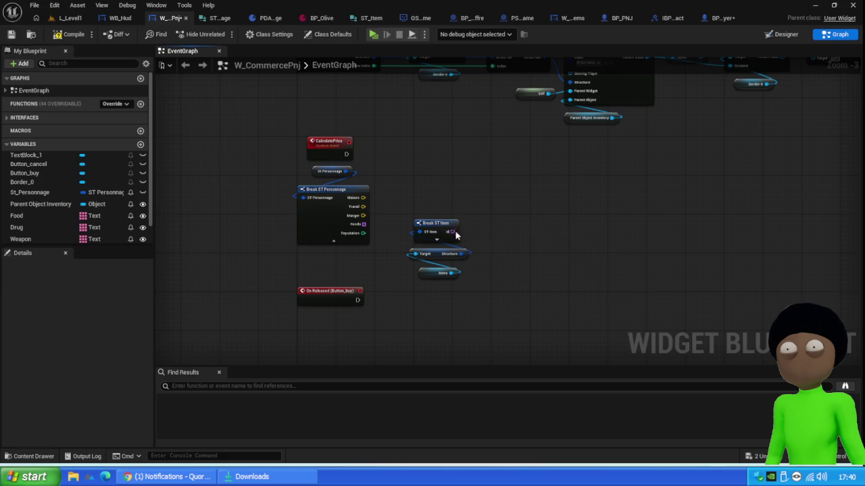
{"action": "left_click_drag", "start_coordinate": [451, 231], "coordinate": [551, 233]}
{"action": "type", "text": "=="}
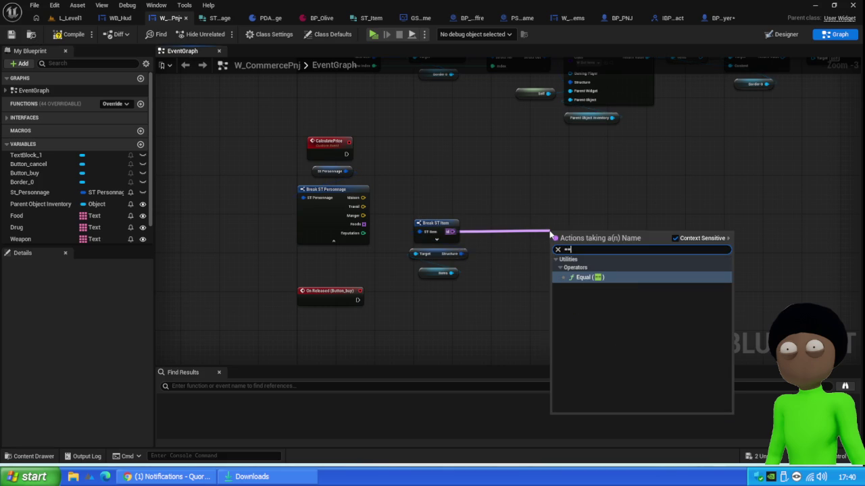
{"action": "left_click", "coordinate": [607, 279]}
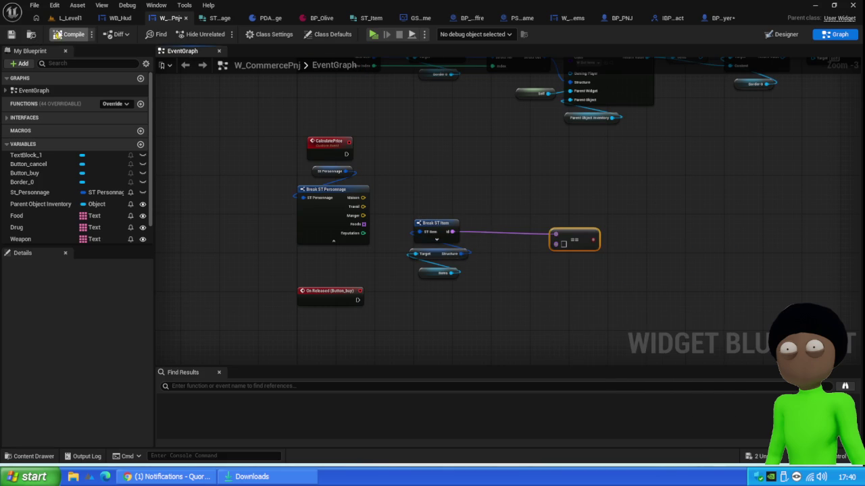
{"action": "left_click", "coordinate": [11, 34]}
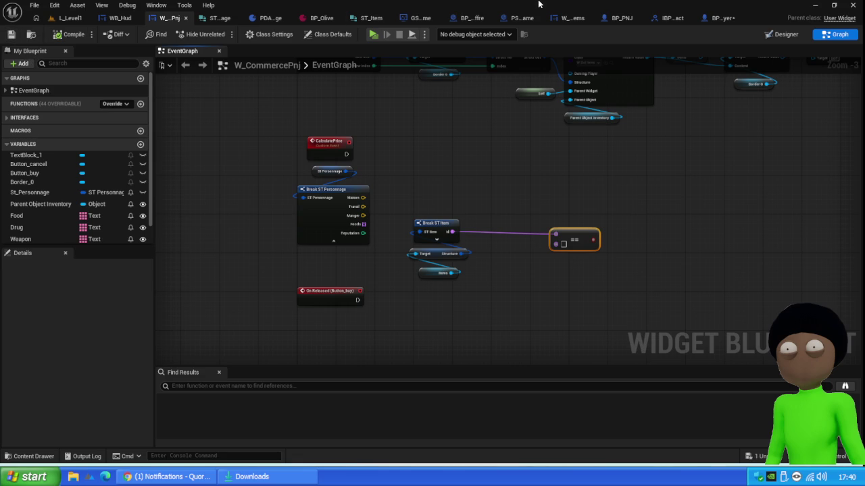
- Refresh the Create W Commerce Pnj Widget node's pins in BP_Player
{"action": "left_click", "coordinate": [719, 17]}
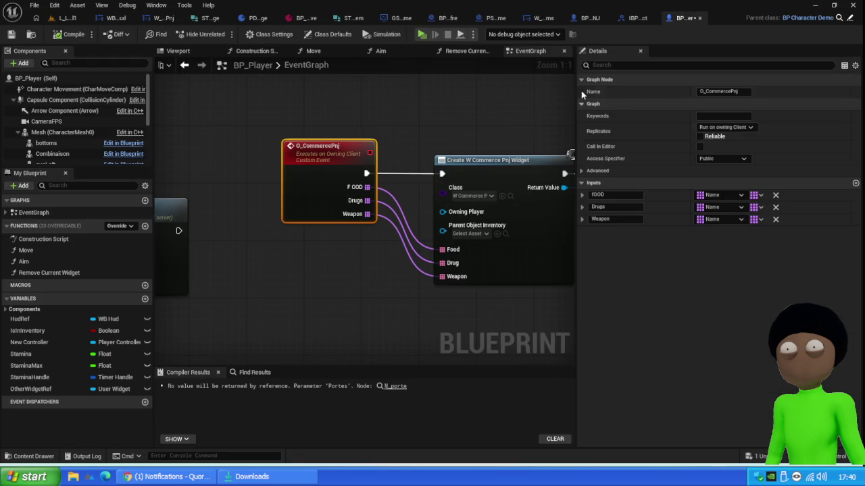
{"action": "right_click", "coordinate": [510, 185]}
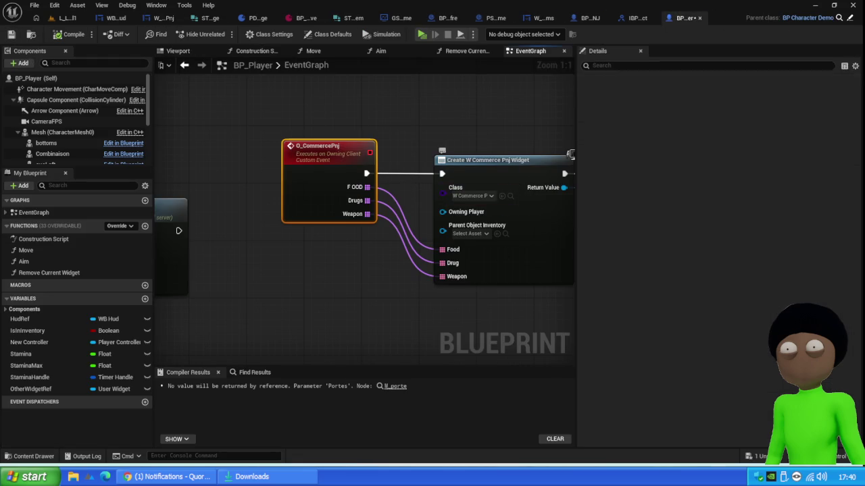
{"action": "left_click", "coordinate": [534, 249]}
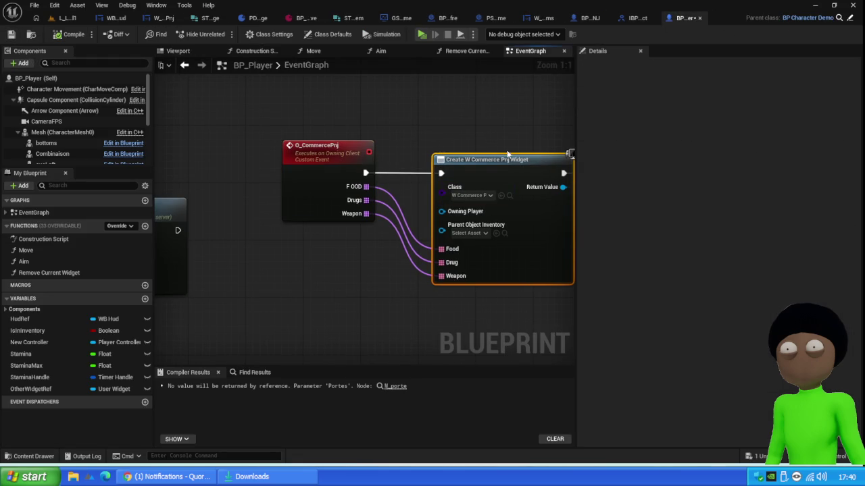
- In W_CommercePnj, change the Food, Drug and Weapon variables to Name and save
{"action": "left_click", "coordinate": [510, 196]}
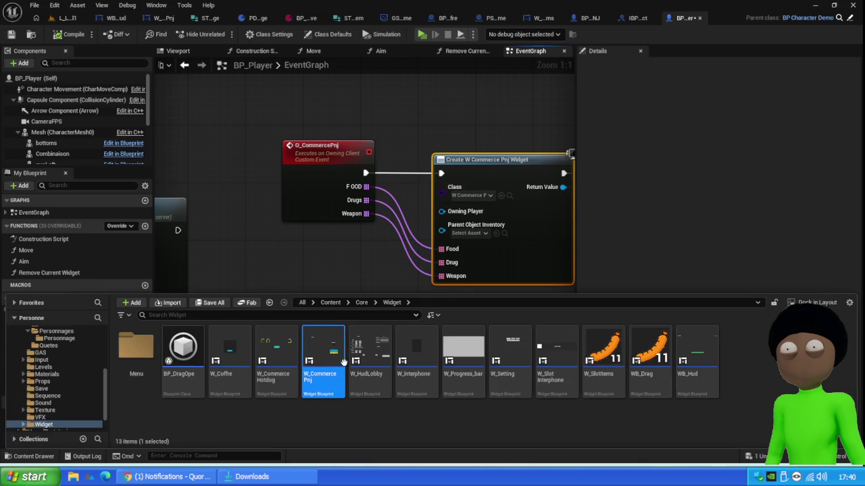
{"action": "double_click", "coordinate": [320, 354]}
{"action": "left_click", "coordinate": [48, 217]}
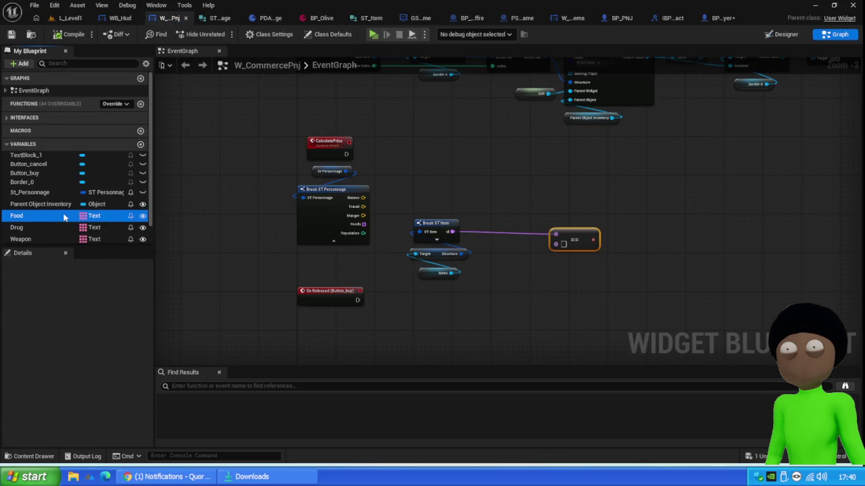
{"action": "left_click", "coordinate": [91, 215]}
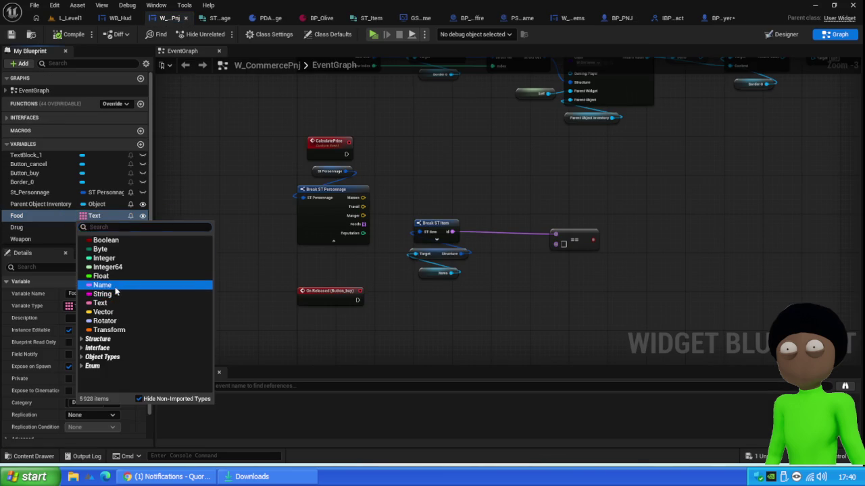
{"action": "left_click", "coordinate": [102, 285]}
{"action": "left_click", "coordinate": [94, 226]}
{"action": "left_click", "coordinate": [105, 297]}
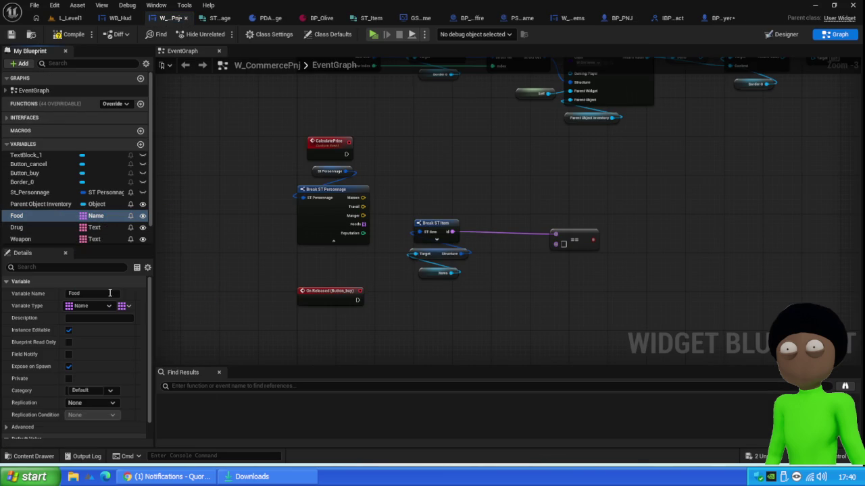
{"action": "scroll", "coordinate": [94, 216], "scroll_direction": "down", "scroll_amount": 1}
{"action": "left_click", "coordinate": [94, 215]}
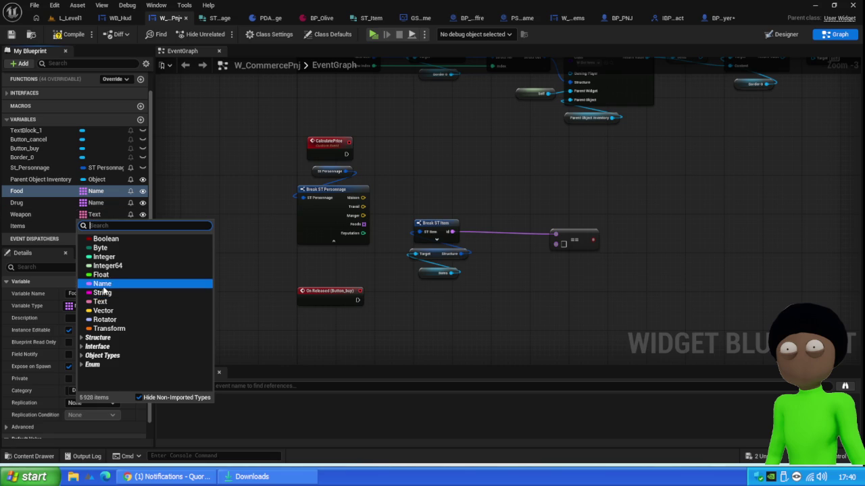
{"action": "left_click", "coordinate": [102, 284]}
{"action": "left_click", "coordinate": [11, 34]}
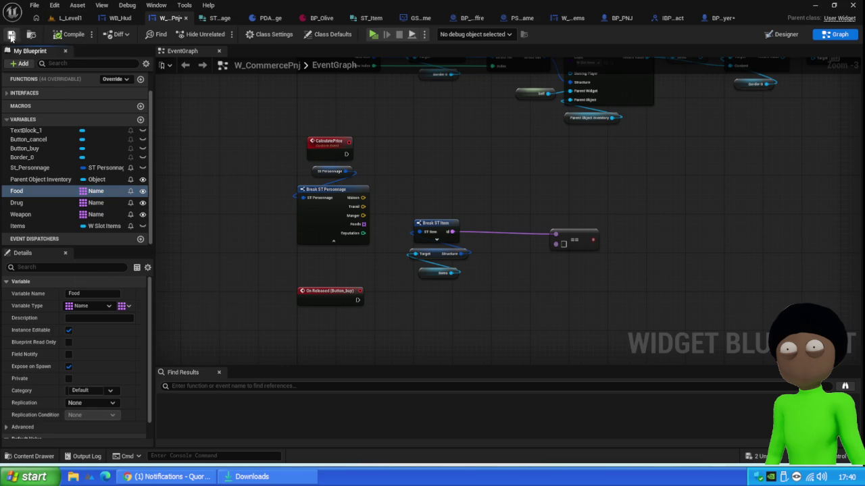
- Play-test the level and open the failing GS_Game blueprint
{"action": "left_click", "coordinate": [70, 17]}
{"action": "left_click", "coordinate": [222, 34]}
{"action": "left_click", "coordinate": [325, 230]}
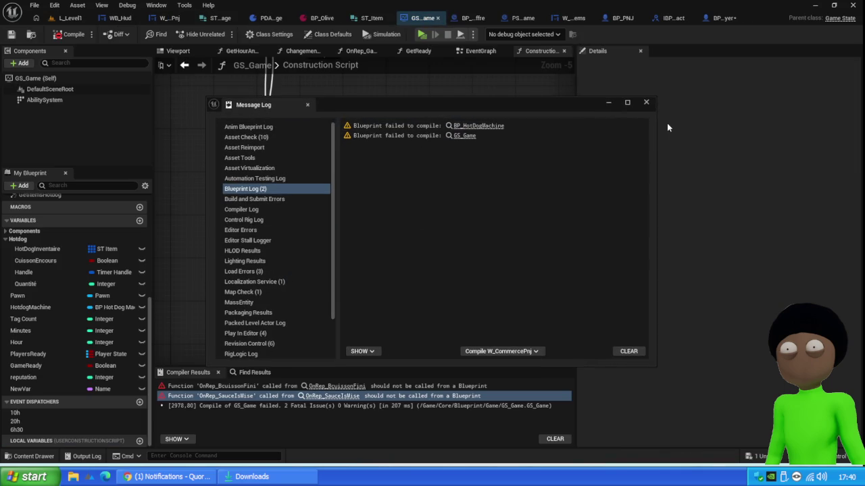
- Play-test again, open the failing BP_HotDogMachine, recompile and jump to the erroring node
{"action": "left_click", "coordinate": [646, 104]}
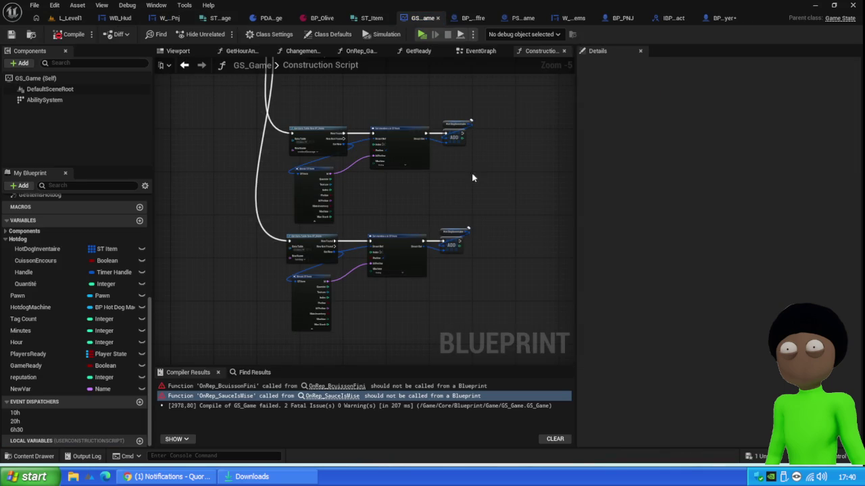
{"action": "left_click", "coordinate": [67, 18]}
{"action": "left_click", "coordinate": [223, 35]}
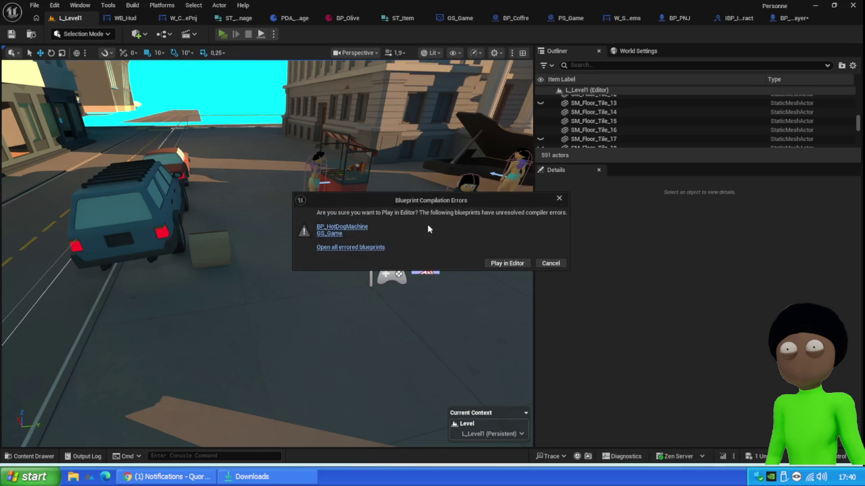
{"action": "left_click", "coordinate": [346, 227]}
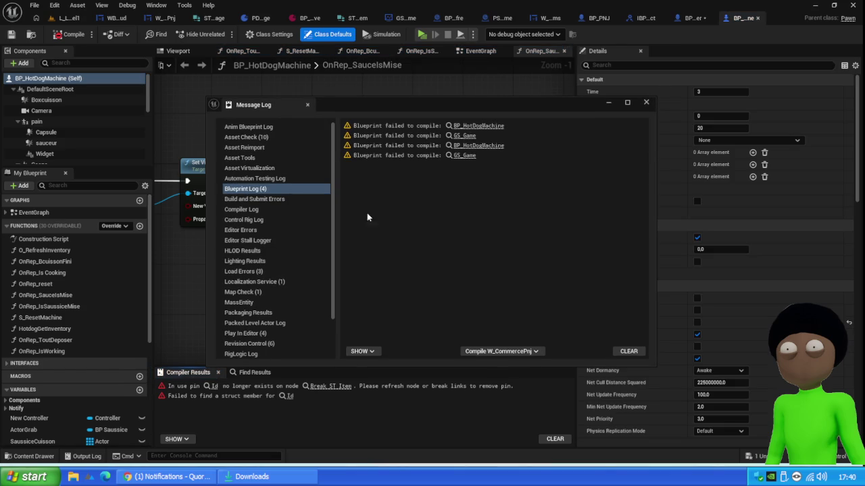
{"action": "left_click", "coordinate": [646, 102]}
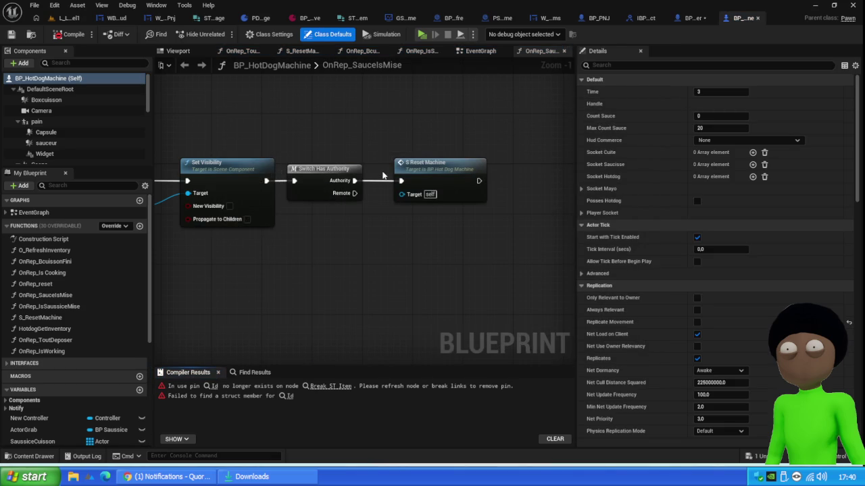
{"action": "left_click", "coordinate": [68, 33]}
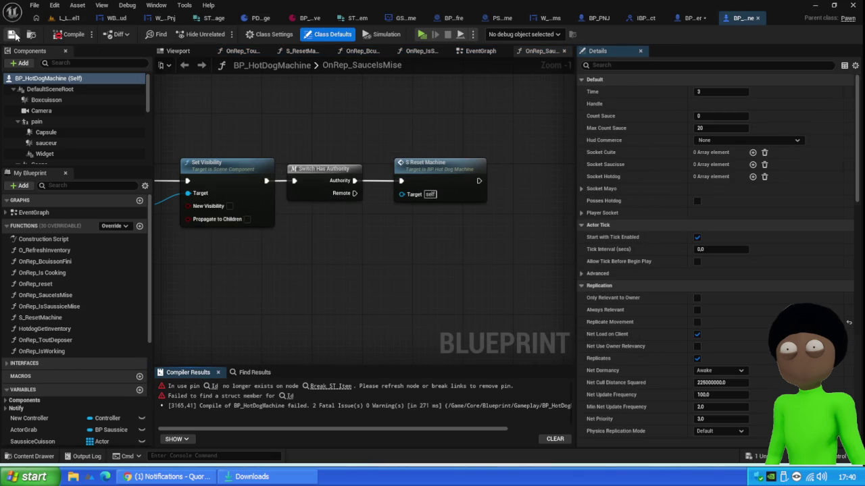
{"action": "left_click", "coordinate": [332, 387]}
- Rewire Break ST Item's Id output into Append, then compile and save BP_HotDogMachine
{"action": "left_click_drag", "start_coordinate": [331, 196], "coordinate": [332, 202]}
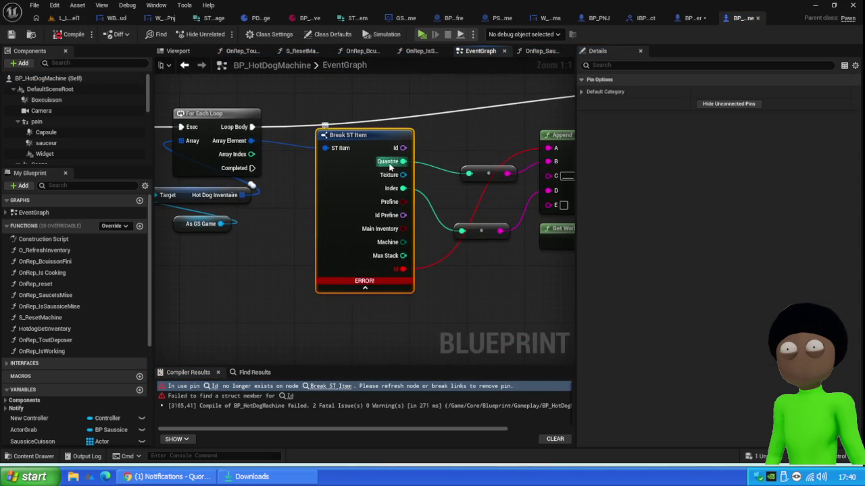
{"action": "mouse_move", "coordinate": [469, 283]}
{"action": "left_mouse_down"}
{"action": "mouse_move", "coordinate": [297, 307]}
{"action": "mouse_move", "coordinate": [322, 261]}
{"action": "left_mouse_up"}
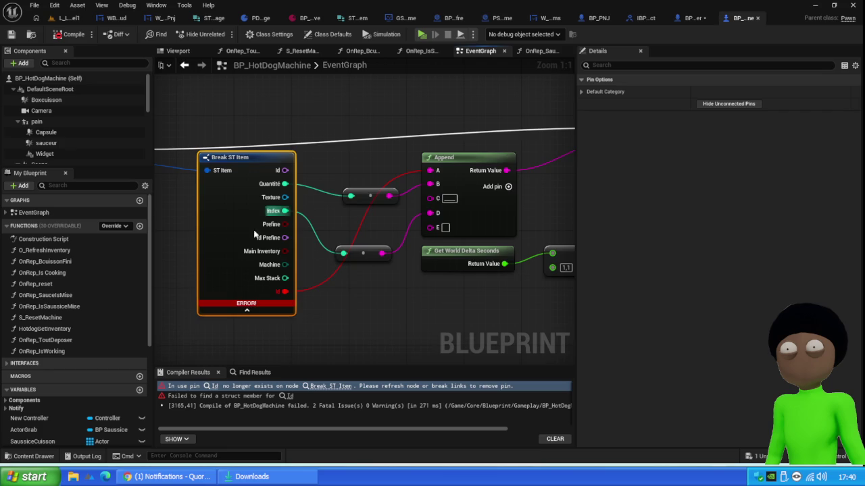
{"action": "scroll", "coordinate": [321, 261], "scroll_direction": "down", "scroll_amount": 5}
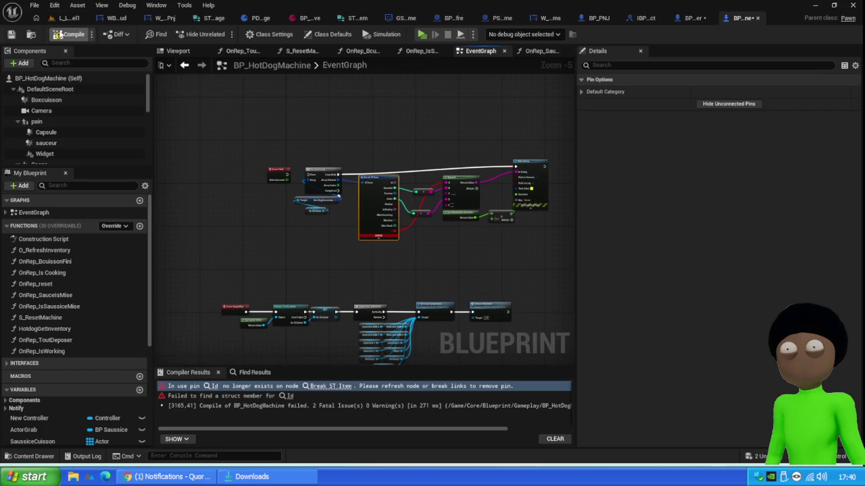
{"action": "left_click", "coordinate": [11, 34]}
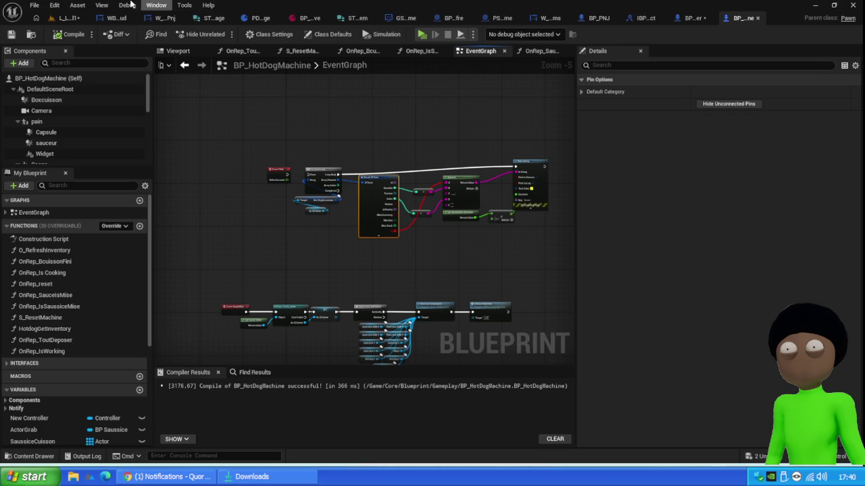
{"action": "scroll", "coordinate": [458, 274], "scroll_direction": "up", "scroll_amount": 5}
{"action": "mouse_move", "coordinate": [343, 180]}
{"action": "left_mouse_down"}
{"action": "mouse_move", "coordinate": [521, 194]}
{"action": "mouse_move", "coordinate": [397, 170]}
{"action": "left_mouse_up"}
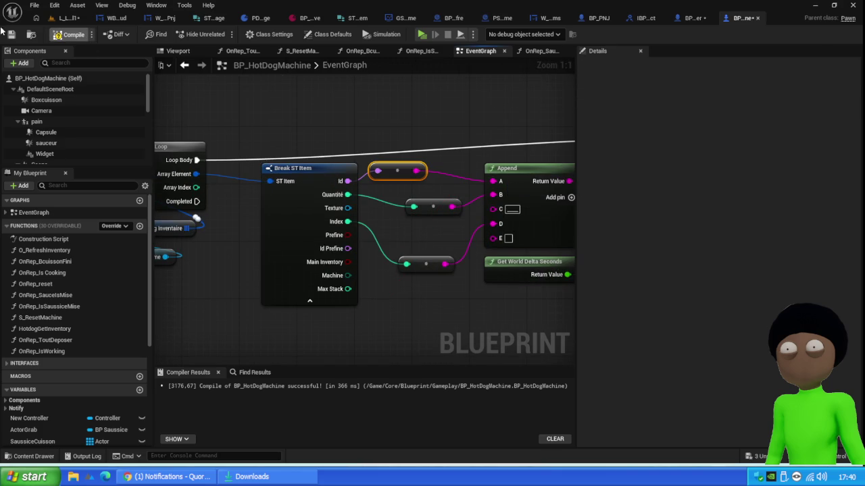
{"action": "left_click", "coordinate": [11, 35]}
{"action": "left_click", "coordinate": [69, 18]}
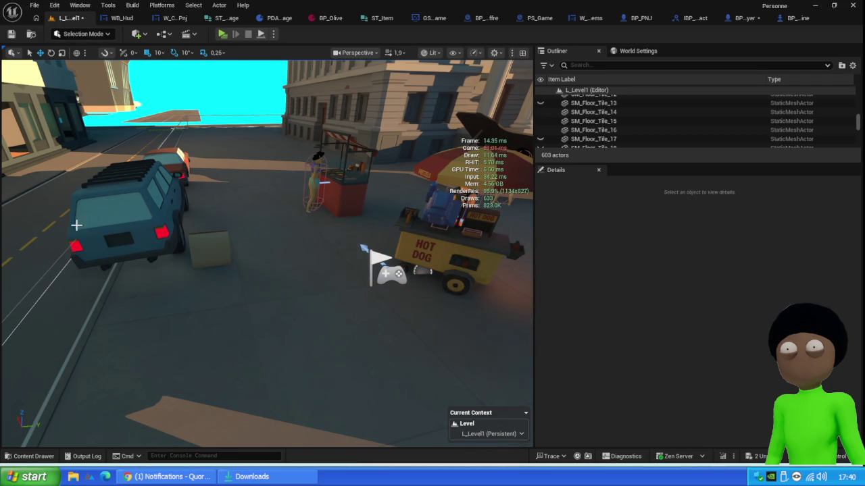
- Save all unsaved assets from the content drawer
{"action": "left_click", "coordinate": [27, 456]}
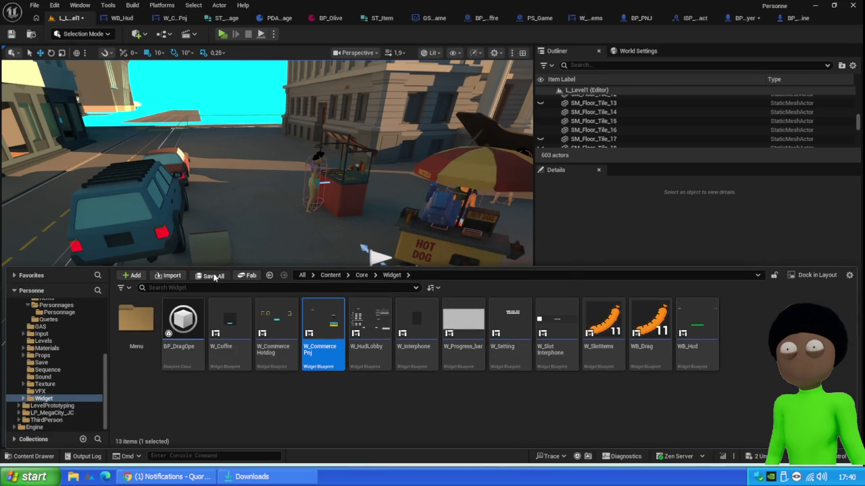
{"action": "left_click", "coordinate": [213, 277]}
{"action": "left_click", "coordinate": [506, 336]}
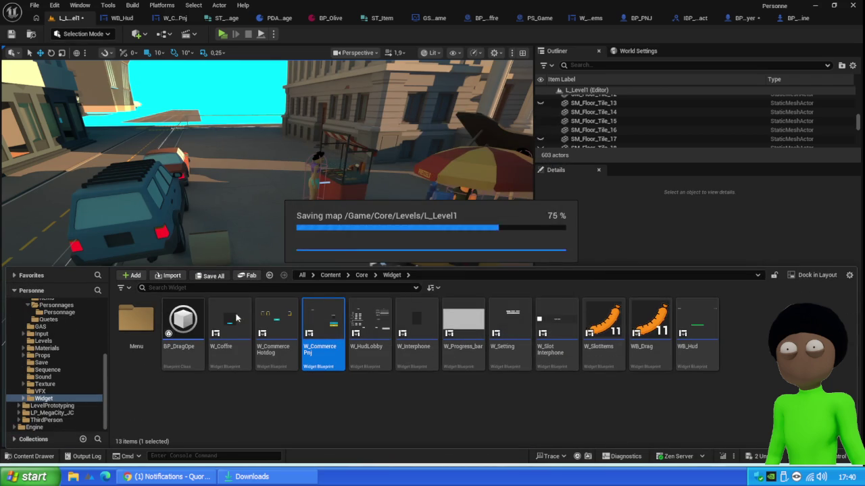
- Play-test, open the failing GS_Game, and refresh its Construction Script nodes
{"action": "left_click", "coordinate": [223, 34]}
{"action": "left_click", "coordinate": [329, 237]}
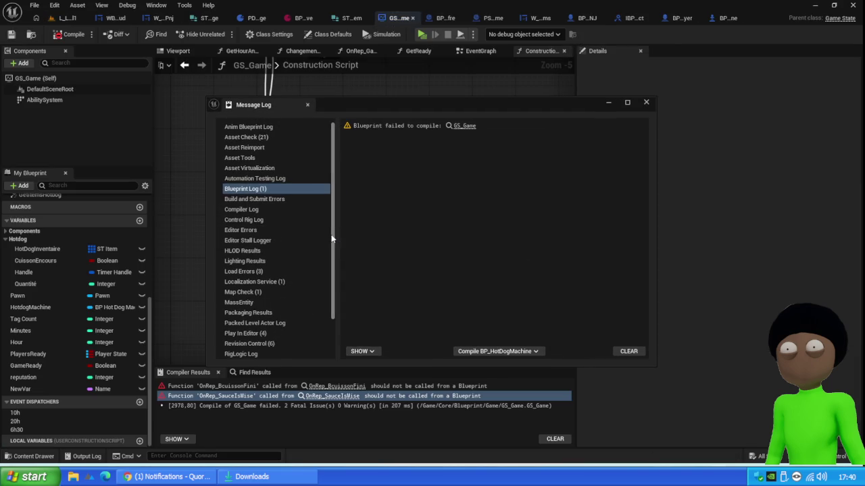
{"action": "left_click", "coordinate": [645, 103]}
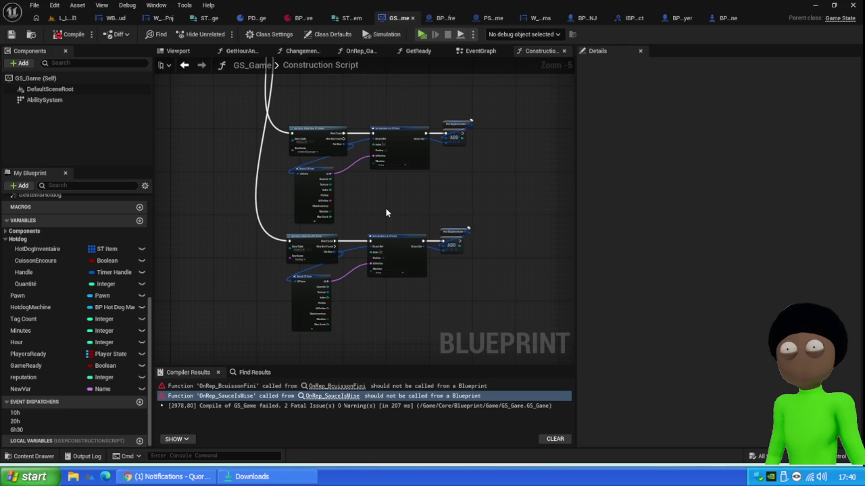
{"action": "key", "text": "ctrl+z"}
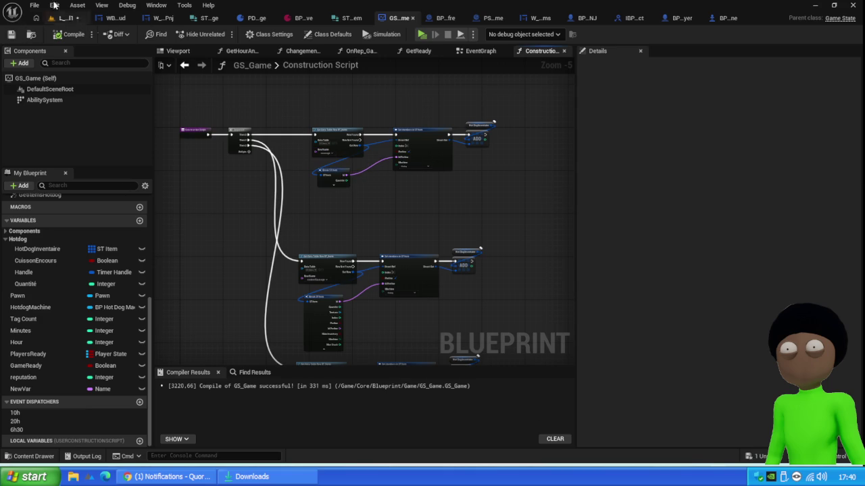
- Back in the level, run Save All again so L_Level1 is listed
{"action": "left_click", "coordinate": [65, 18]}
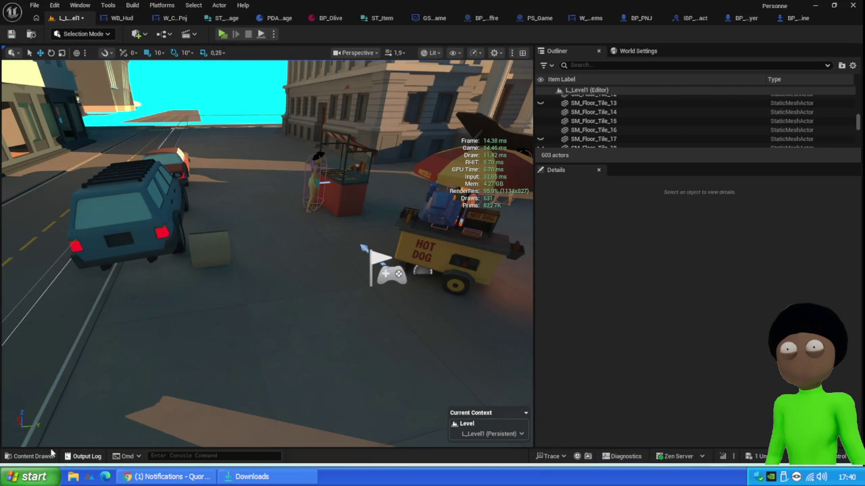
{"action": "left_click", "coordinate": [32, 456]}
{"action": "left_click", "coordinate": [213, 276]}
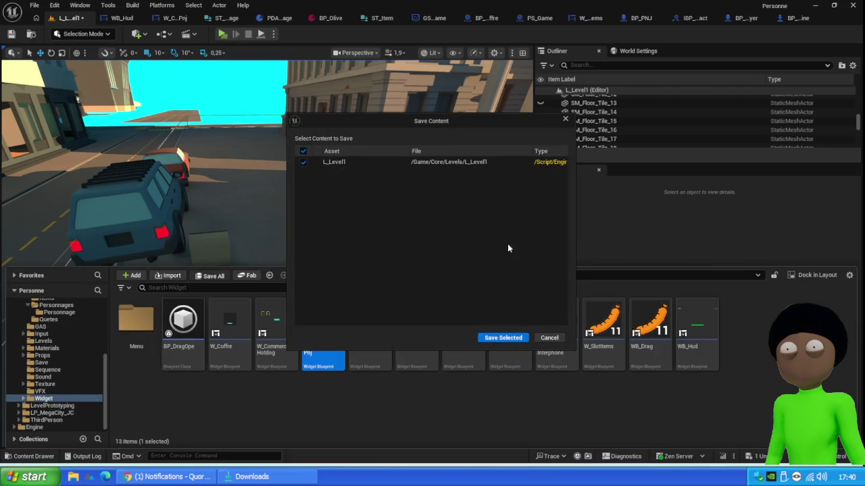
- Save L_Level1, start a play test and walk up to the NPC's trade panel
{"action": "left_click", "coordinate": [503, 338]}
{"action": "left_click", "coordinate": [274, 207]}
{"action": "key", "text": "alt+p"}
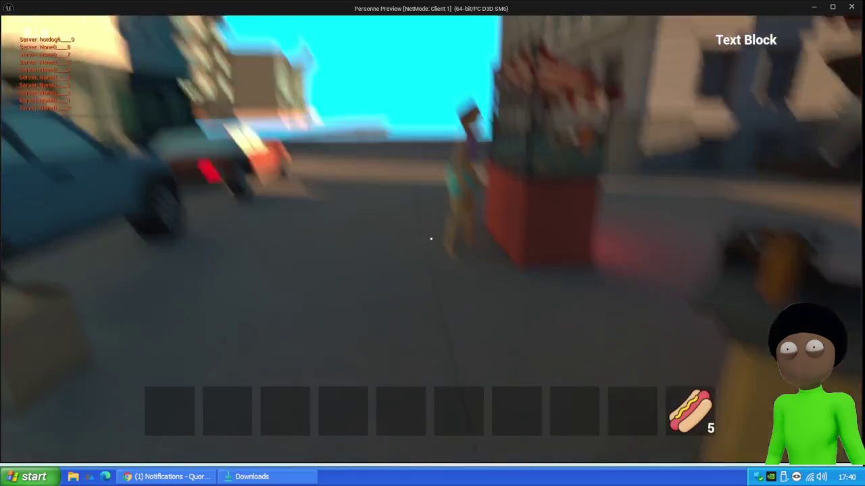
{"action": "key", "text": "w"}
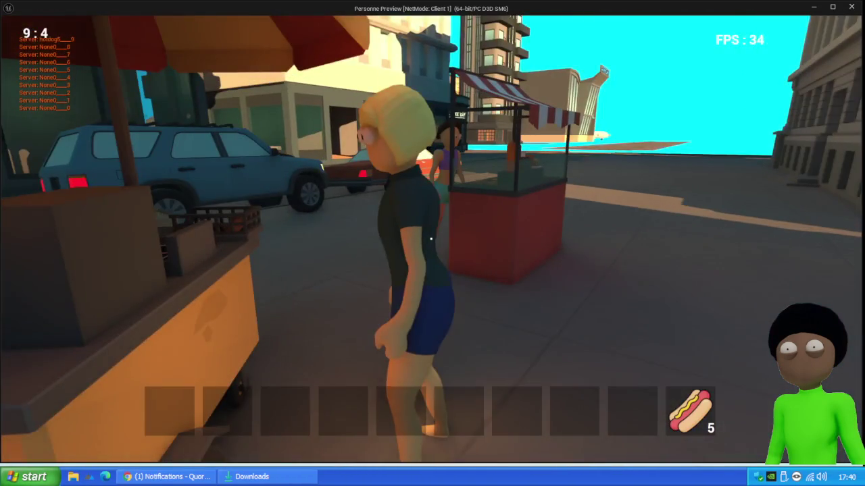
{"action": "key", "text": "e"}
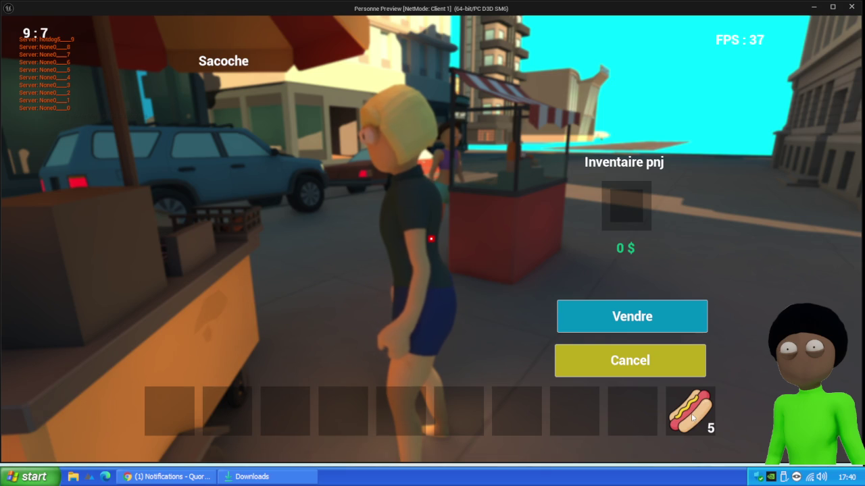
- Put the hot dog stack in the NPC slot, try Vendre, then stop the play test
{"action": "mouse_move", "coordinate": [687, 402]}
{"action": "left_mouse_down"}
{"action": "mouse_move", "coordinate": [621, 182]}
{"action": "mouse_move", "coordinate": [625, 203]}
{"action": "left_mouse_up"}
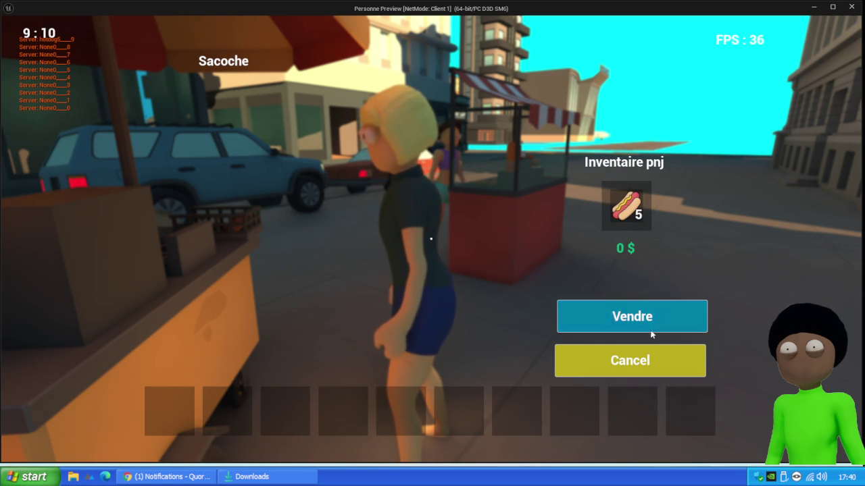
{"action": "left_click", "coordinate": [630, 360]}
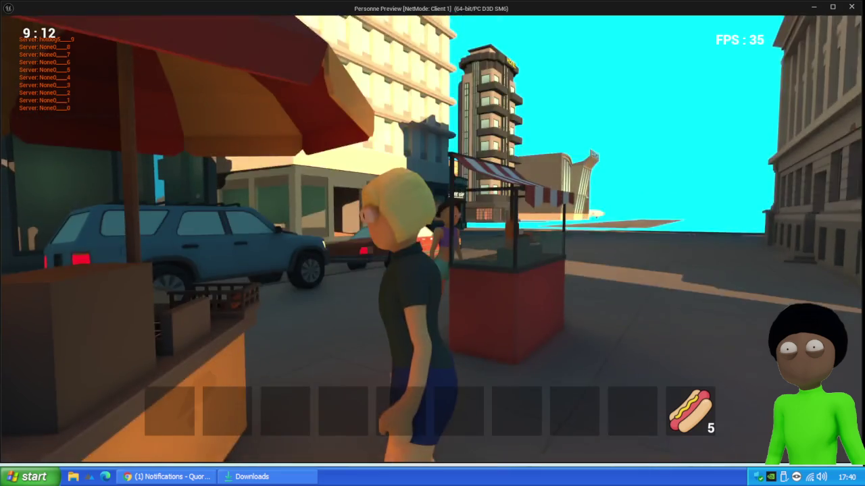
{"action": "key", "text": "e"}
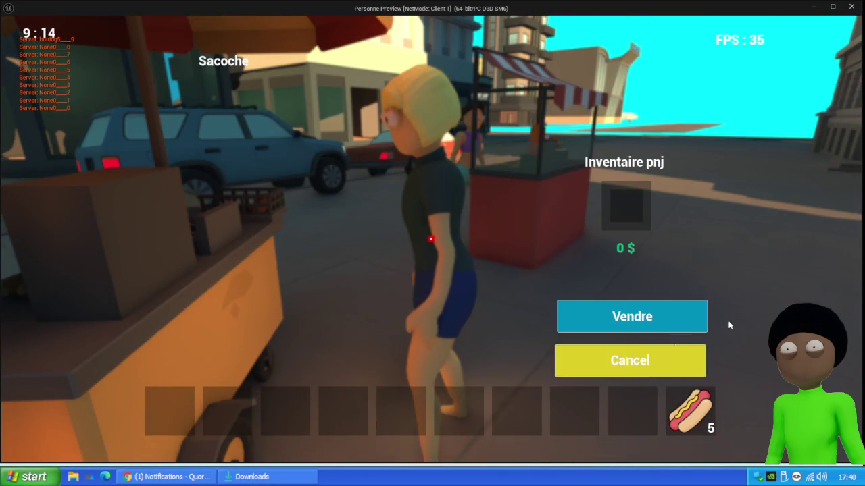
{"action": "left_click_drag", "start_coordinate": [676, 404], "coordinate": [631, 216]}
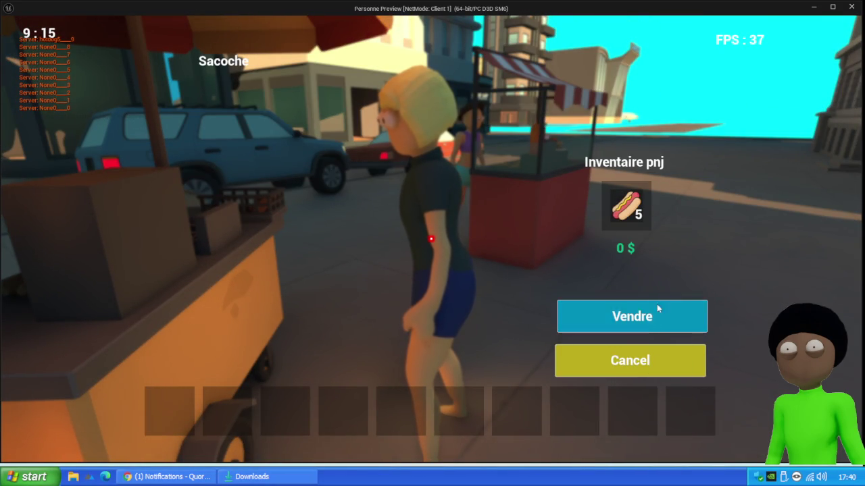
{"action": "key", "text": "Escape"}
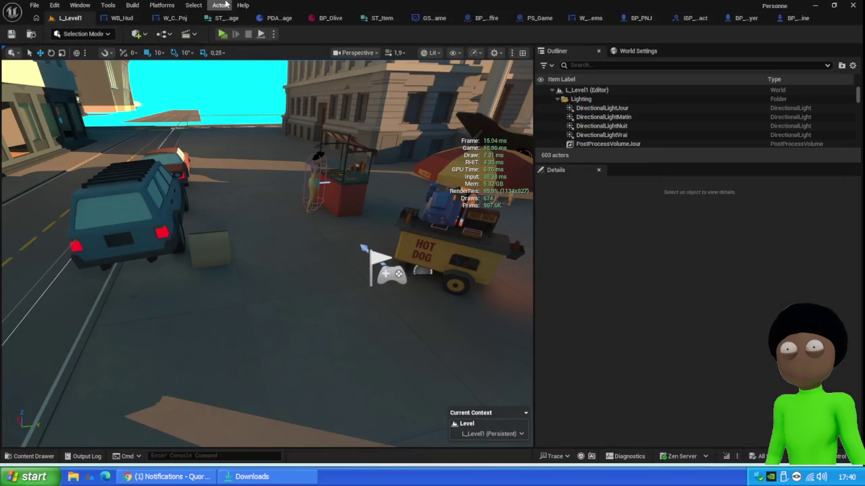
- Browse to Core > Data > Items and open, then close, the DT_Items data table
{"action": "left_click", "coordinate": [27, 456]}
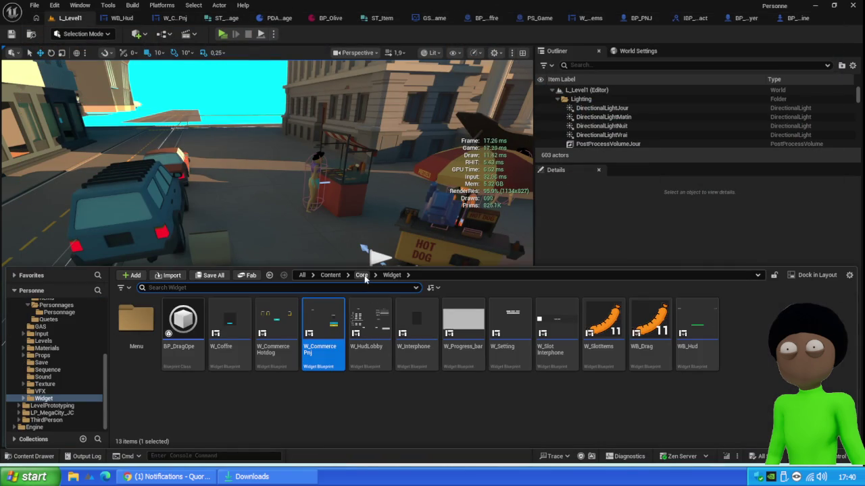
{"action": "left_click", "coordinate": [360, 277]}
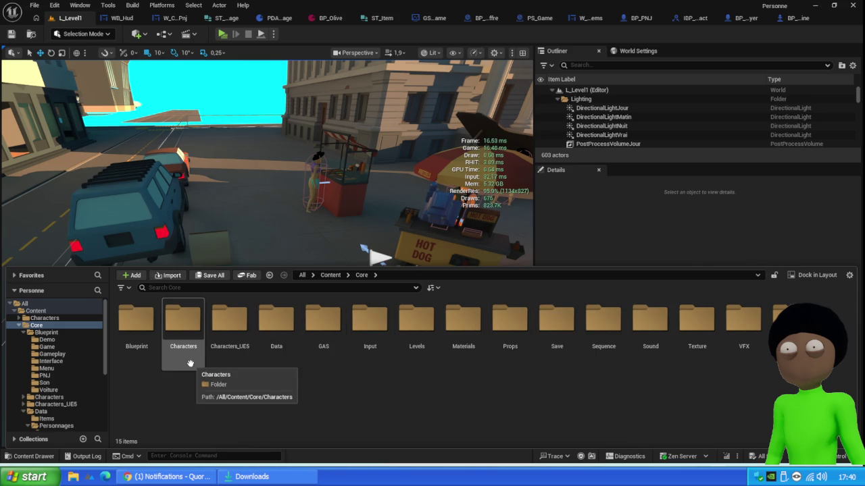
{"action": "double_click", "coordinate": [277, 341]}
{"action": "double_click", "coordinate": [129, 334]}
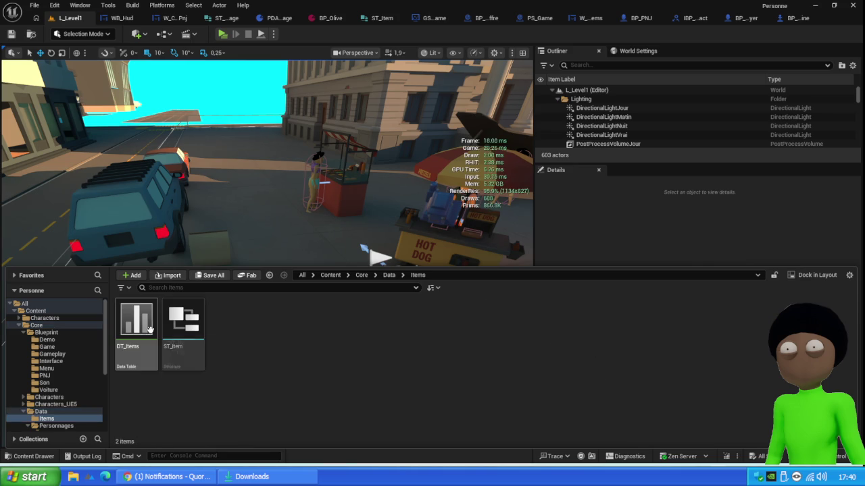
{"action": "left_click", "coordinate": [139, 328]}
{"action": "double_click", "coordinate": [139, 327]}
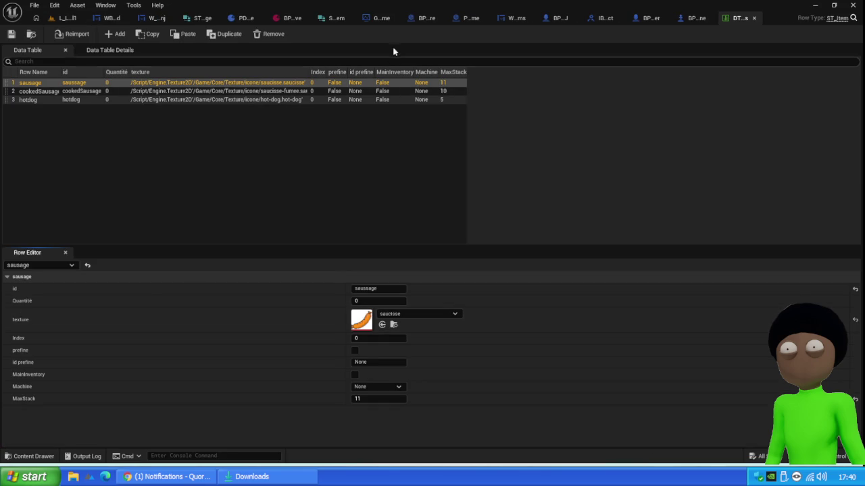
{"action": "left_click", "coordinate": [68, 17]}
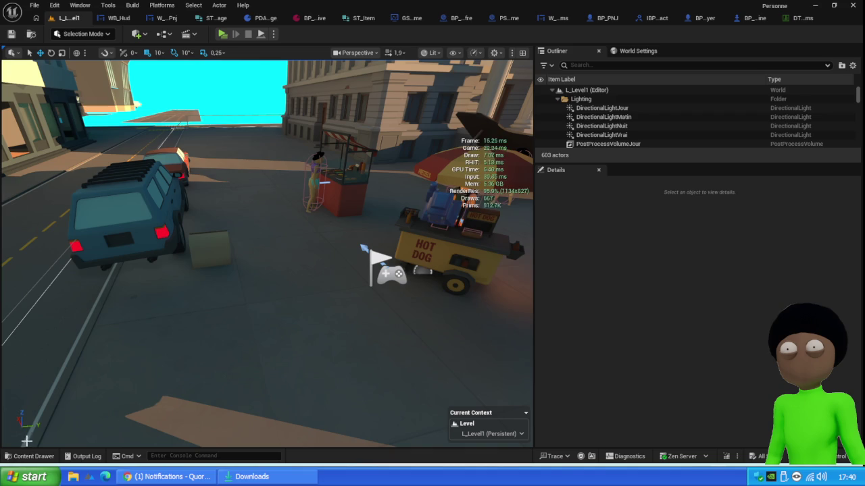
- Open the ST_Item structure from the content drawer
{"action": "left_click", "coordinate": [29, 456]}
{"action": "left_click", "coordinate": [181, 335]}
{"action": "double_click", "coordinate": [181, 335]}
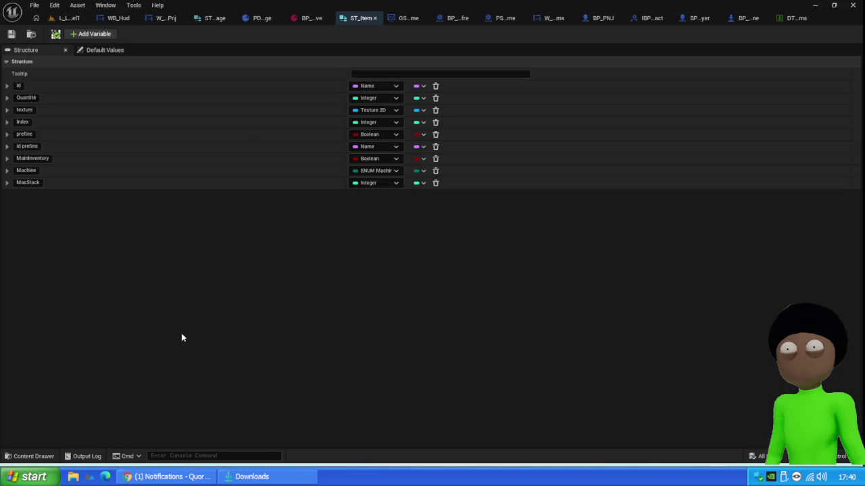
- Add a new ST_Item member named prix and save the structure
{"action": "left_click", "coordinate": [90, 35]}
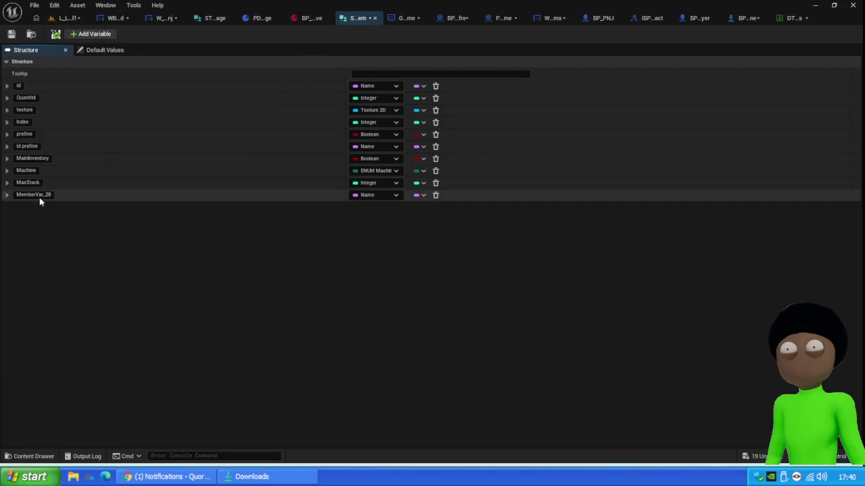
{"action": "double_click", "coordinate": [50, 195]}
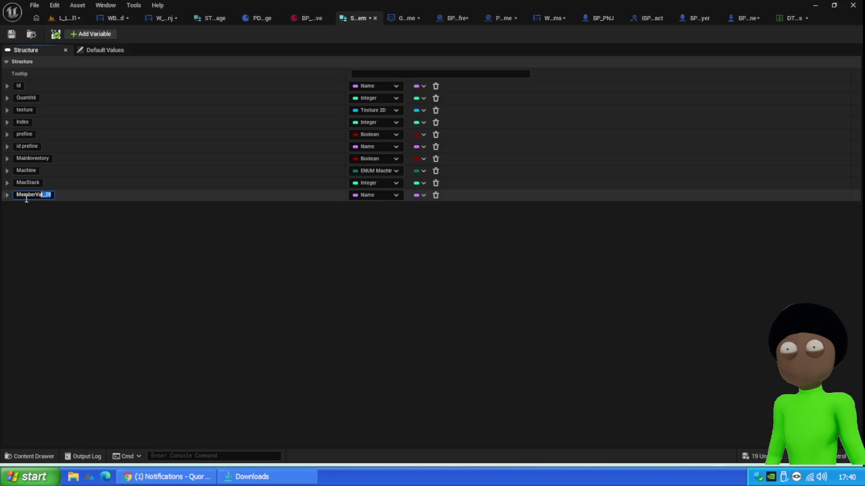
{"action": "type", "text": "Price"}
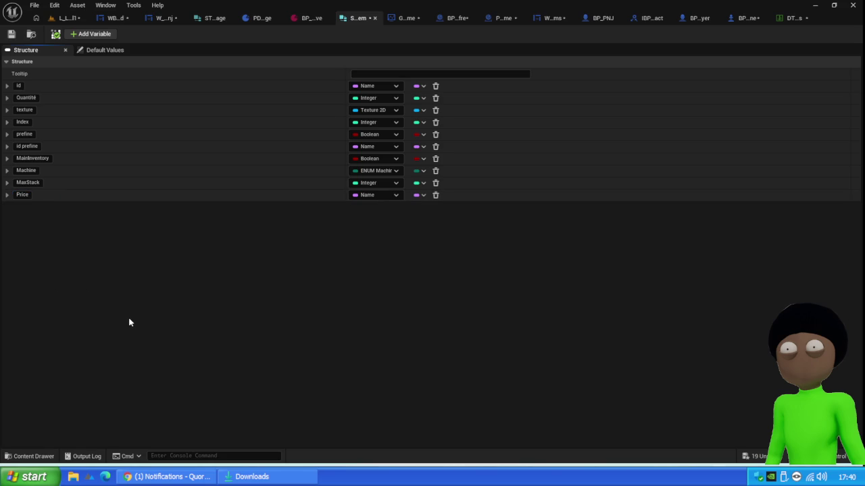
{"action": "double_click", "coordinate": [24, 195]}
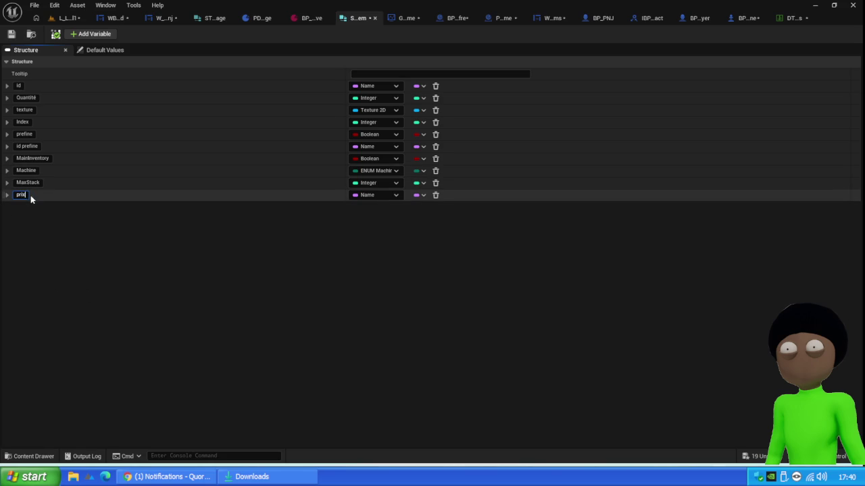
{"action": "key", "text": "Return"}
{"action": "left_click", "coordinate": [11, 34]}
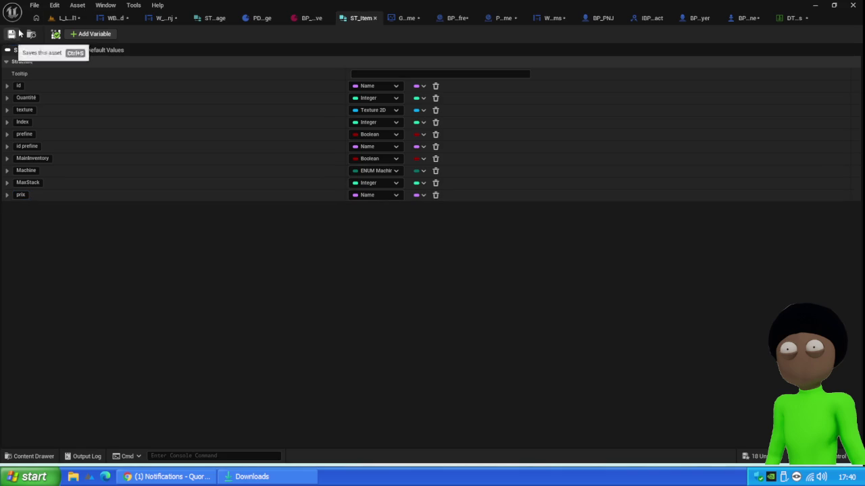
- Close every tab to the right of the L_Level1 level tab
{"action": "left_click", "coordinate": [68, 17]}
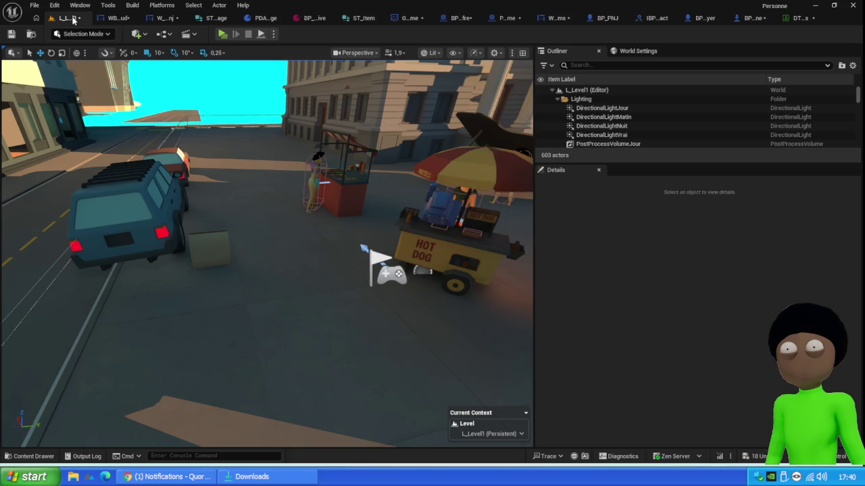
{"action": "right_click", "coordinate": [73, 23]}
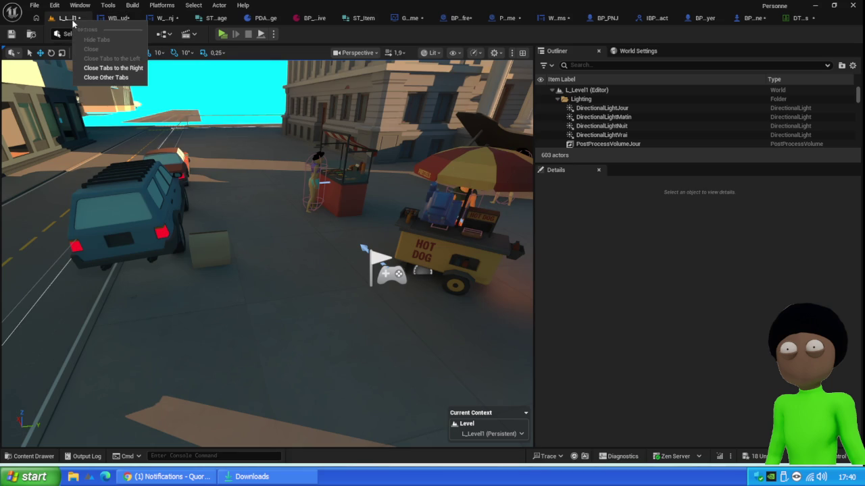
{"action": "left_click", "coordinate": [108, 67]}
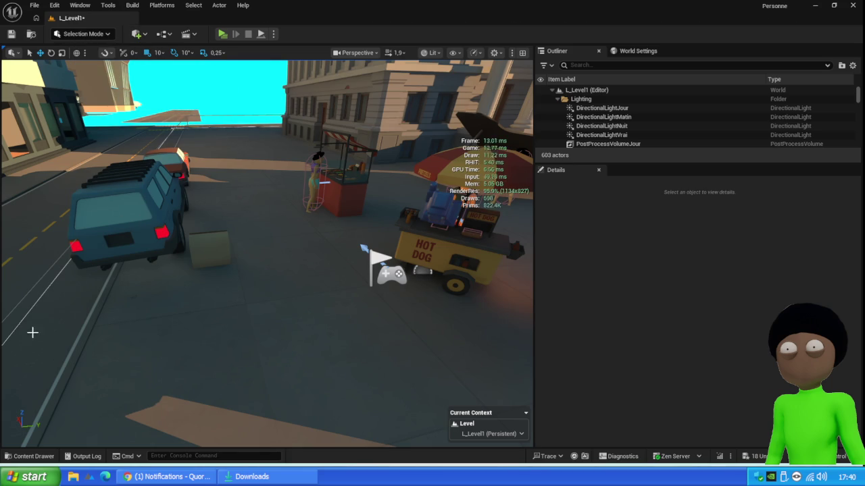
- Open DT_Items, widen the table, and inspect the sausage row's prix value
{"action": "left_click", "coordinate": [29, 456]}
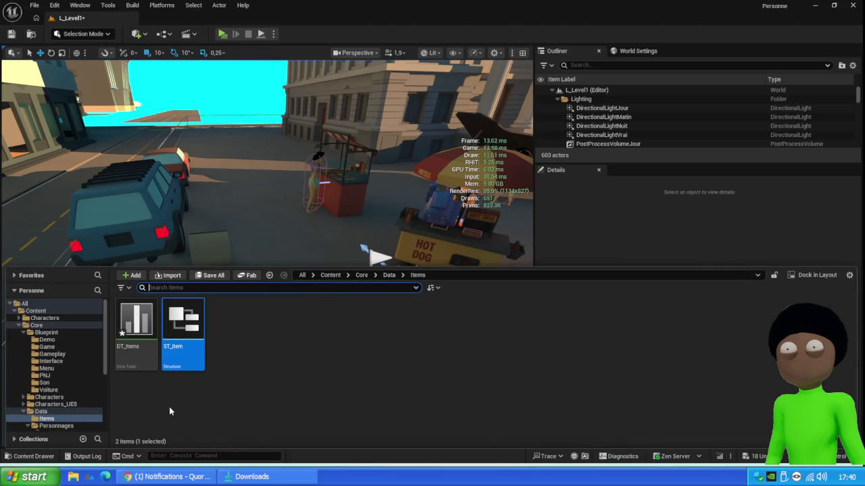
{"action": "double_click", "coordinate": [135, 331]}
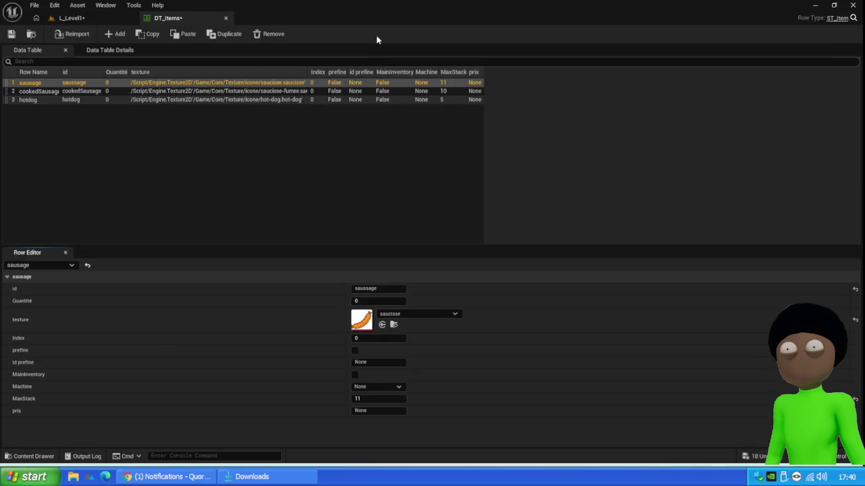
{"action": "left_click", "coordinate": [484, 75]}
{"action": "left_click_drag", "start_coordinate": [484, 75], "coordinate": [549, 79]}
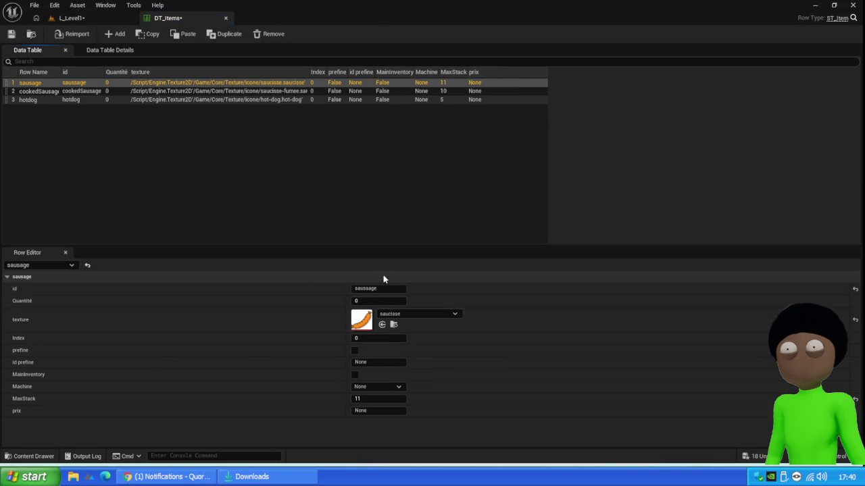
{"action": "left_click", "coordinate": [380, 411]}
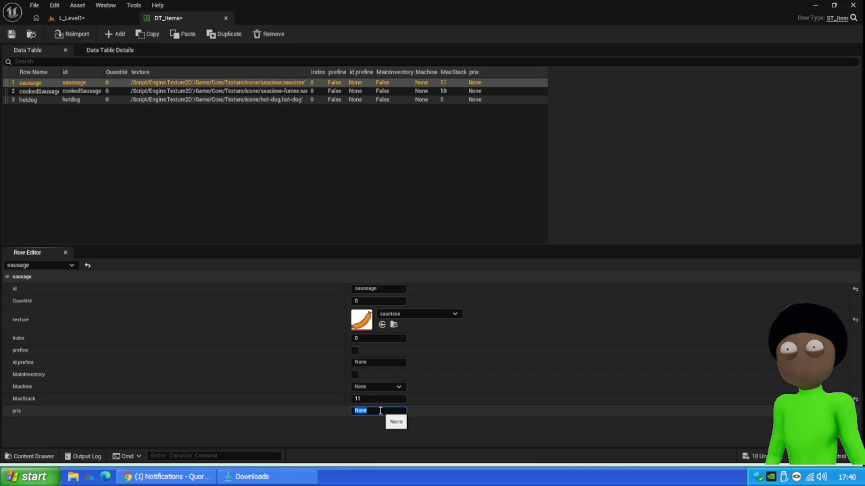
- Return to the level and browse up to the Core/Data folder
{"action": "left_click", "coordinate": [71, 18]}
{"action": "left_click", "coordinate": [11, 454]}
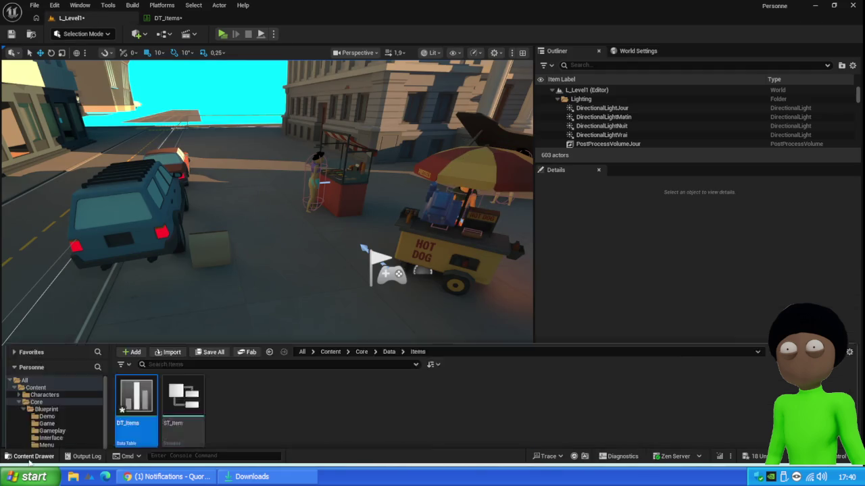
{"action": "left_click", "coordinate": [390, 276]}
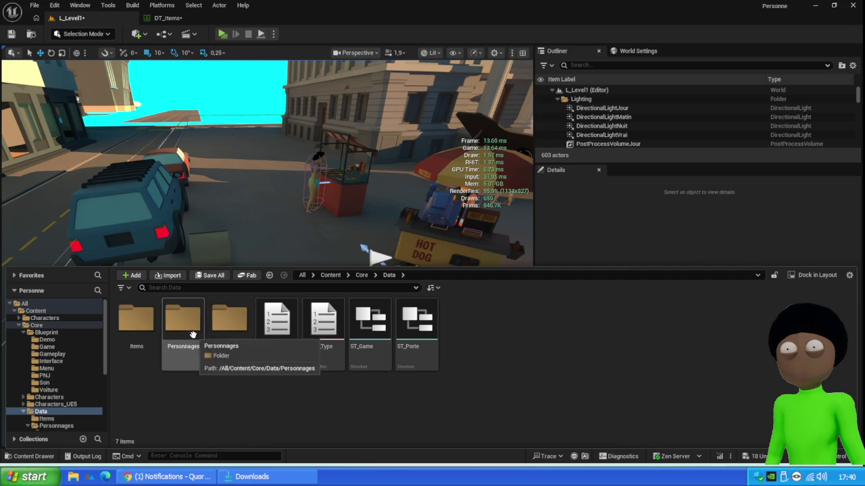
- Change ST_Item's prix field from Name to Float and save the structure
{"action": "double_click", "coordinate": [143, 333]}
{"action": "double_click", "coordinate": [184, 335]}
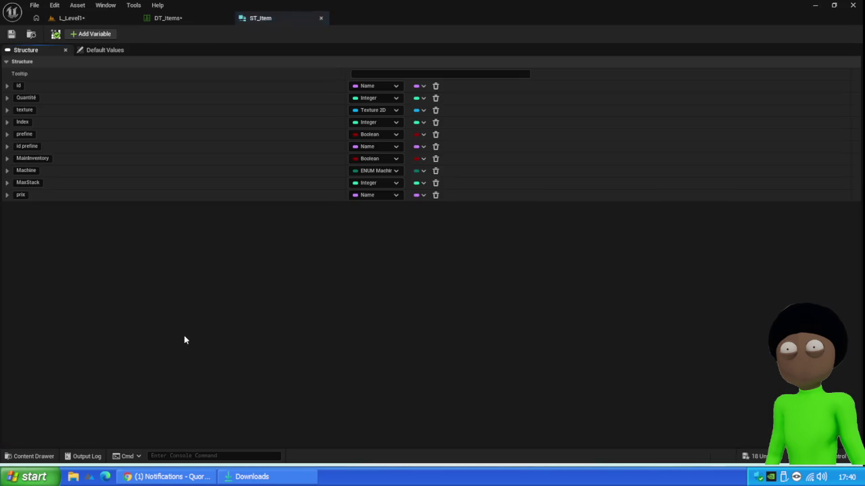
{"action": "left_click", "coordinate": [394, 196]}
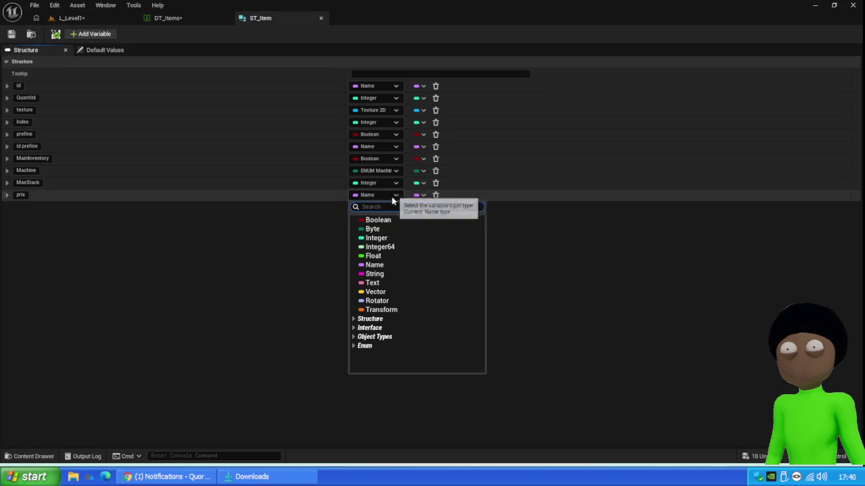
{"action": "left_click", "coordinate": [393, 255]}
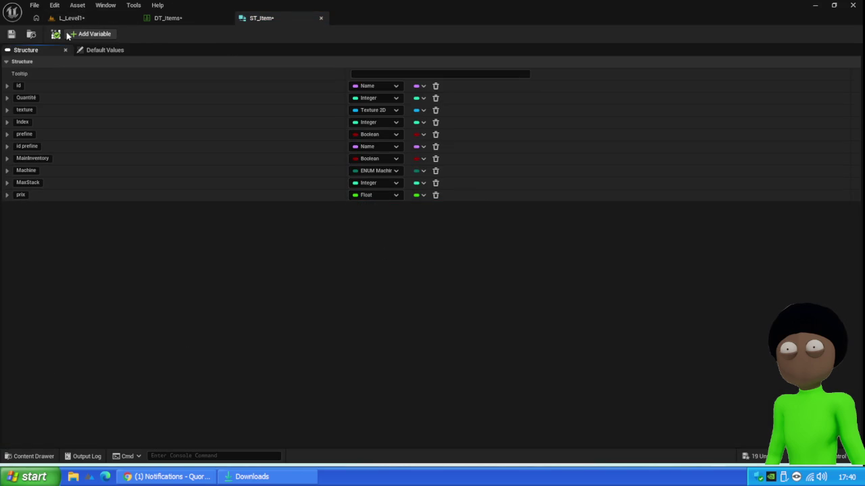
{"action": "left_click", "coordinate": [11, 35]}
- Enter prix 0,3 for sausage, 0,5 for cookedSausage and 2,5 for hotdog, and save DT_Items
{"action": "left_click", "coordinate": [169, 17]}
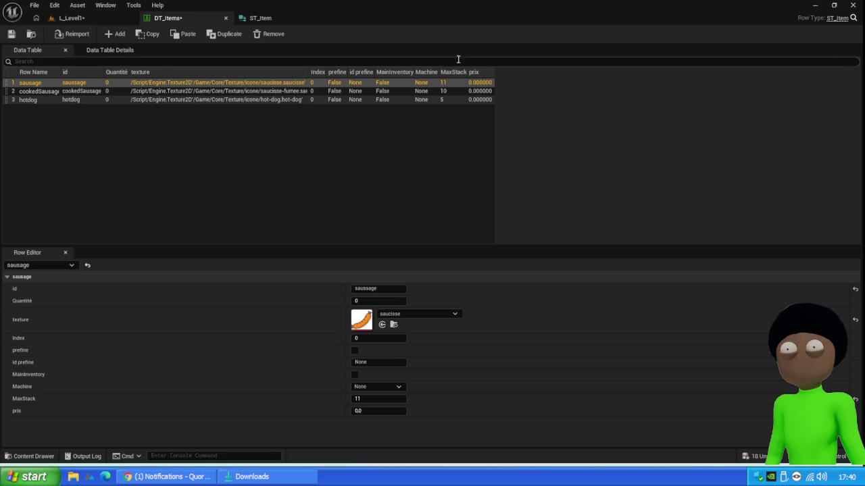
{"action": "left_click", "coordinate": [380, 414]}
{"action": "left_click", "coordinate": [431, 92]}
{"action": "left_click", "coordinate": [374, 410]}
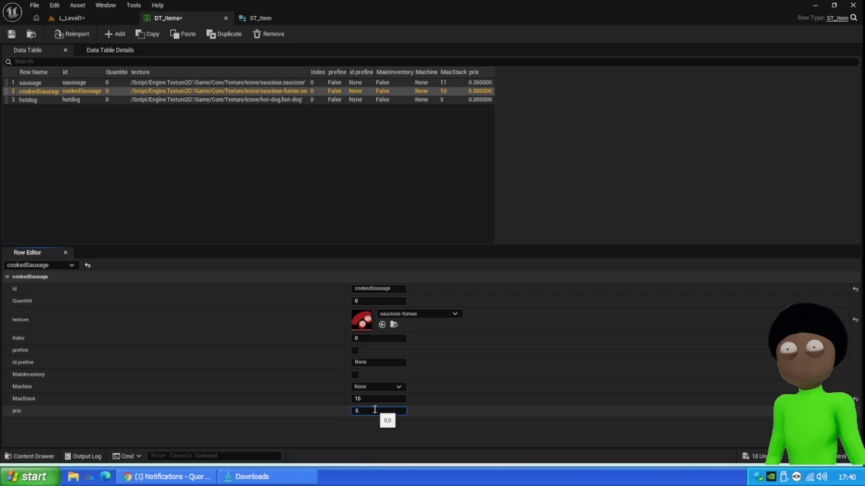
{"action": "type", "text": "5"}
{"action": "key", "text": "Return"}
{"action": "left_click", "coordinate": [434, 99]}
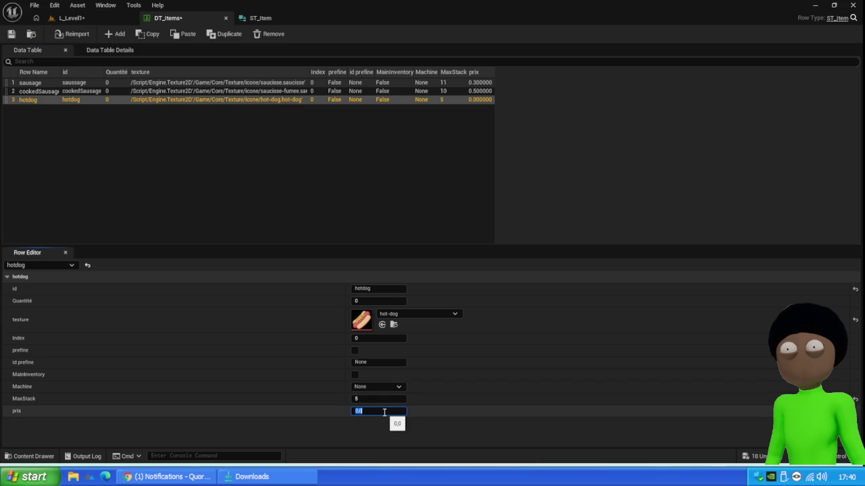
{"action": "type", "text": "2"}
{"action": "key", "text": "Return"}
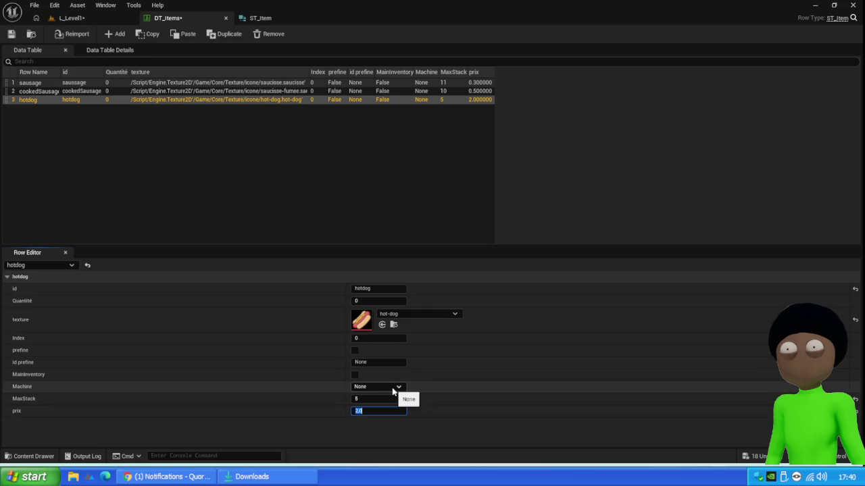
{"action": "type", "text": "2,5"}
{"action": "key", "text": "Return"}
{"action": "left_click", "coordinate": [11, 34]}
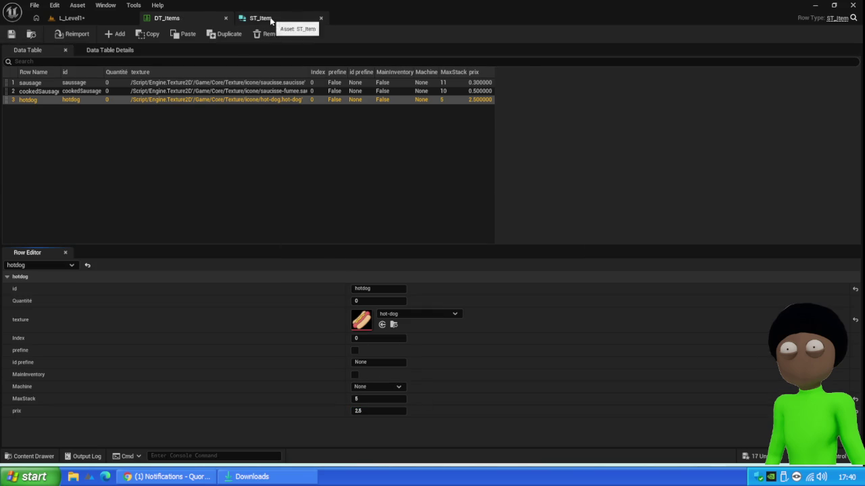
{"action": "left_click", "coordinate": [270, 20]}
{"action": "left_click", "coordinate": [70, 17]}
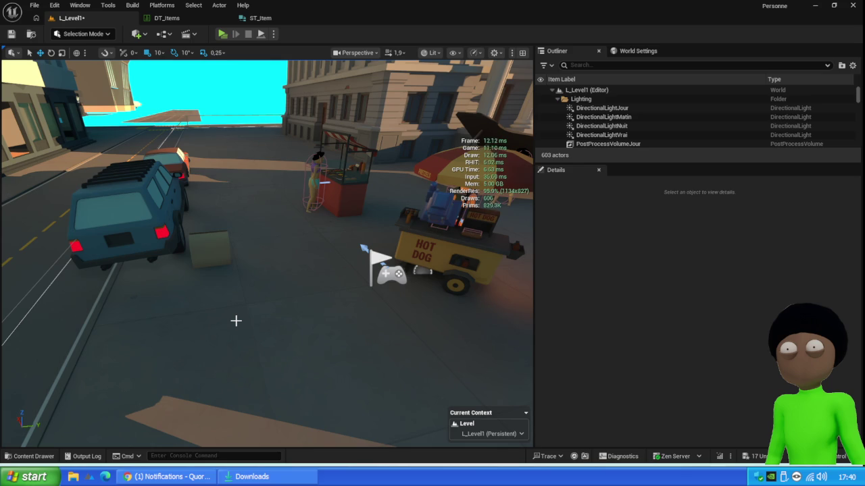
- Frame the hot dog cart, select the woman NPC beside it and start Play in Editor
{"action": "mouse_move", "coordinate": [388, 367]}
{"action": "left_mouse_down"}
{"action": "mouse_move", "coordinate": [487, 365]}
{"action": "mouse_move", "coordinate": [500, 344]}
{"action": "mouse_move", "coordinate": [486, 334]}
{"action": "mouse_move", "coordinate": [517, 334]}
{"action": "mouse_move", "coordinate": [389, 347]}
{"action": "left_mouse_up"}
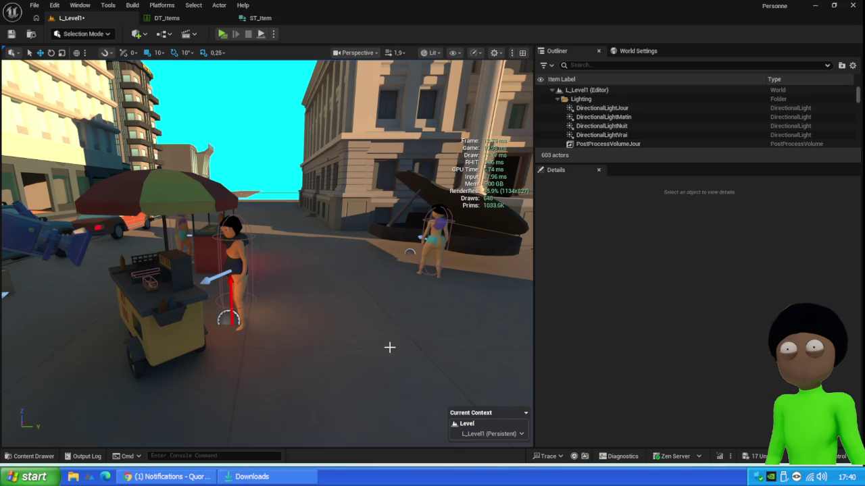
{"action": "left_click_drag", "start_coordinate": [440, 299], "coordinate": [439, 299]}
{"action": "left_click_drag", "start_coordinate": [151, 273], "coordinate": [150, 274]}
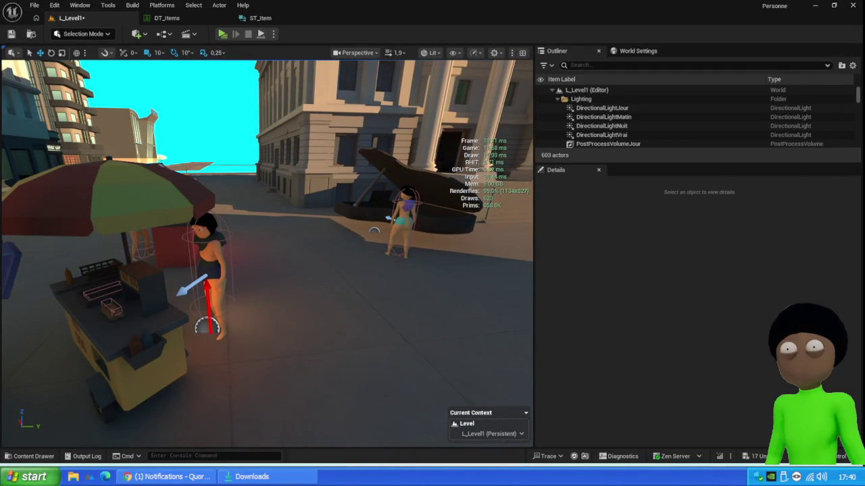
{"action": "left_click", "coordinate": [211, 255]}
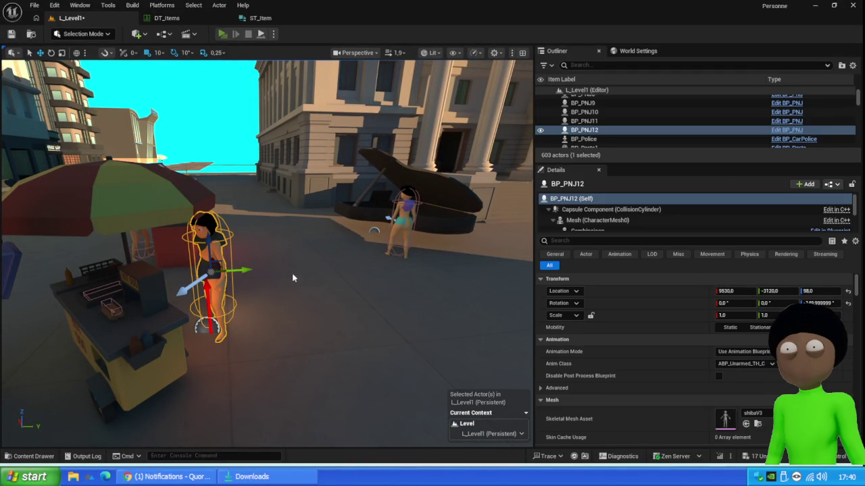
{"action": "key", "text": "alt+p"}
- Open GS_Game and inspect its OnRep_BcuissonFini and OnRep_SauceIsMise warnings
{"action": "left_click", "coordinate": [340, 237]}
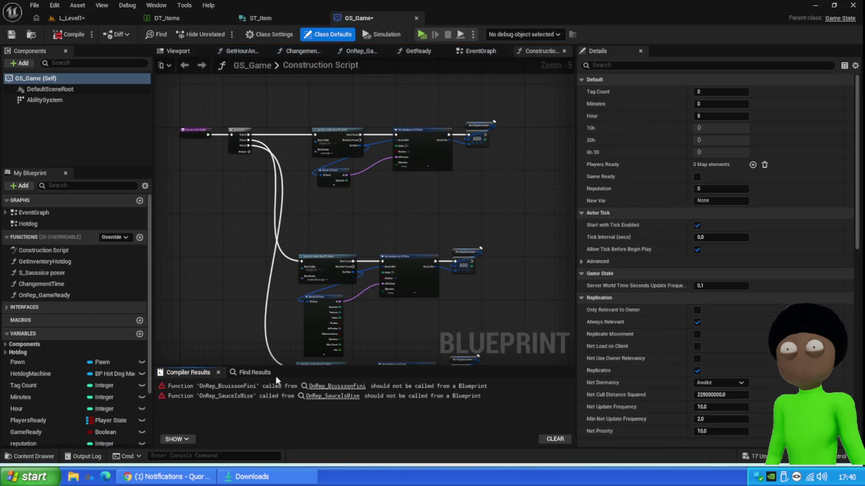
{"action": "left_click", "coordinate": [378, 387]}
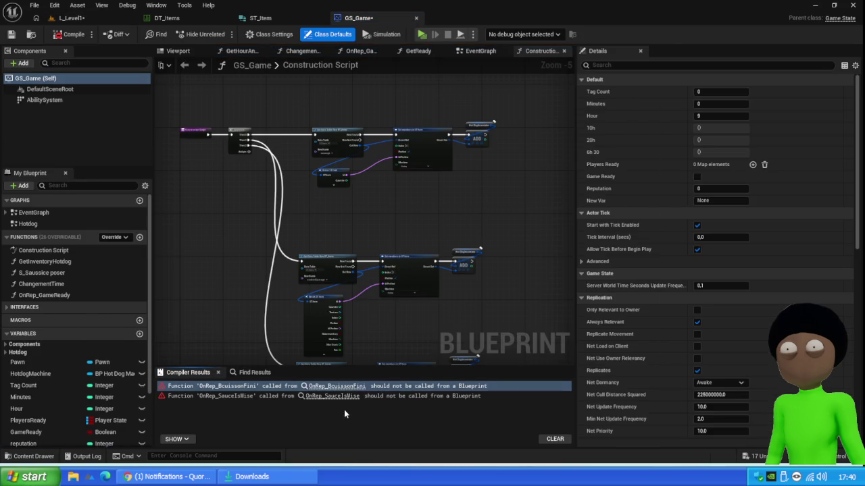
{"action": "left_click", "coordinate": [326, 398]}
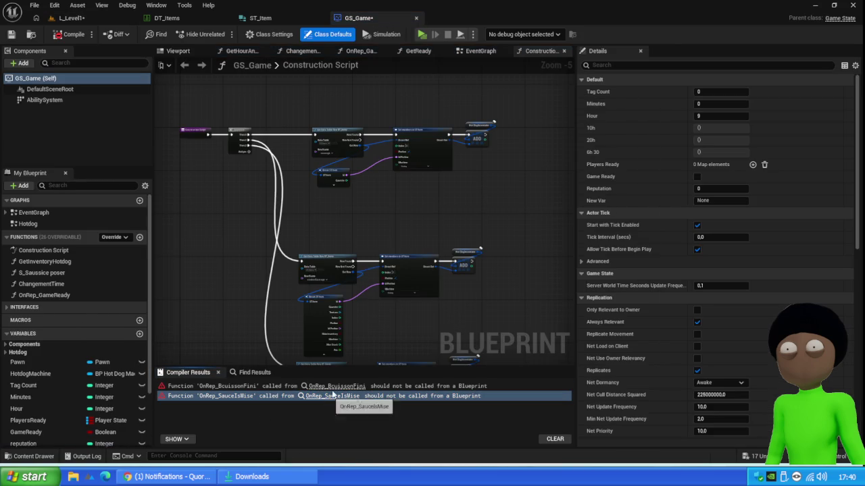
{"action": "left_click", "coordinate": [335, 389]}
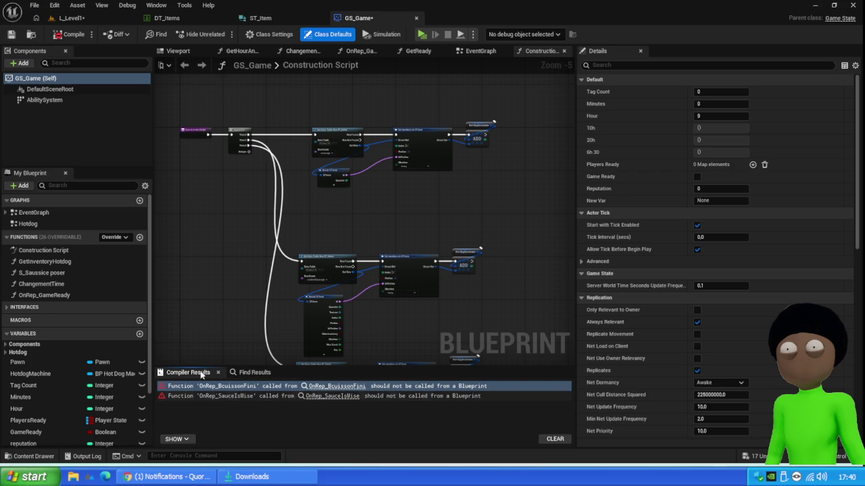
- Expand and collapse GS_Game's Hotdog variables and Interfaces, then return to L_Level1
{"action": "scroll", "coordinate": [75, 361], "scroll_direction": "down", "scroll_amount": 3}
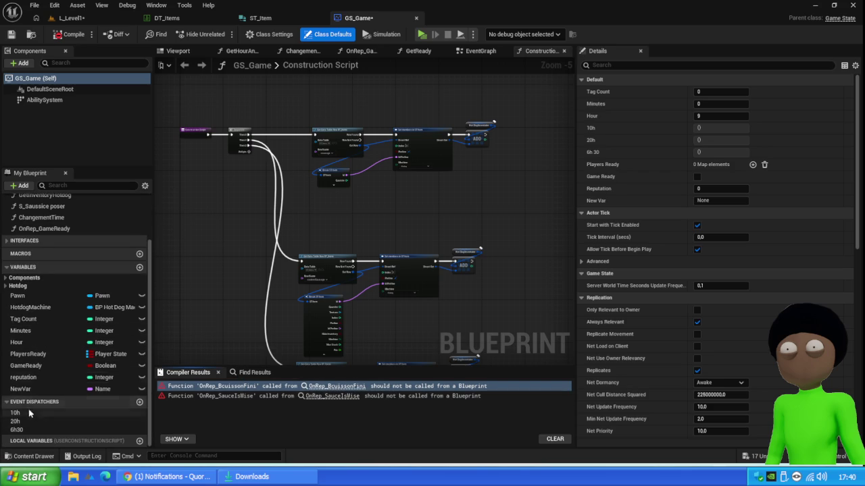
{"action": "left_click", "coordinate": [8, 286]}
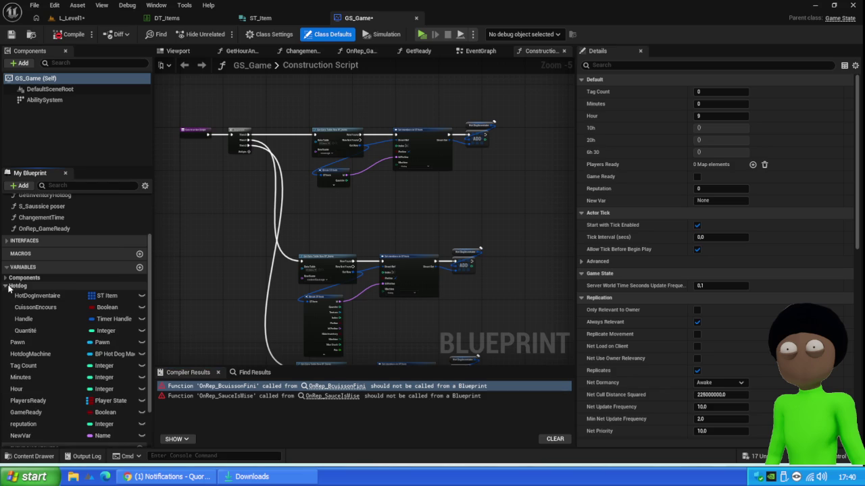
{"action": "left_click", "coordinate": [8, 286]}
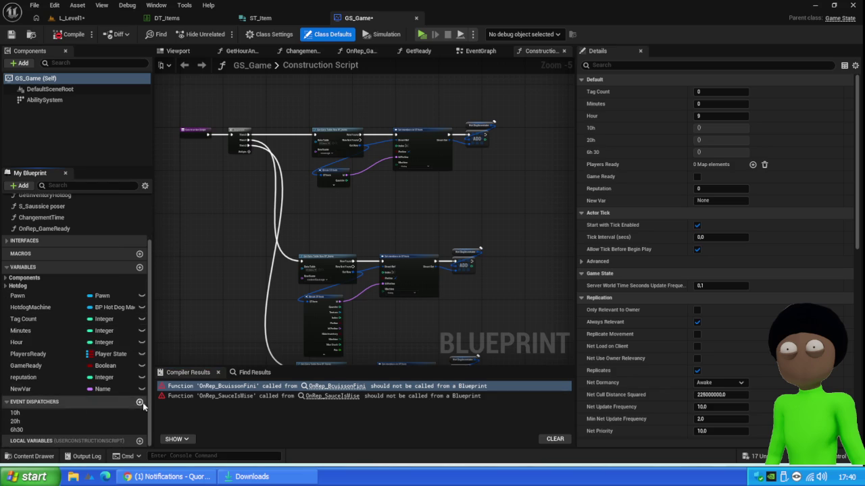
{"action": "scroll", "coordinate": [90, 271], "scroll_direction": "up", "scroll_amount": 2}
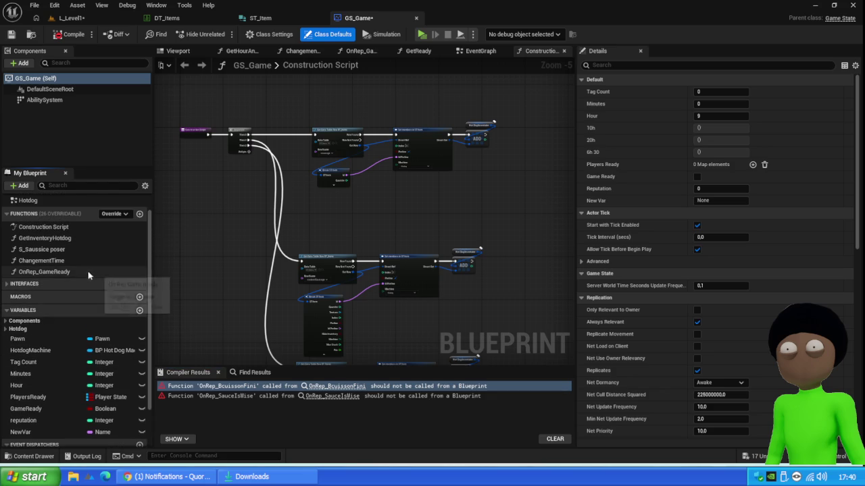
{"action": "left_click", "coordinate": [9, 284]}
{"action": "left_click", "coordinate": [9, 284]}
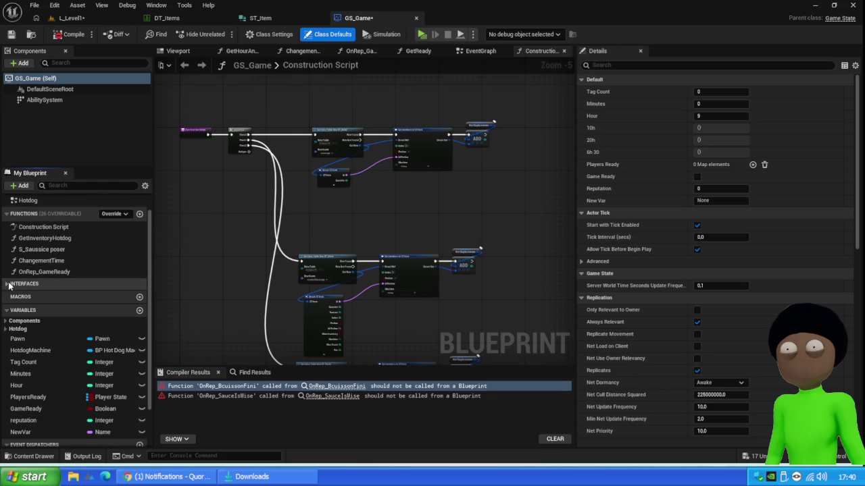
{"action": "left_click", "coordinate": [68, 17]}
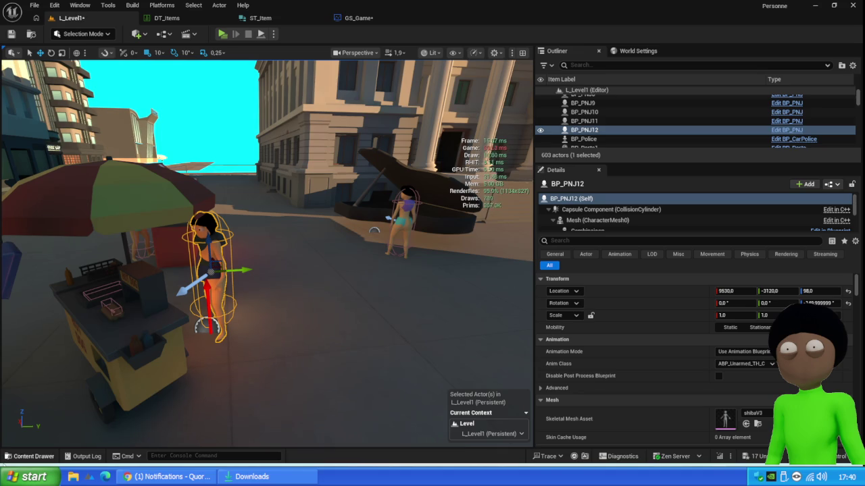
- From the Content Drawer's Content root, run Update Redirector References on the Core folder
{"action": "left_click", "coordinate": [21, 457]}
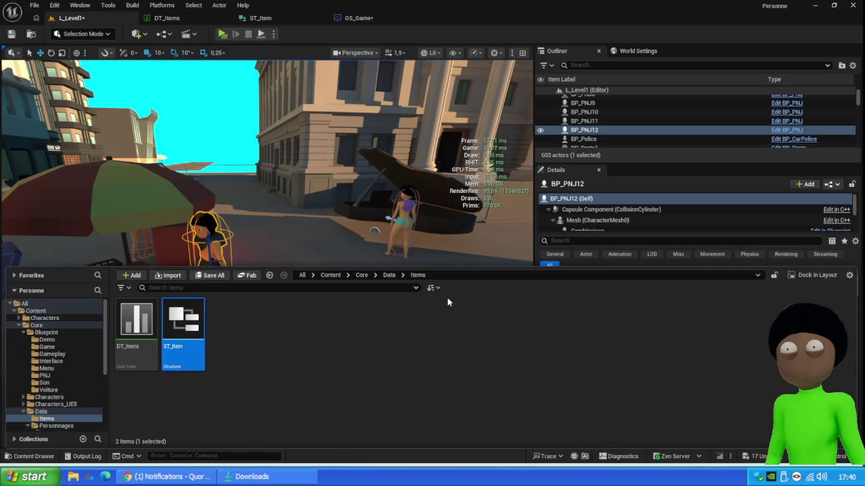
{"action": "left_click", "coordinate": [362, 276]}
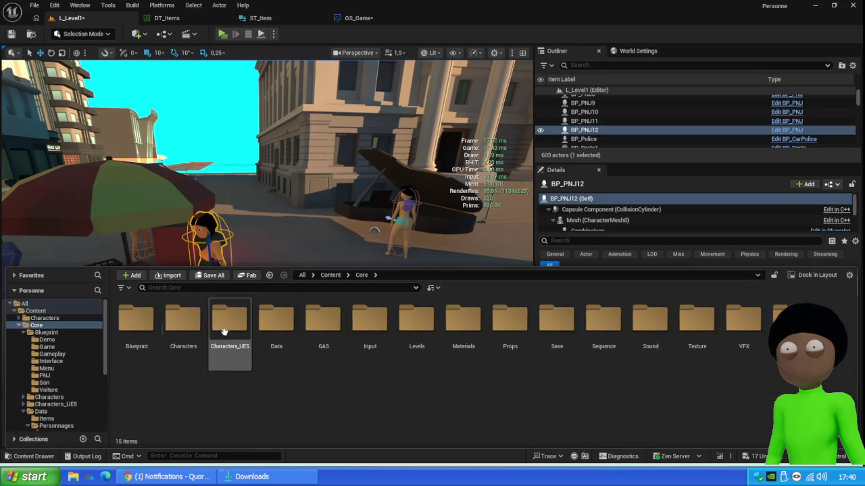
{"action": "left_click", "coordinate": [330, 275]}
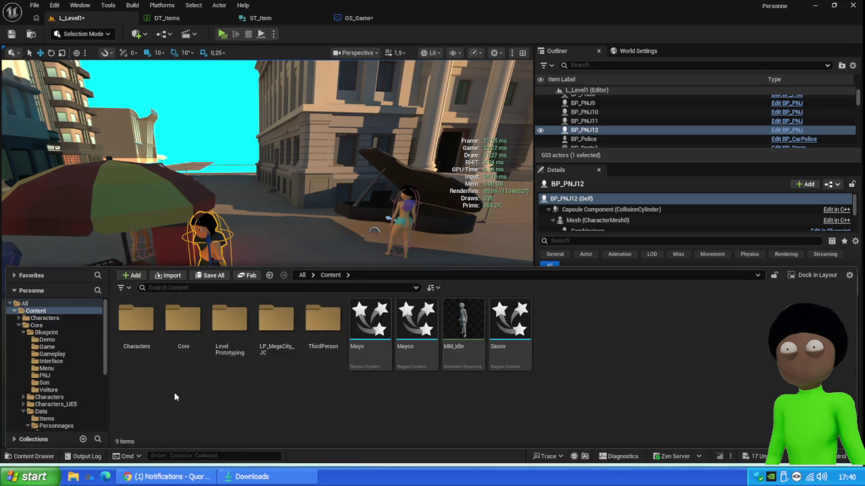
{"action": "right_click", "coordinate": [182, 323]}
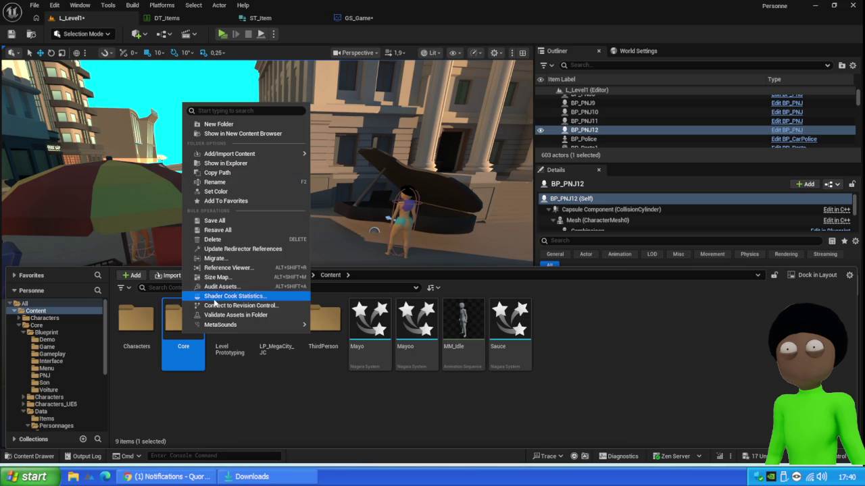
{"action": "left_click", "coordinate": [233, 249]}
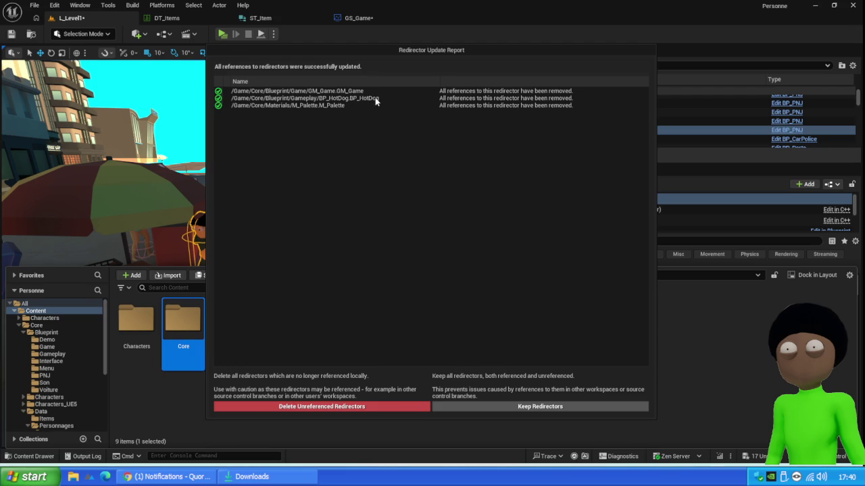
- Close the Redirector Update Report so referencers get fixed up, then position the new browser window
{"action": "left_click", "coordinate": [302, 407]}
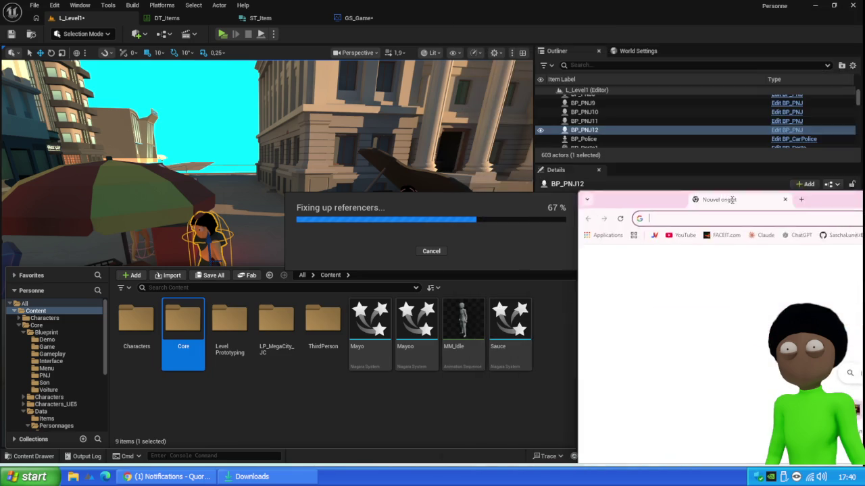
{"action": "mouse_move", "coordinate": [656, 198]}
{"action": "left_mouse_down"}
{"action": "mouse_move", "coordinate": [801, 251]}
{"action": "mouse_move", "coordinate": [358, 43]}
{"action": "mouse_move", "coordinate": [399, 34]}
{"action": "mouse_move", "coordinate": [398, 1]}
{"action": "left_mouse_up"}
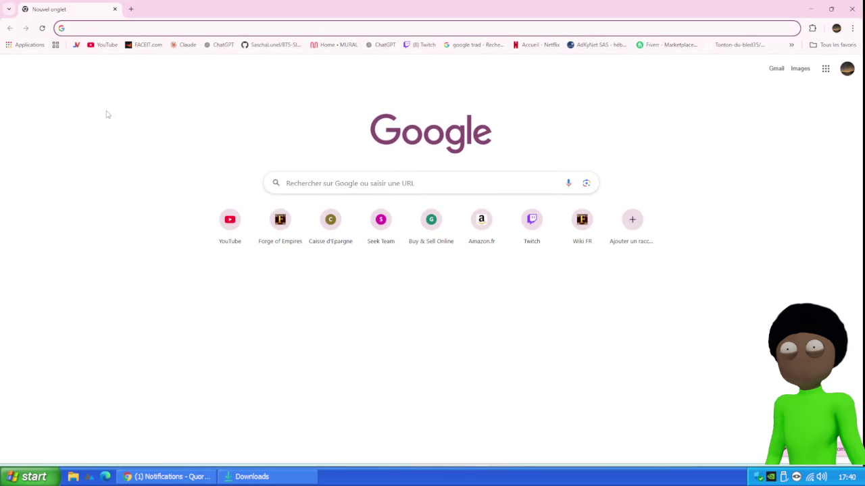
- Load the Fab website and show its Limited-Time Free assets
{"action": "type", "text": "fab"}
{"action": "key", "text": "Return"}
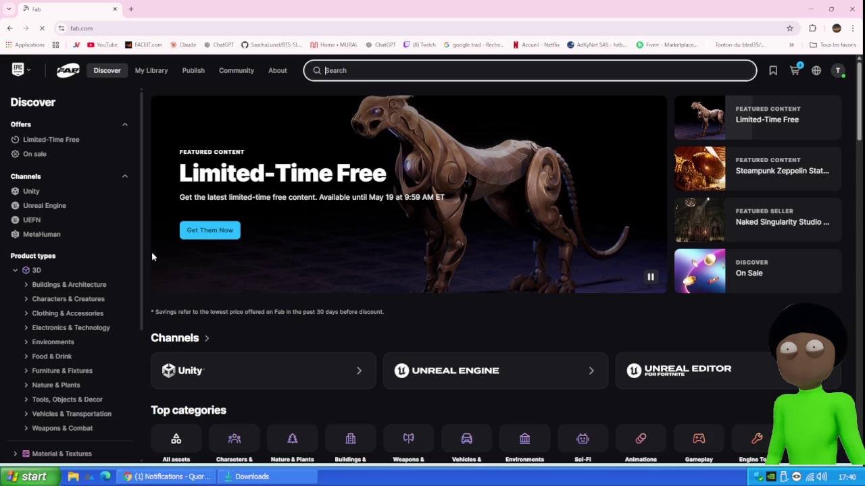
{"action": "left_click", "coordinate": [52, 140]}
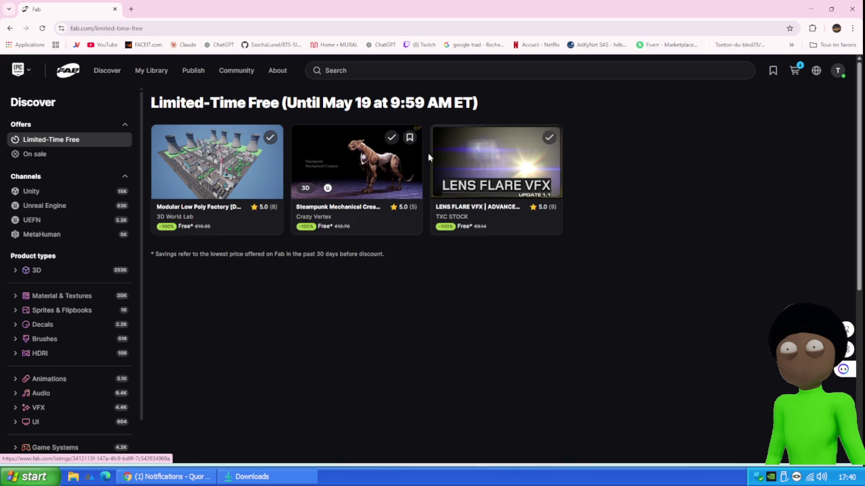
- Open the Lens Flare VFX listing and compare its ON and OFF tunnel gallery images
{"action": "left_click", "coordinate": [501, 157]}
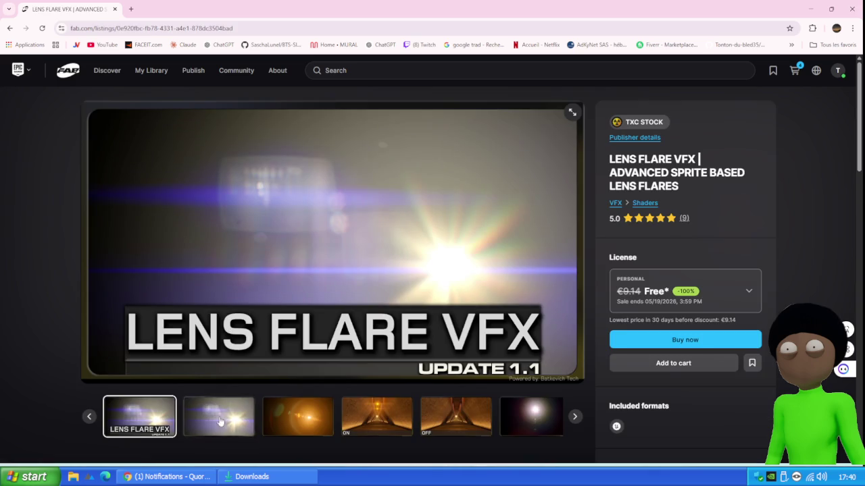
{"action": "left_click", "coordinate": [218, 416]}
{"action": "left_click", "coordinate": [302, 417]}
{"action": "left_click", "coordinate": [358, 413]}
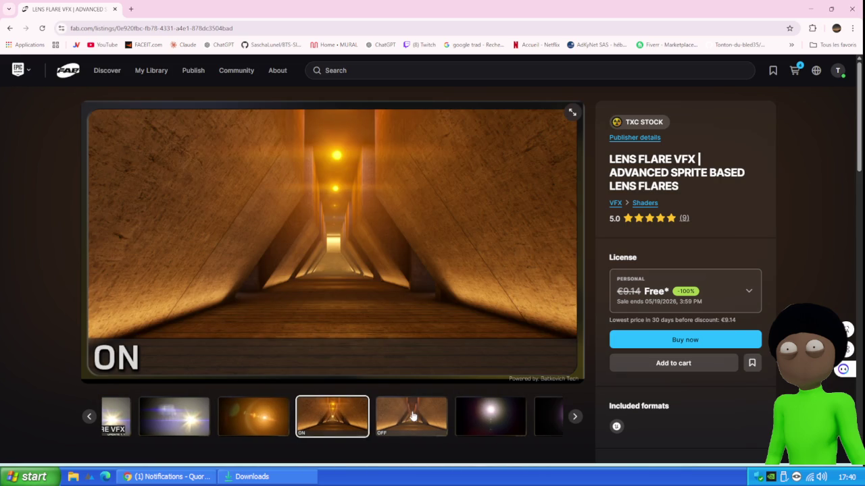
{"action": "left_click", "coordinate": [414, 416]}
{"action": "key", "text": "Left"}
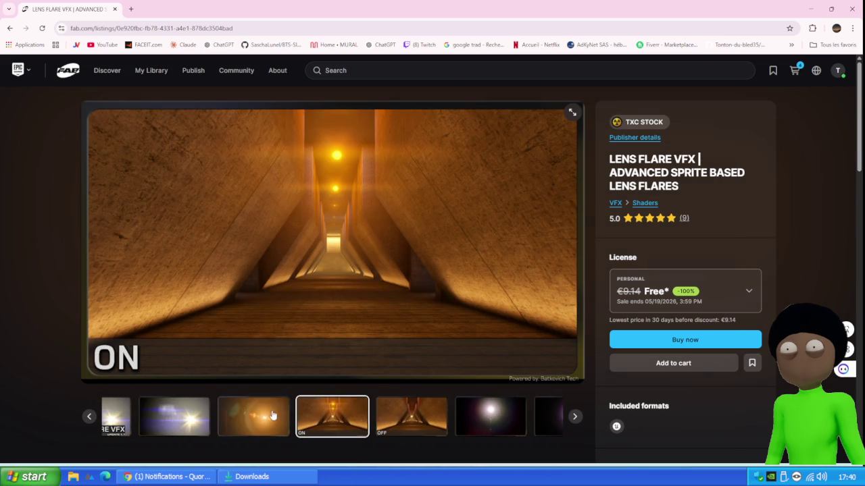
{"action": "left_click", "coordinate": [414, 415]}
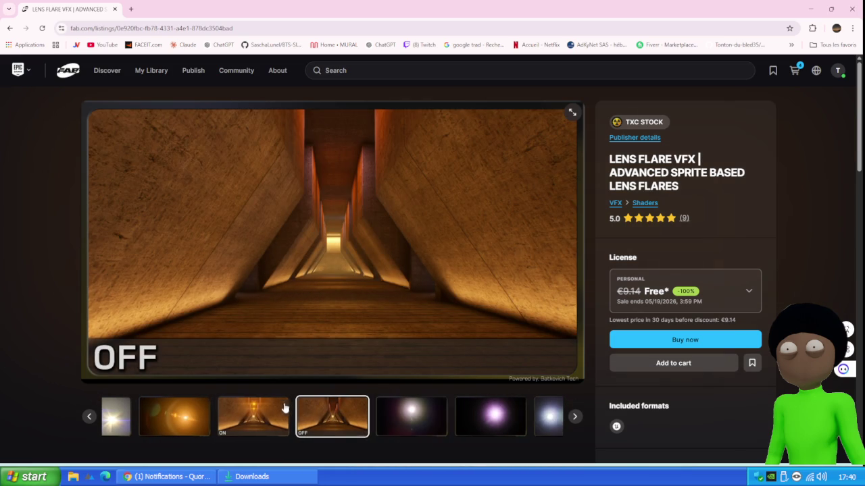
{"action": "left_click", "coordinate": [260, 414]}
{"action": "left_click", "coordinate": [402, 423]}
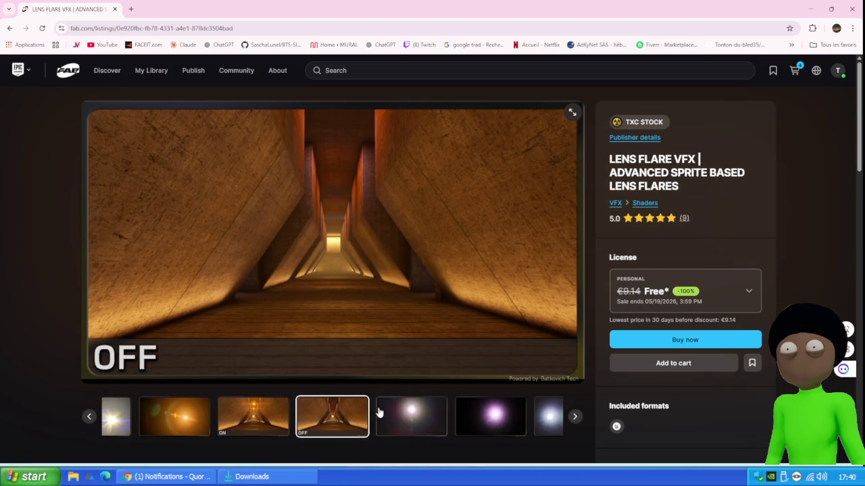
- Page through the remaining lens flare images: presets, single ghosts, HDR elements, streaks and glints
{"action": "left_click", "coordinate": [424, 426]}
{"action": "left_click", "coordinate": [426, 422]}
{"action": "left_click", "coordinate": [426, 421]}
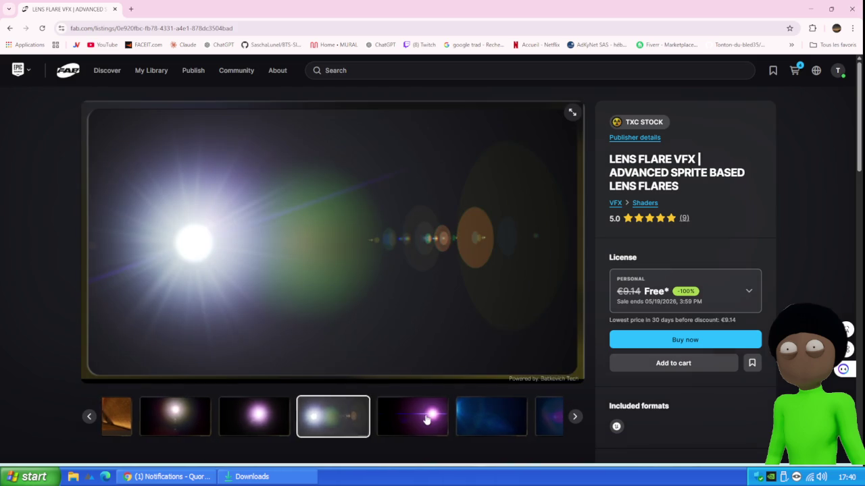
{"action": "left_click", "coordinate": [426, 420]}
{"action": "left_click", "coordinate": [427, 420]}
{"action": "left_click", "coordinate": [426, 421]}
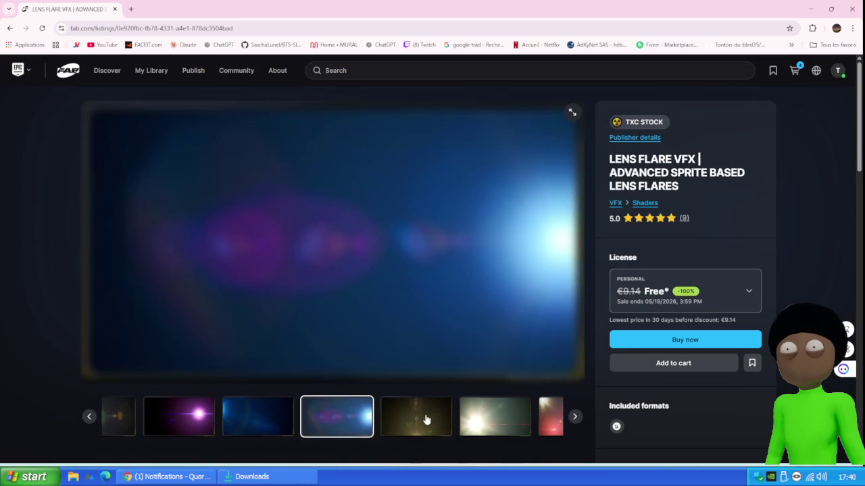
{"action": "left_click", "coordinate": [426, 420]}
{"action": "left_click", "coordinate": [426, 420]}
{"action": "left_click", "coordinate": [427, 420]}
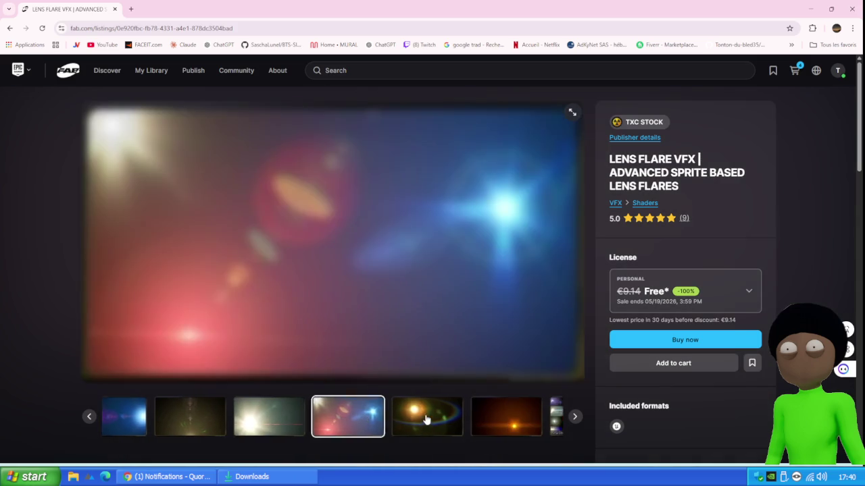
{"action": "left_click", "coordinate": [427, 420]}
{"action": "left_click", "coordinate": [426, 420]}
{"action": "left_click", "coordinate": [426, 420]}
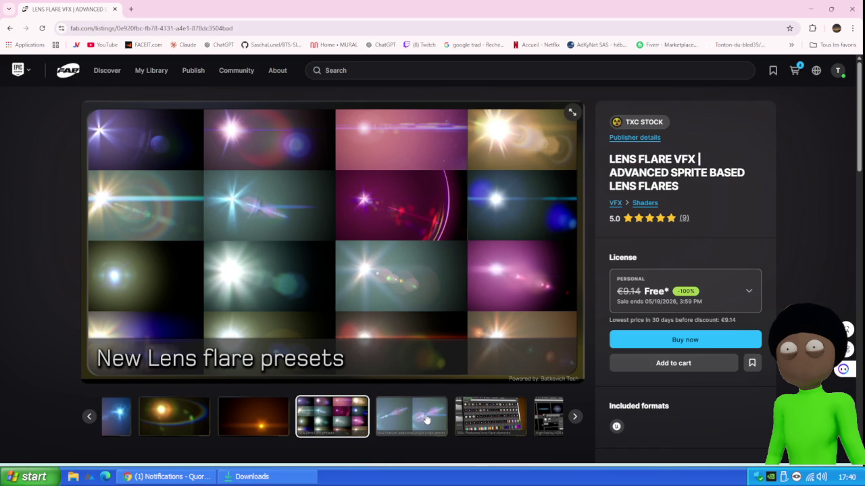
{"action": "left_click", "coordinate": [422, 416]}
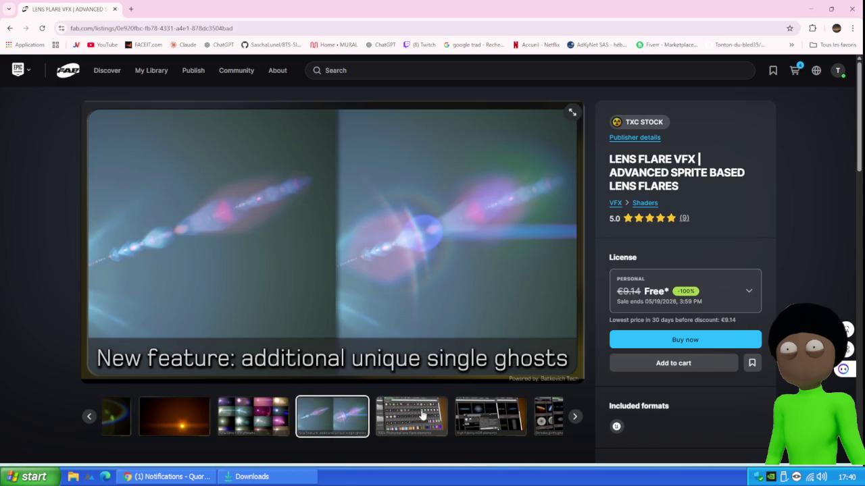
{"action": "left_click", "coordinate": [422, 414]}
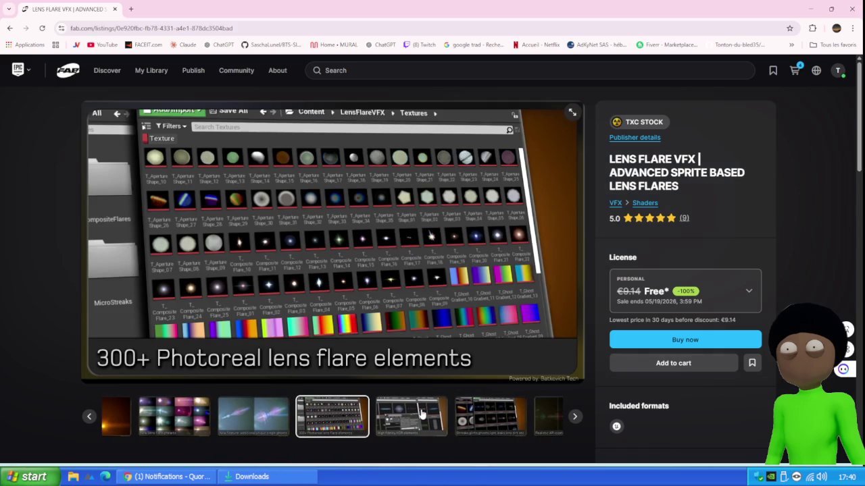
{"action": "left_click", "coordinate": [422, 414]}
{"action": "left_click", "coordinate": [422, 414]}
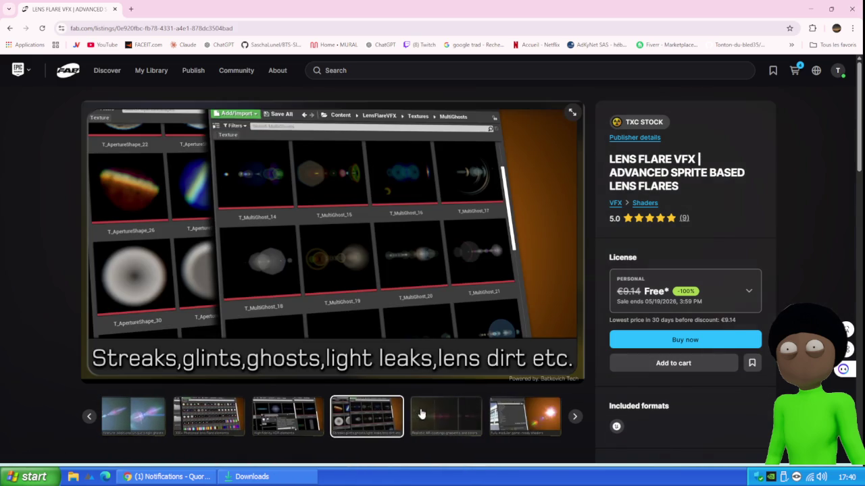
- Return to the free assets and view the Steampunk Mechanical Creature listing's first preview images
{"action": "left_click", "coordinate": [14, 28]}
{"action": "left_click", "coordinate": [367, 153]}
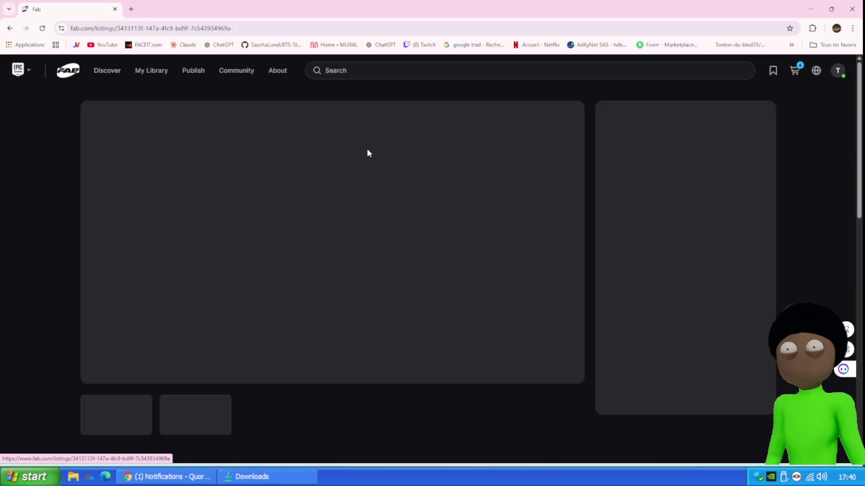
{"action": "left_click", "coordinate": [230, 422]}
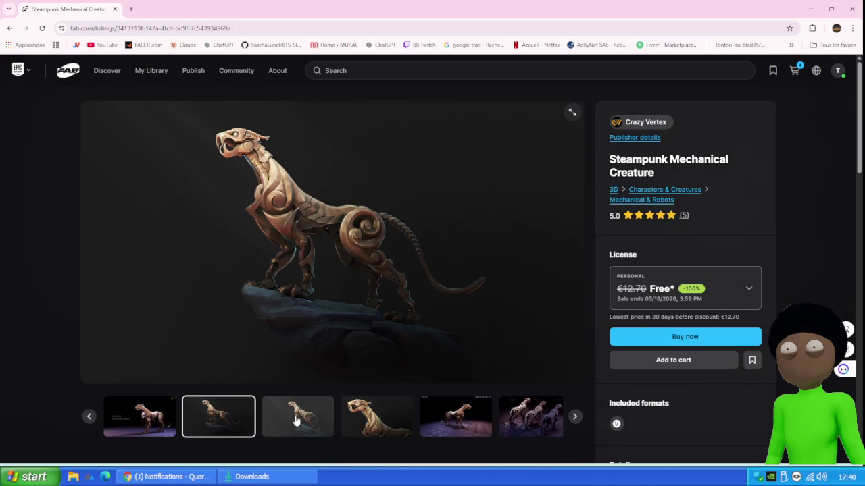
{"action": "left_click", "coordinate": [295, 420]}
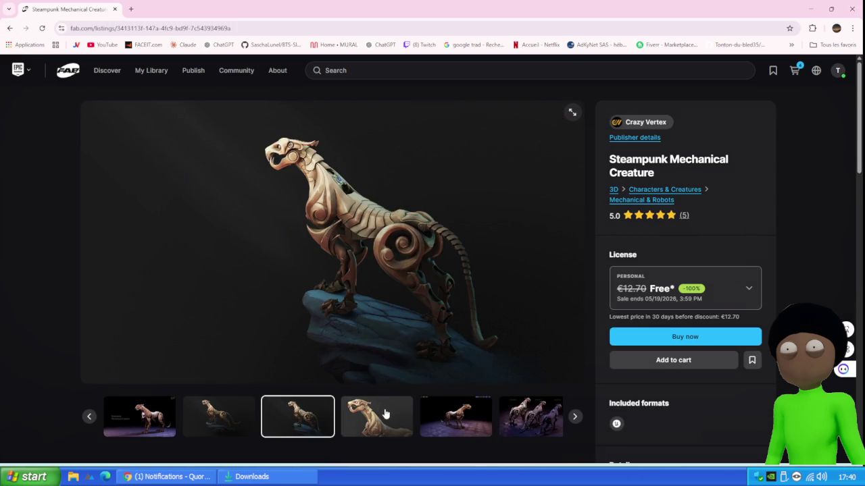
- View the creature's head, variants and rigged previews through the Unreal editor screenshot, then open 3D models
{"action": "left_click", "coordinate": [383, 412]}
{"action": "left_click", "coordinate": [405, 418]}
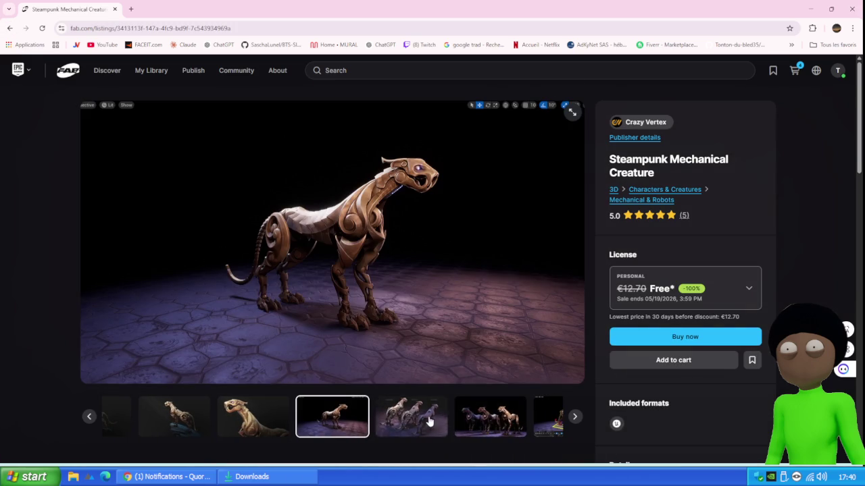
{"action": "left_click", "coordinate": [426, 417]}
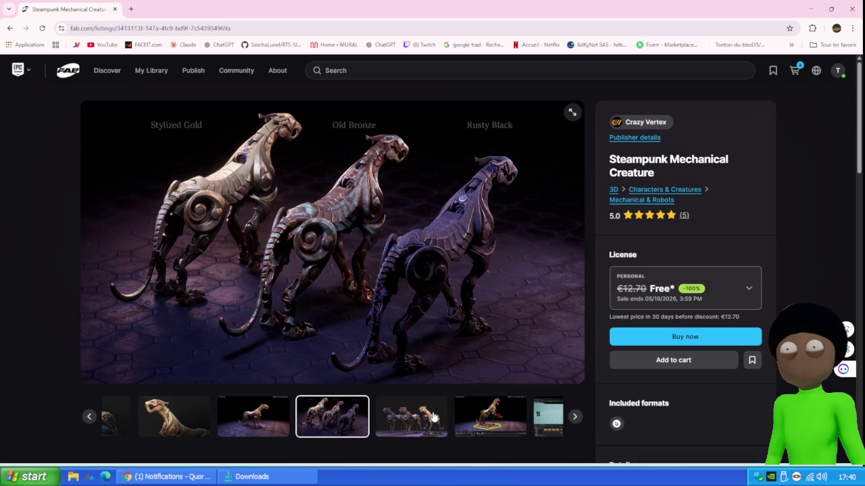
{"action": "left_click", "coordinate": [432, 416]}
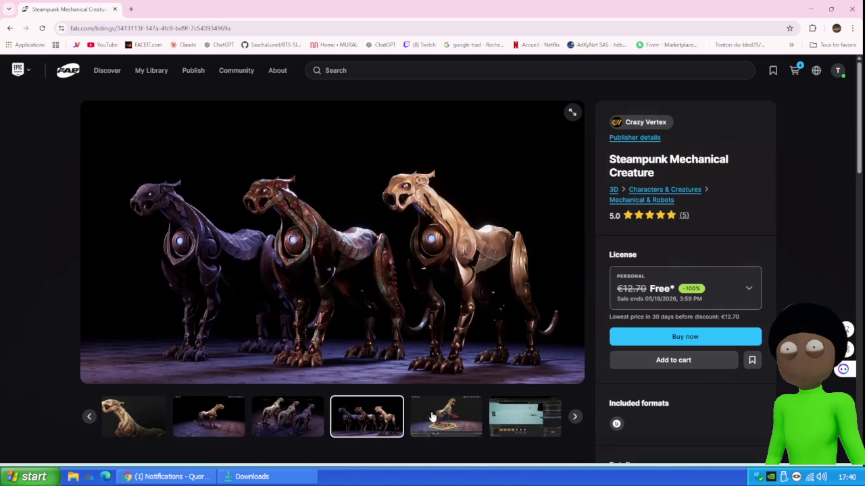
{"action": "left_click", "coordinate": [432, 425]}
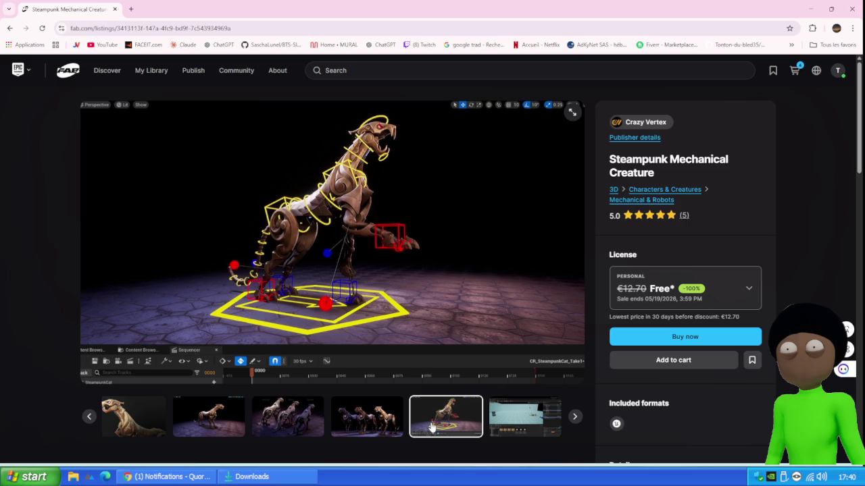
{"action": "left_click", "coordinate": [512, 419]}
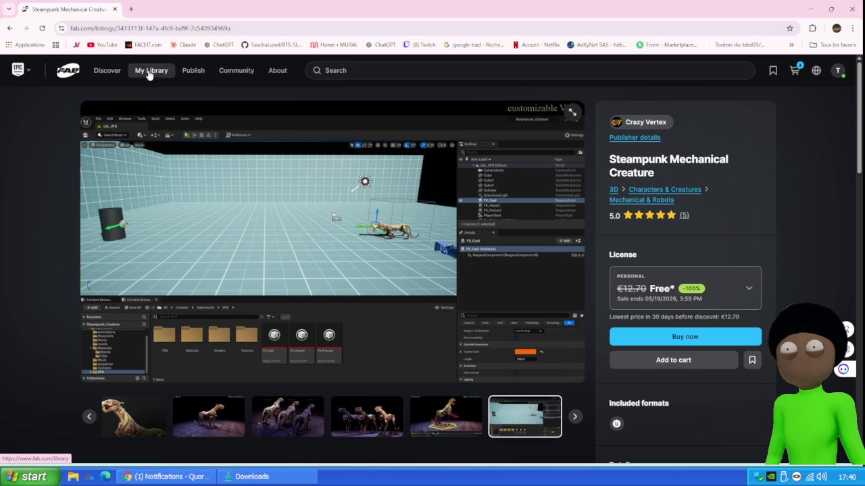
{"action": "left_click", "coordinate": [107, 70]}
{"action": "left_click", "coordinate": [145, 128]}
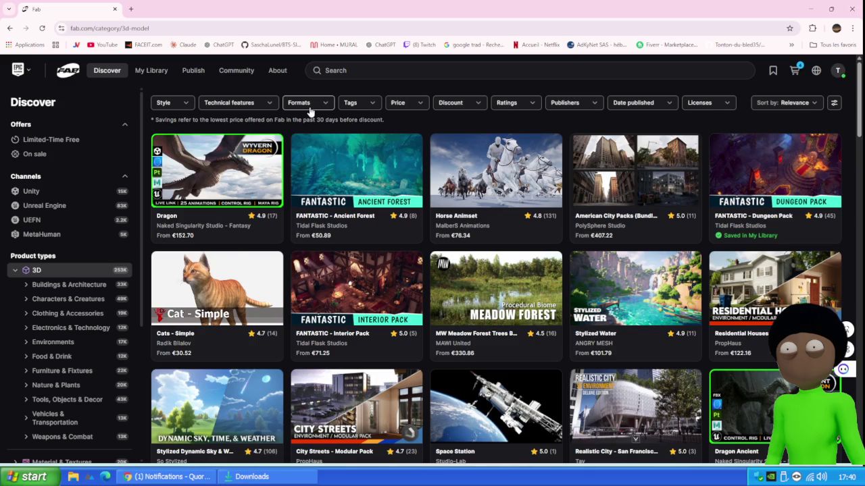
- Search Fab's 3D models for 'low poly'
{"action": "left_click", "coordinate": [353, 70]}
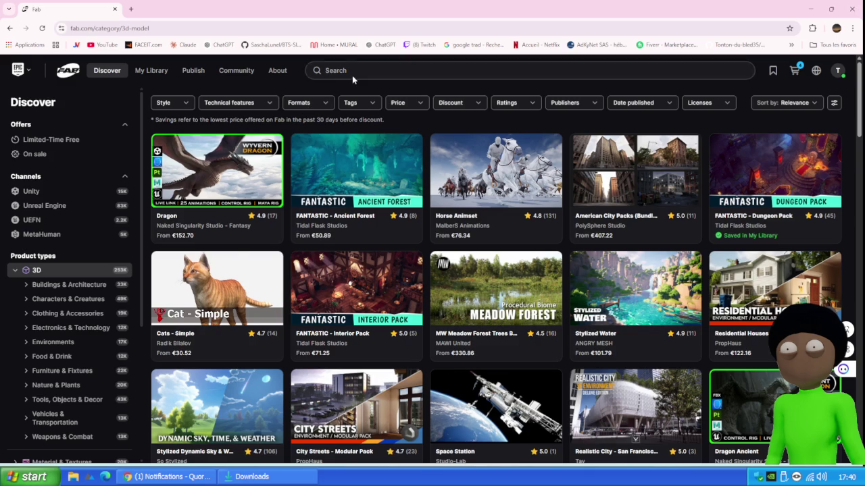
{"action": "type", "text": "l"}
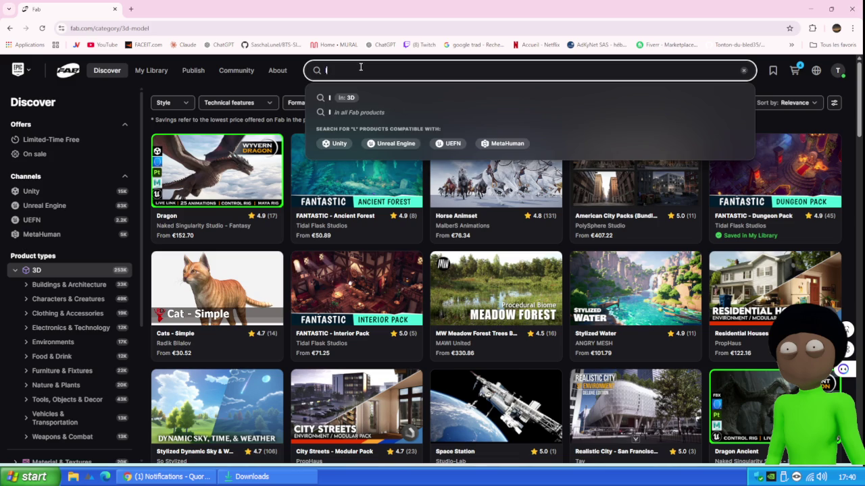
{"action": "type", "text": "ow poly"}
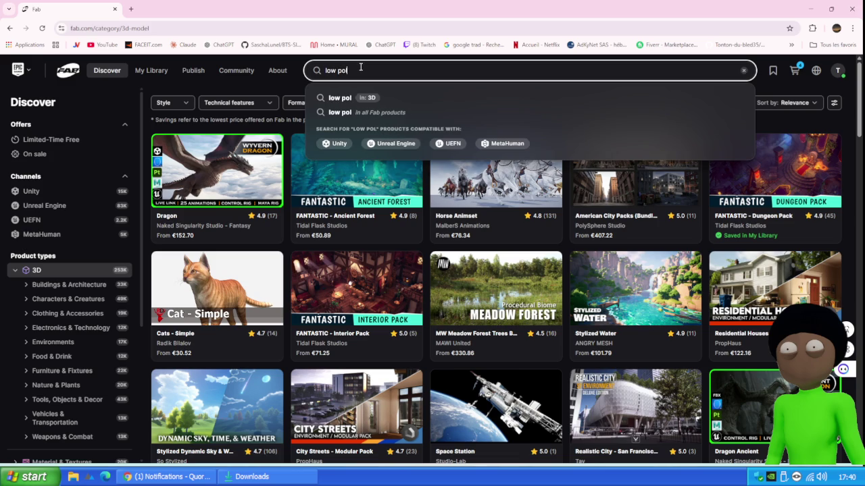
{"action": "key", "text": "Return"}
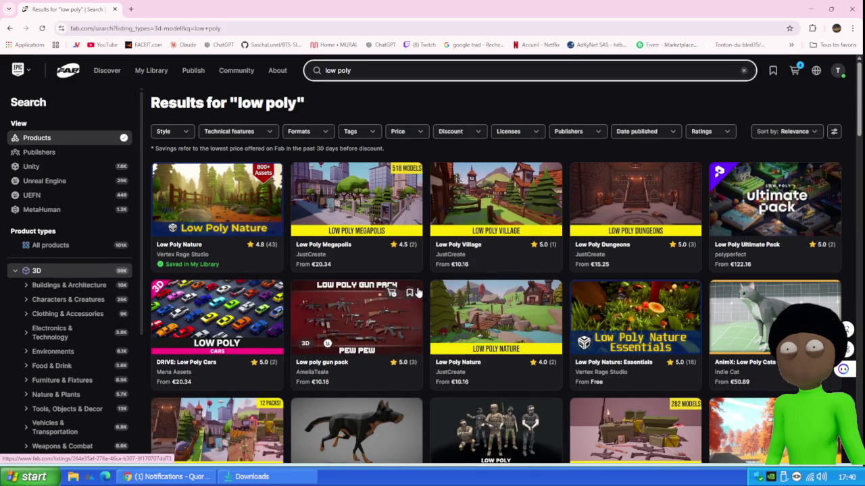
- Restrict the low poly results to free products with the Price filter
{"action": "left_click", "coordinate": [403, 135]}
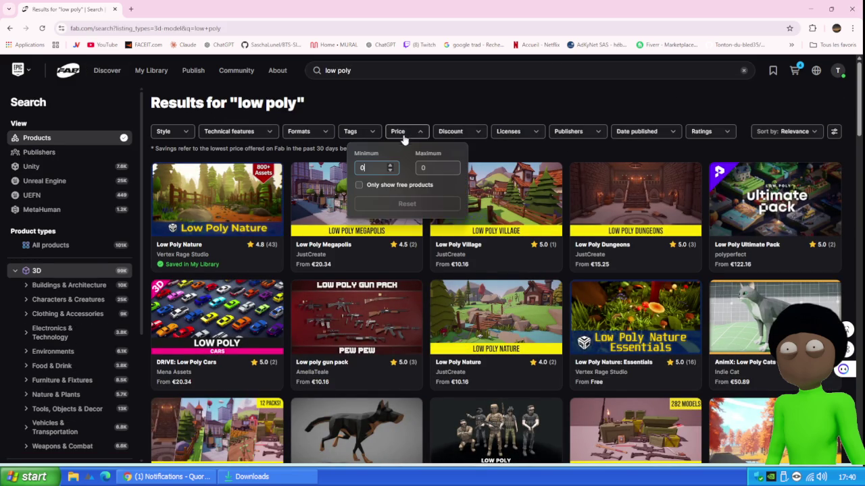
{"action": "left_click", "coordinate": [358, 185]}
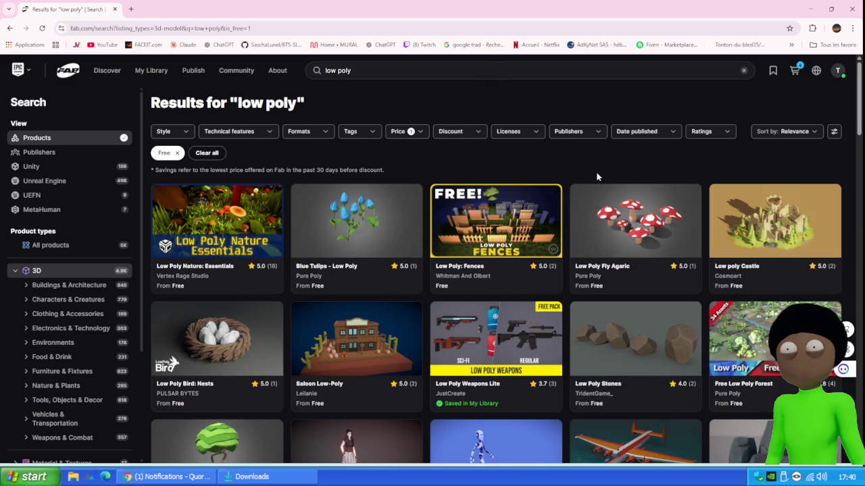
{"action": "scroll", "coordinate": [596, 177], "scroll_direction": "down", "scroll_amount": 1}
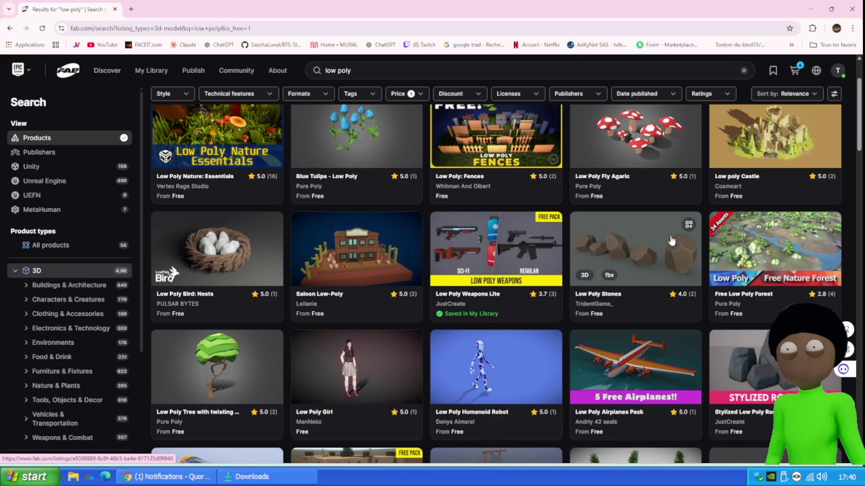
{"action": "scroll", "coordinate": [670, 241], "scroll_direction": "down", "scroll_amount": 3}
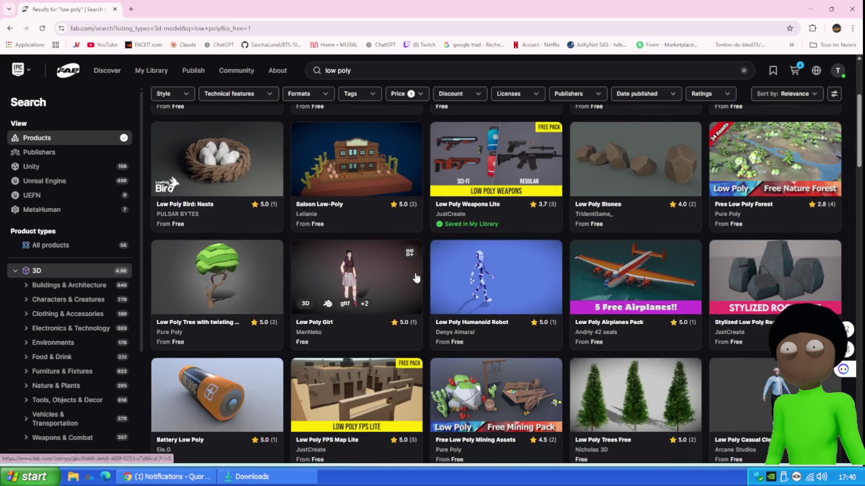
{"action": "left_click", "coordinate": [356, 280]}
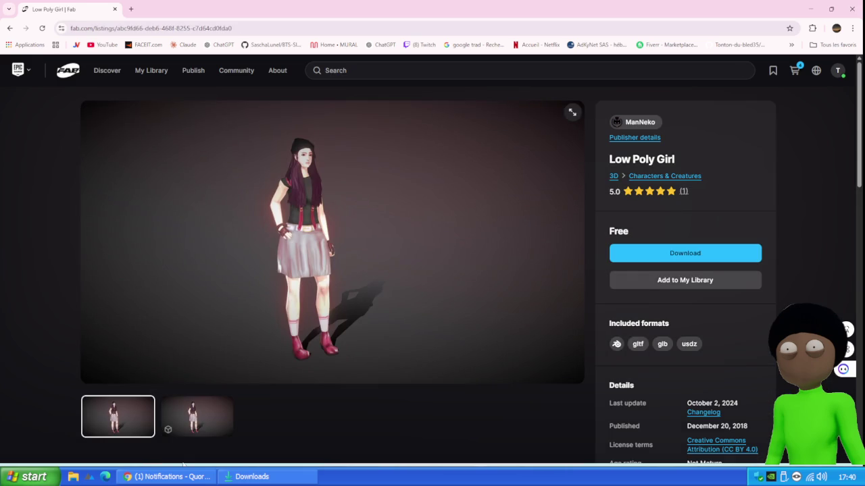
{"action": "left_click", "coordinate": [10, 28]}
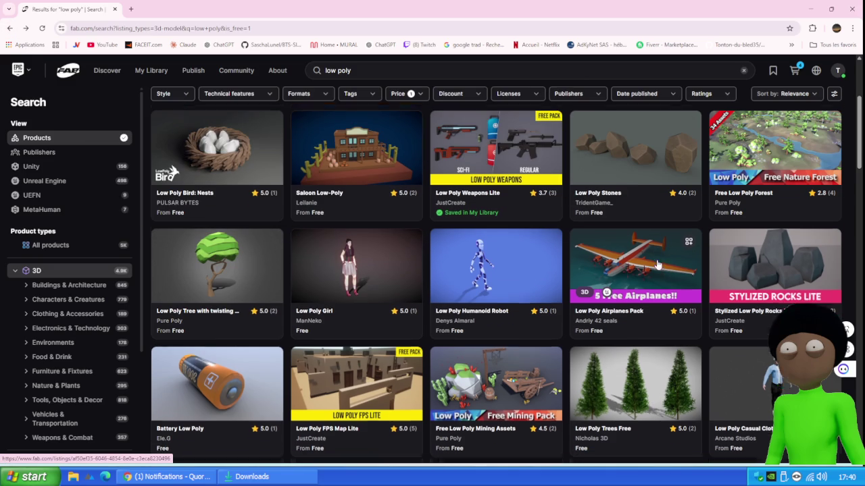
{"action": "scroll", "coordinate": [655, 256], "scroll_direction": "down", "scroll_amount": 2}
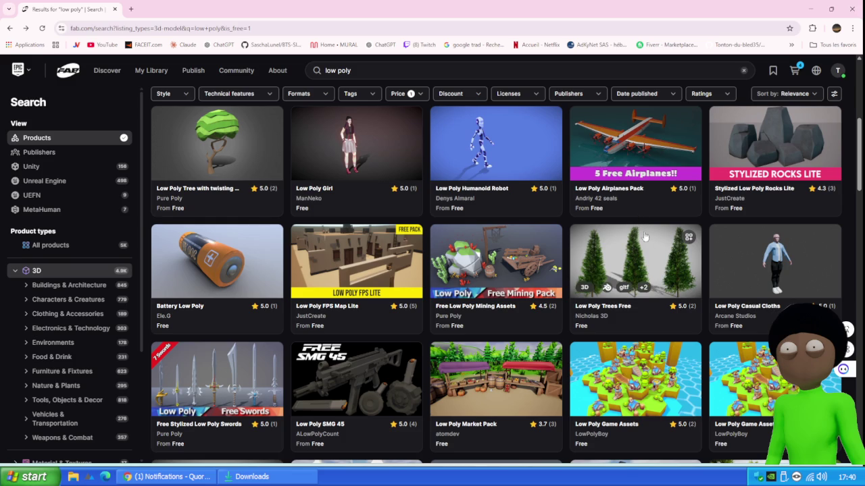
{"action": "scroll", "coordinate": [641, 230], "scroll_direction": "down", "scroll_amount": 2}
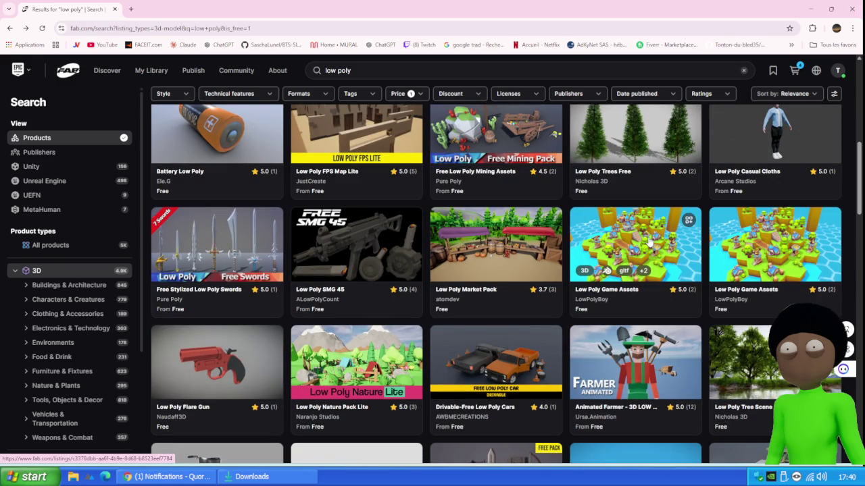
{"action": "scroll", "coordinate": [648, 242], "scroll_direction": "down", "scroll_amount": 1}
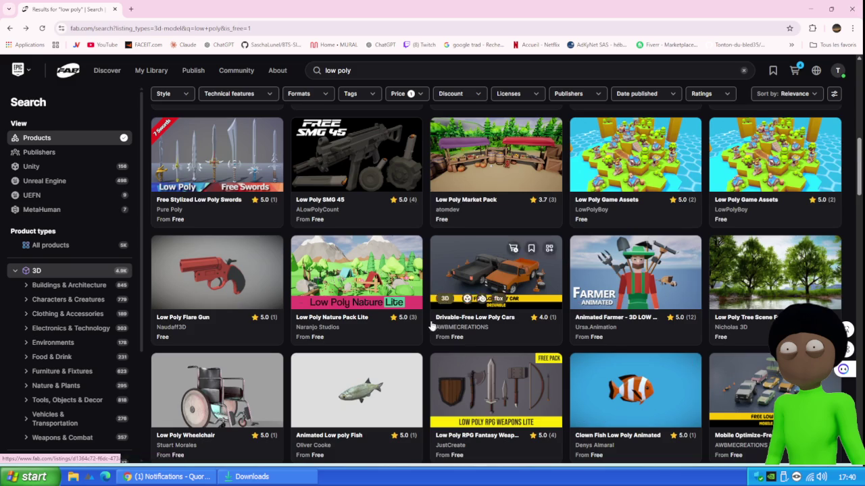
{"action": "left_click", "coordinate": [363, 257]}
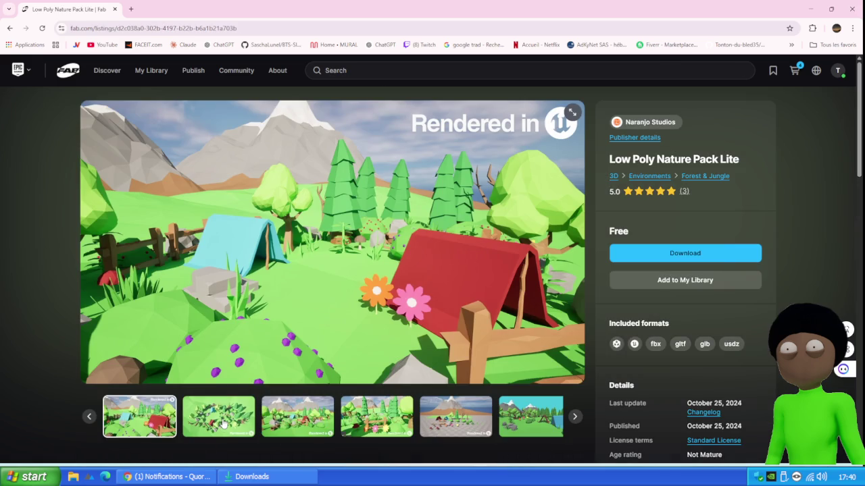
- Browse the Low Poly Nature Pack Lite previews, add it to My Library and go back
{"action": "left_click", "coordinate": [223, 423]}
{"action": "left_click", "coordinate": [298, 419]}
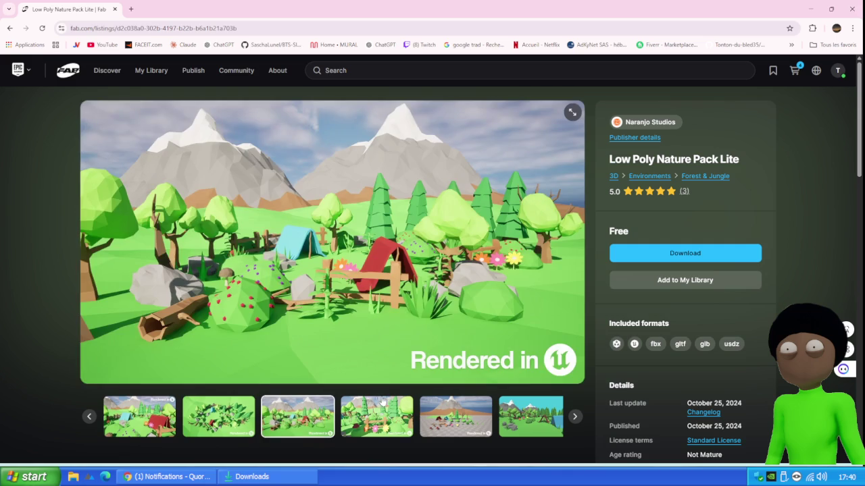
{"action": "left_click", "coordinate": [378, 404]}
{"action": "left_click", "coordinate": [427, 410]}
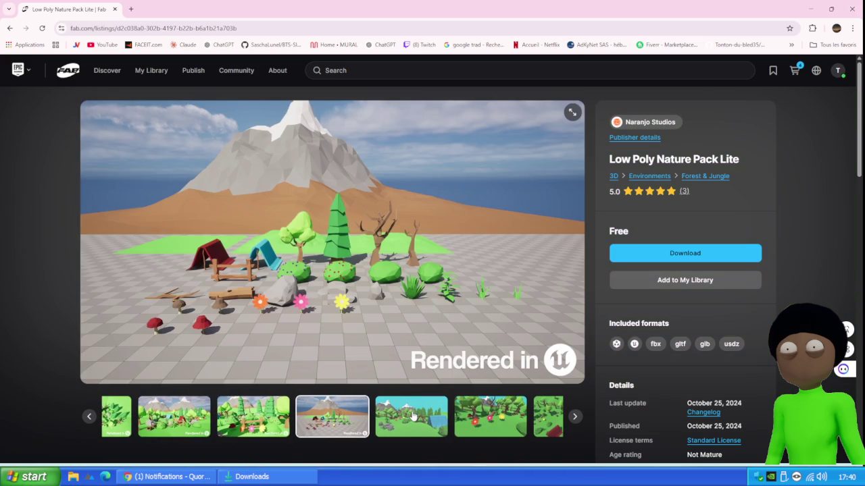
{"action": "left_click", "coordinate": [412, 416]}
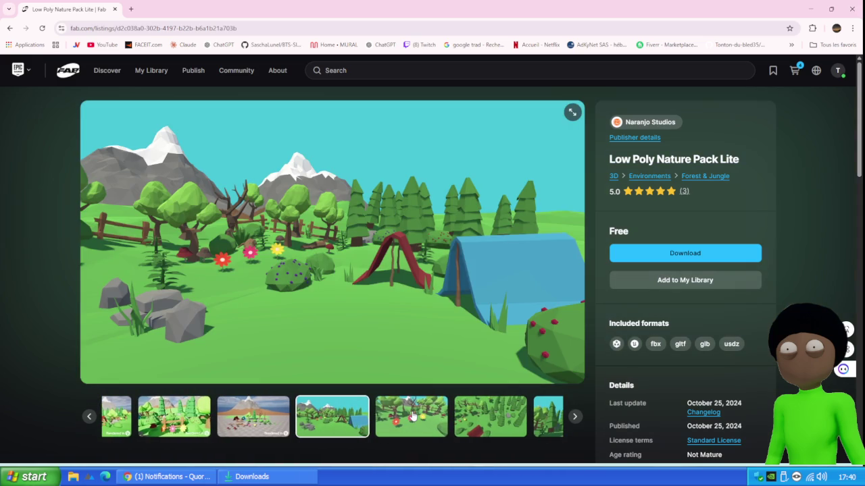
{"action": "left_click", "coordinate": [412, 416]}
{"action": "left_click", "coordinate": [413, 416]}
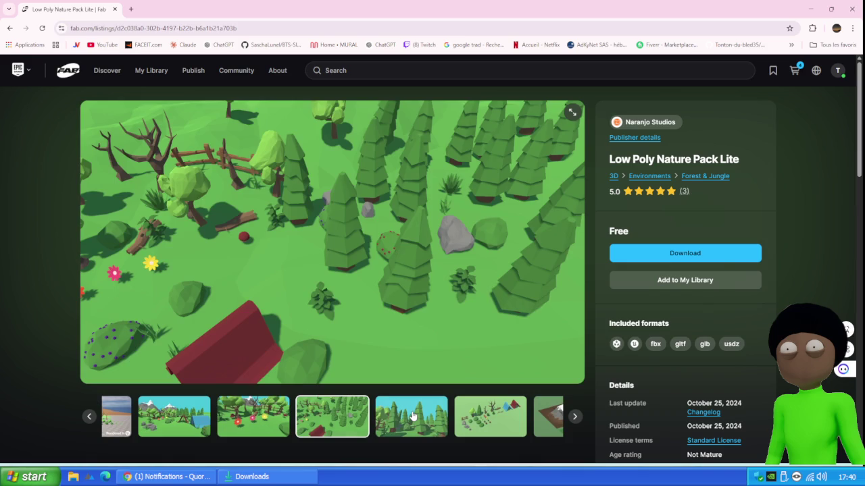
{"action": "left_click", "coordinate": [412, 416]}
{"action": "left_click", "coordinate": [412, 416]}
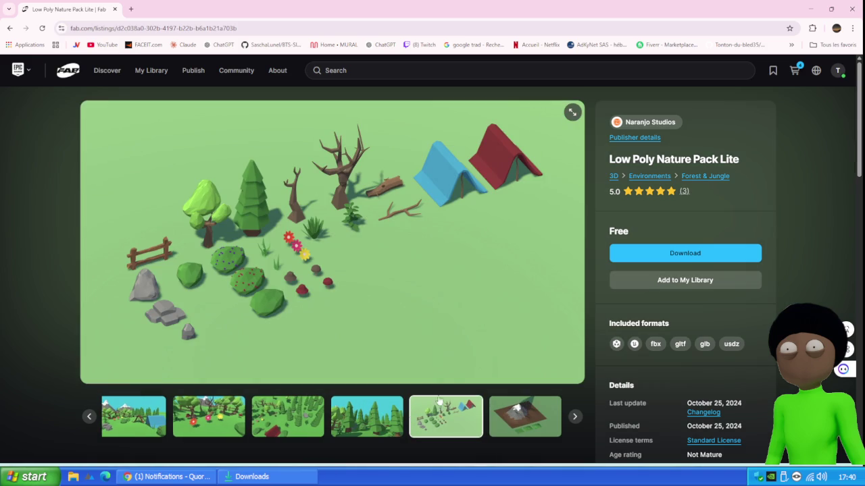
{"action": "left_click", "coordinate": [539, 428]}
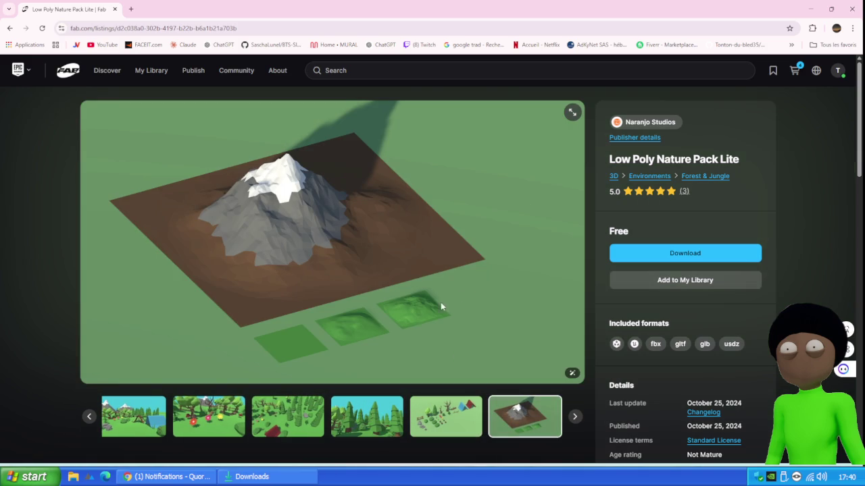
{"action": "left_click", "coordinate": [728, 280]}
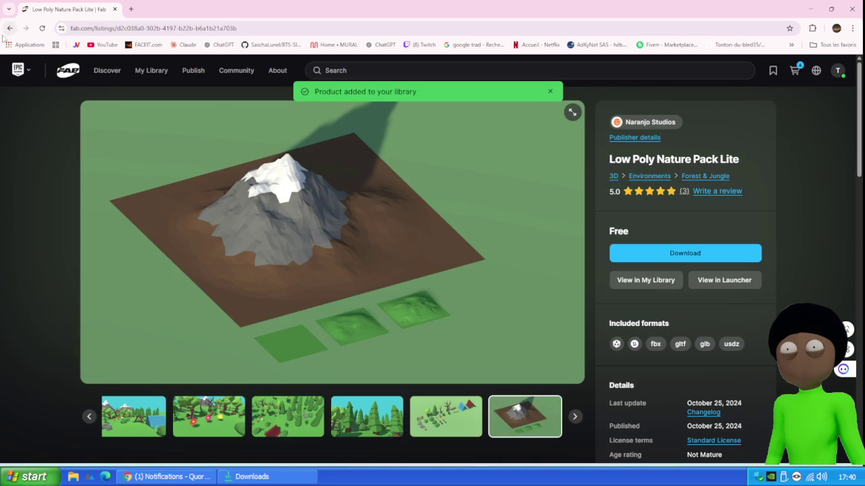
{"action": "left_click", "coordinate": [10, 28]}
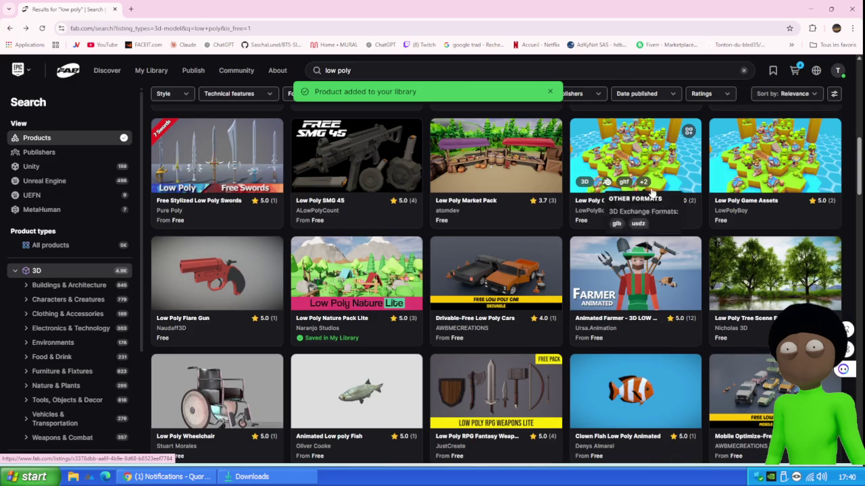
{"action": "scroll", "coordinate": [654, 200], "scroll_direction": "down", "scroll_amount": 2}
{"action": "scroll", "coordinate": [655, 207], "scroll_direction": "down", "scroll_amount": 5}
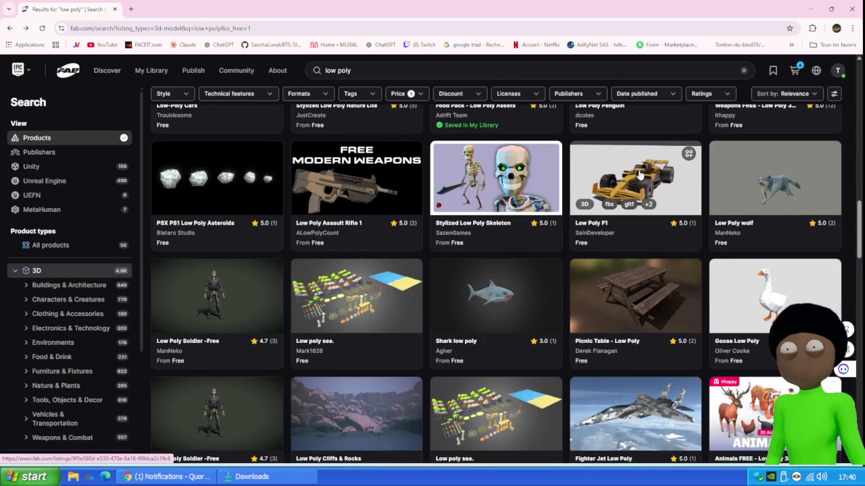
{"action": "scroll", "coordinate": [639, 174], "scroll_direction": "down", "scroll_amount": 5}
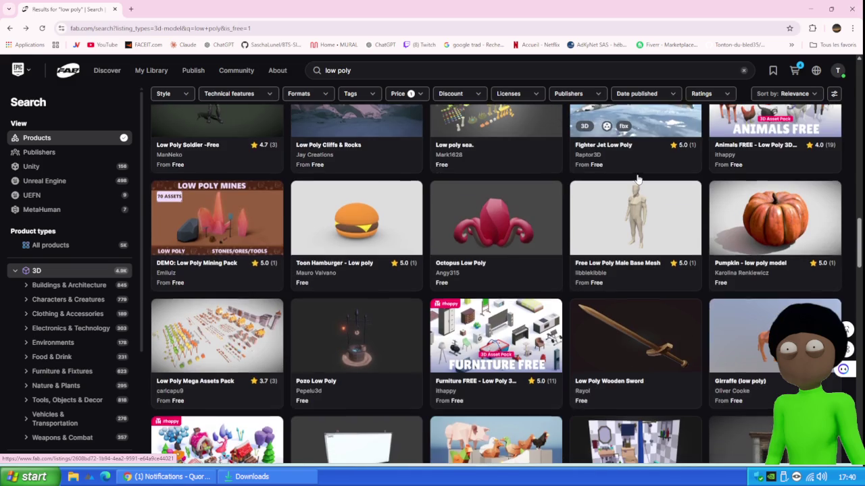
{"action": "scroll", "coordinate": [596, 187], "scroll_direction": "down", "scroll_amount": 2}
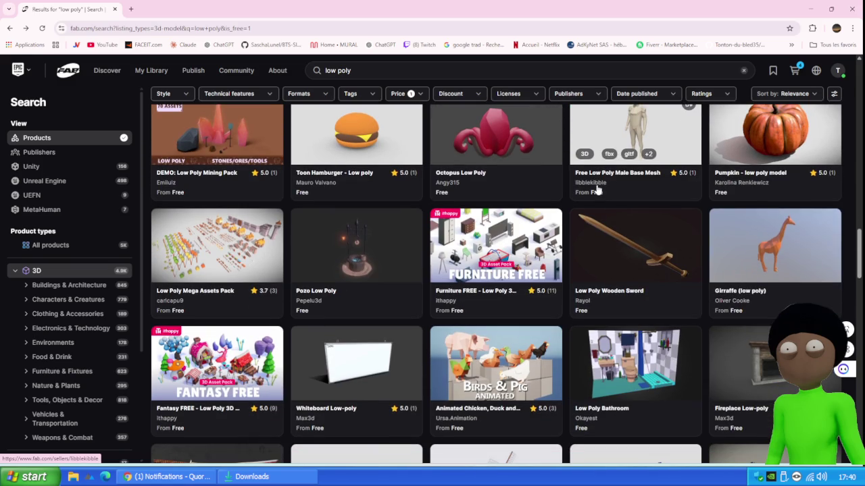
{"action": "left_click", "coordinate": [206, 252]}
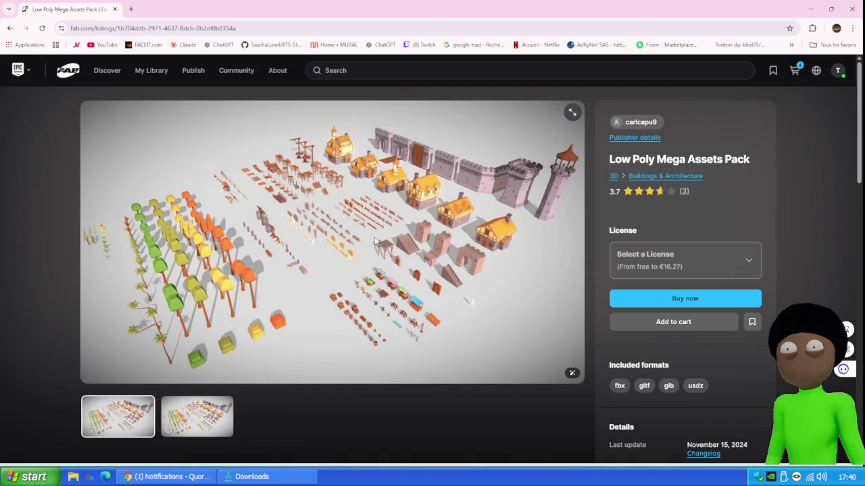
{"action": "right_click", "coordinate": [192, 431]}
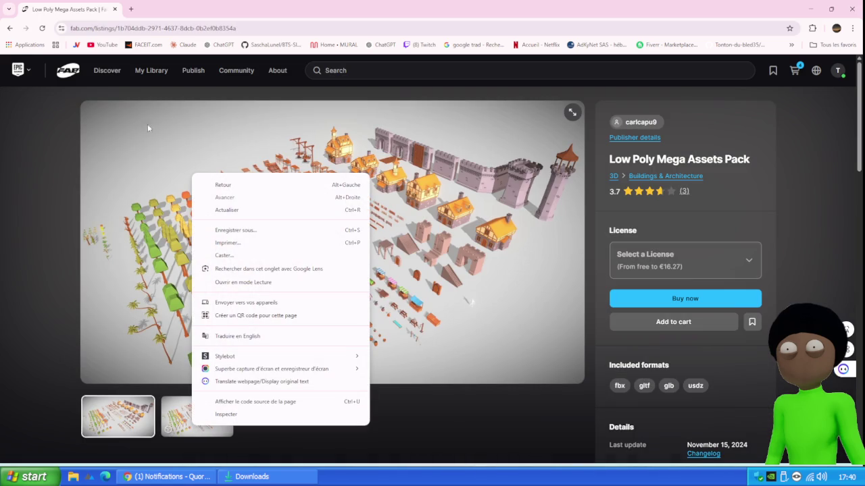
{"action": "left_click", "coordinate": [41, 179]}
{"action": "left_click", "coordinate": [9, 28]}
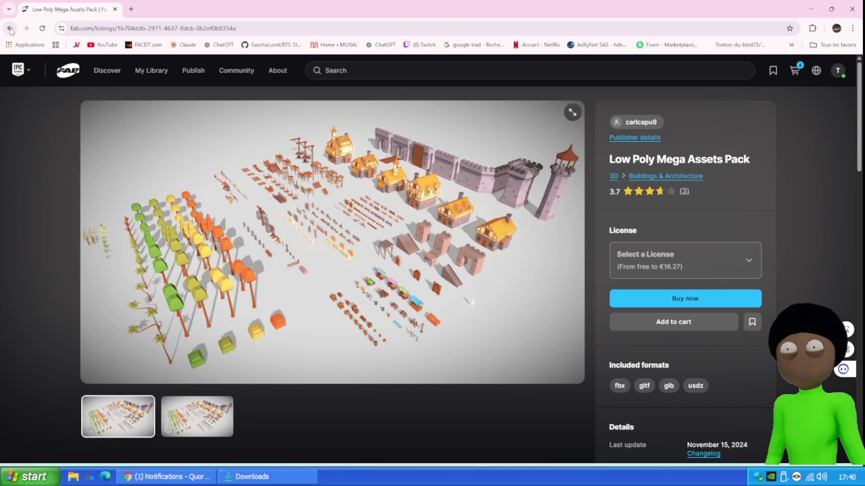
{"action": "left_click", "coordinate": [475, 257]}
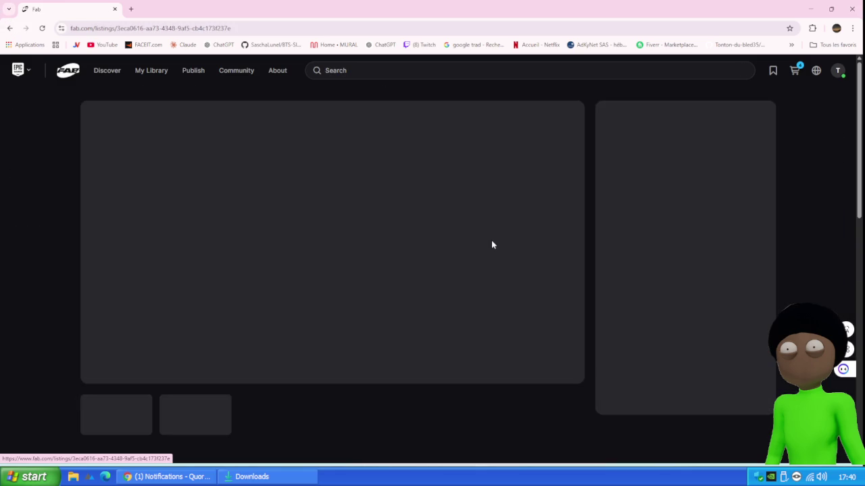
{"action": "left_click", "coordinate": [216, 423]}
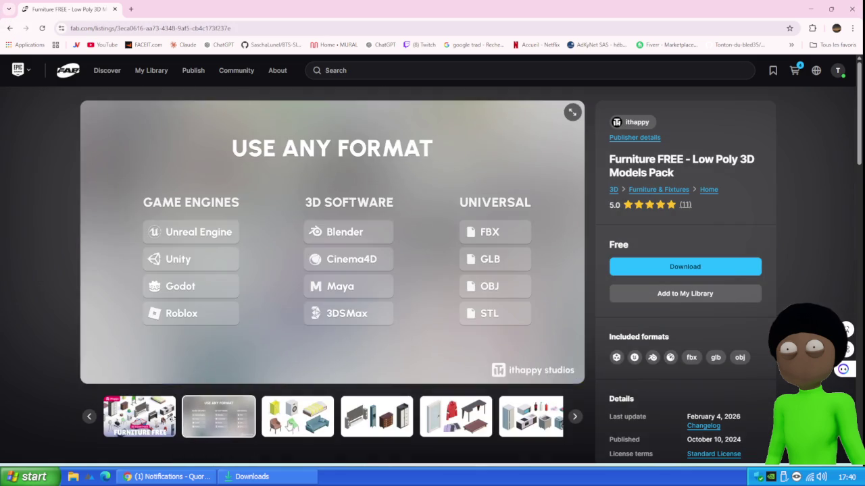
{"action": "left_click", "coordinate": [314, 425]}
{"action": "left_click", "coordinate": [376, 424]}
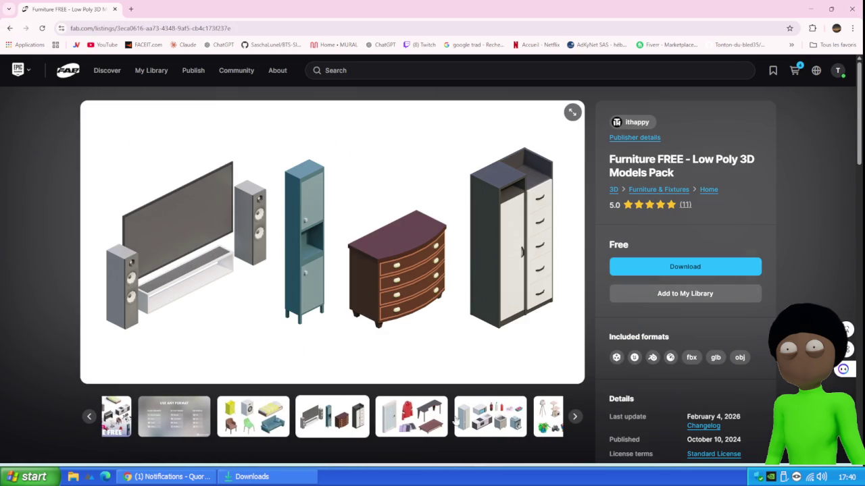
{"action": "left_click", "coordinate": [401, 421]}
{"action": "left_click", "coordinate": [400, 423]}
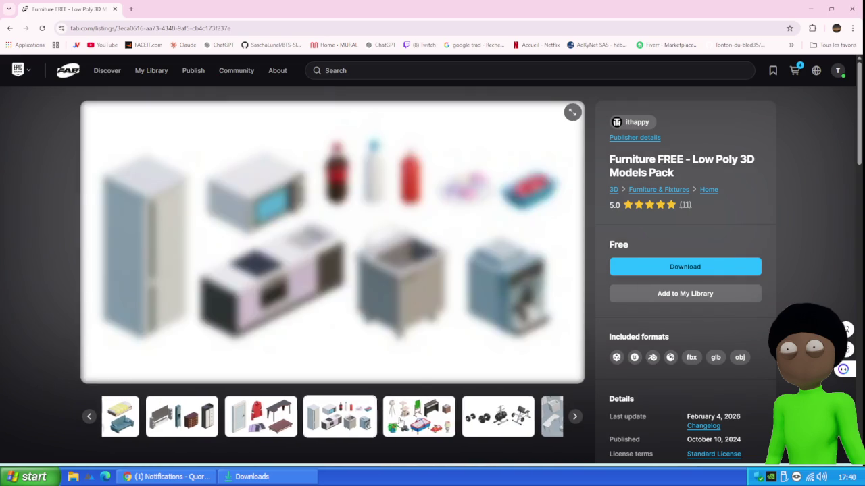
{"action": "left_click", "coordinate": [408, 419]}
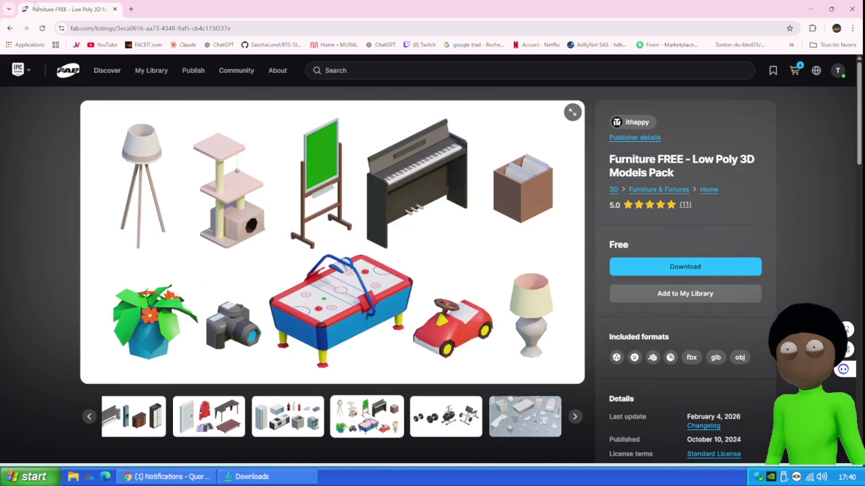
{"action": "left_click", "coordinate": [9, 28]}
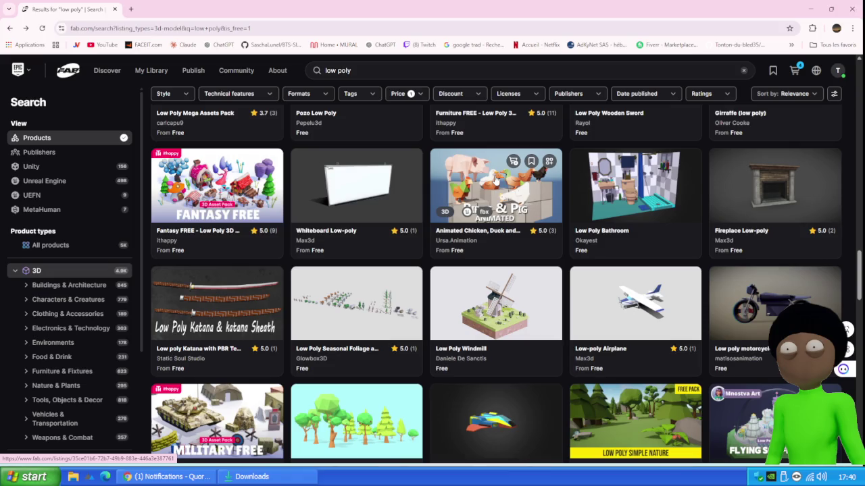
{"action": "scroll", "coordinate": [610, 199], "scroll_direction": "down", "scroll_amount": 3}
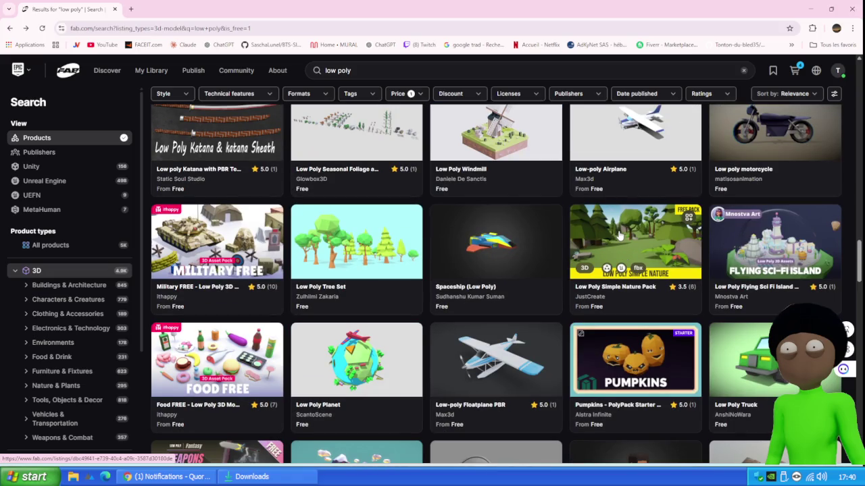
{"action": "scroll", "coordinate": [620, 234], "scroll_direction": "down", "scroll_amount": 2}
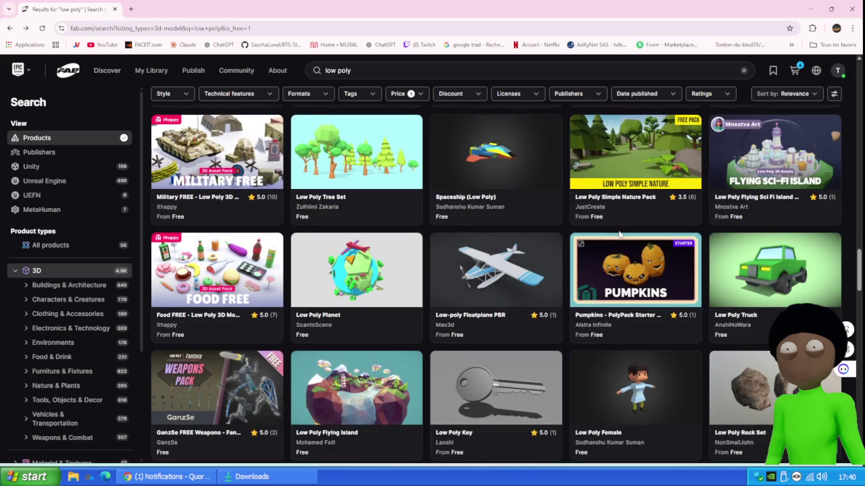
{"action": "scroll", "coordinate": [617, 225], "scroll_direction": "down", "scroll_amount": 4}
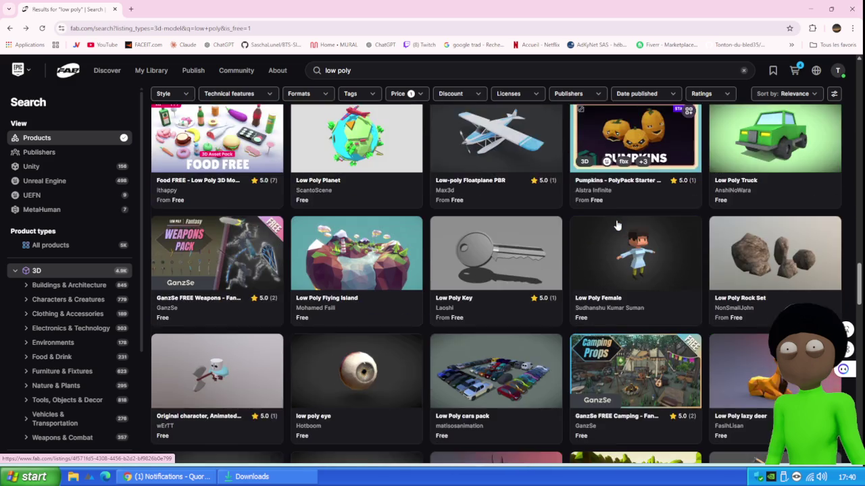
{"action": "scroll", "coordinate": [616, 225], "scroll_direction": "down", "scroll_amount": 2}
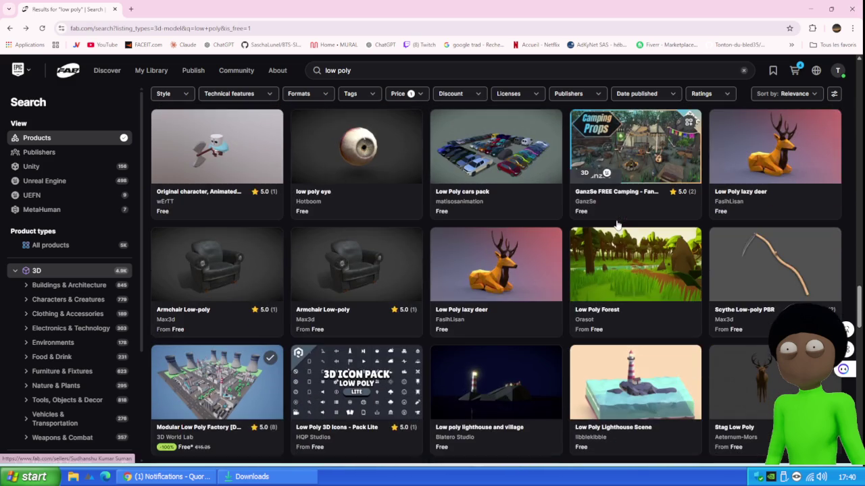
{"action": "scroll", "coordinate": [617, 224], "scroll_direction": "down", "scroll_amount": 3}
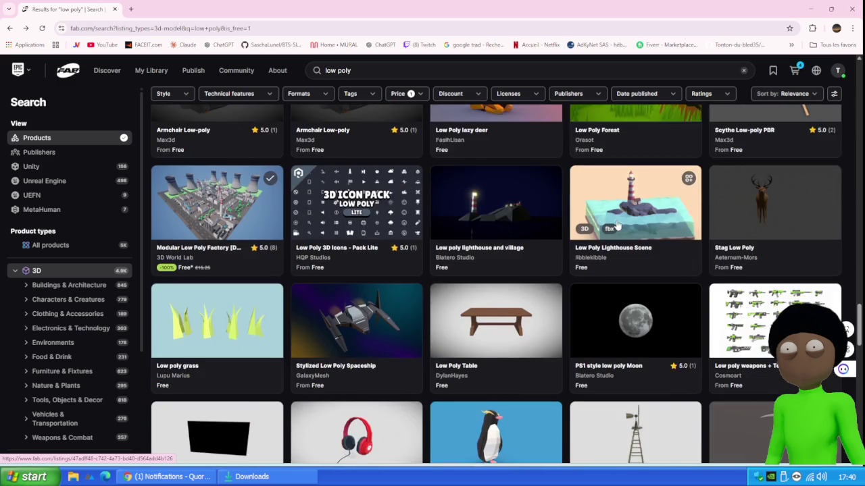
{"action": "scroll", "coordinate": [617, 226], "scroll_direction": "down", "scroll_amount": 6}
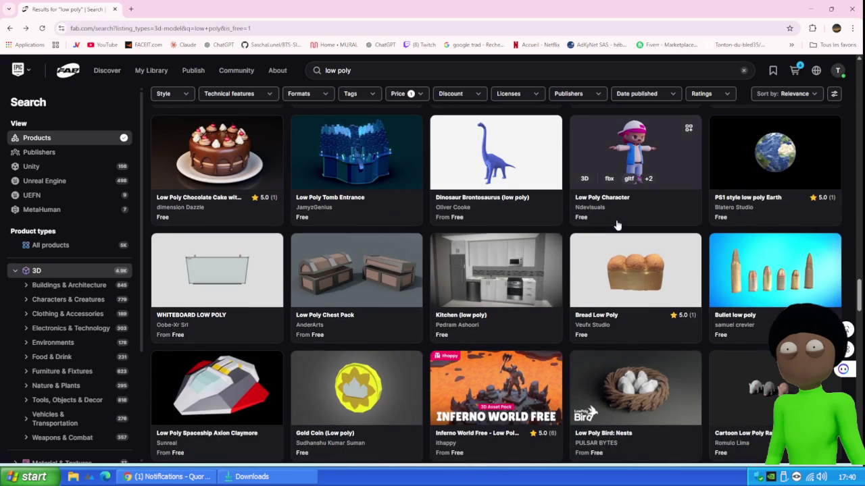
{"action": "scroll", "coordinate": [617, 225], "scroll_direction": "down", "scroll_amount": 1}
{"action": "scroll", "coordinate": [617, 225], "scroll_direction": "down", "scroll_amount": 3}
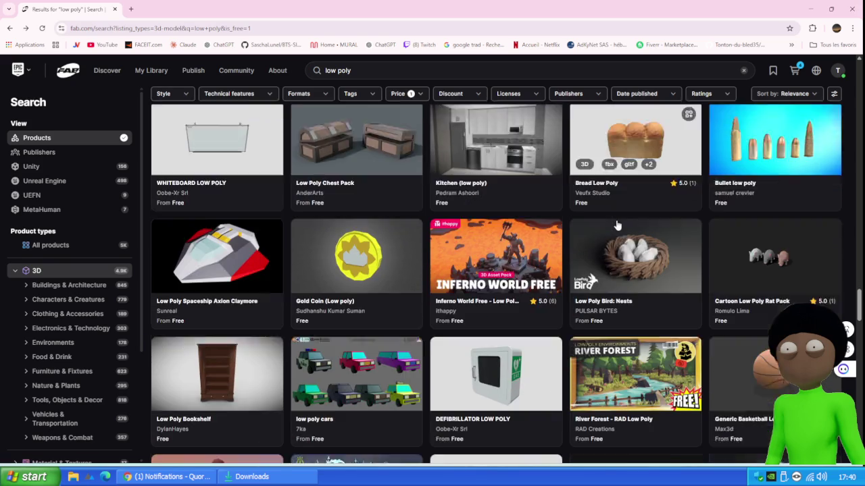
{"action": "scroll", "coordinate": [617, 225], "scroll_direction": "down", "scroll_amount": 2}
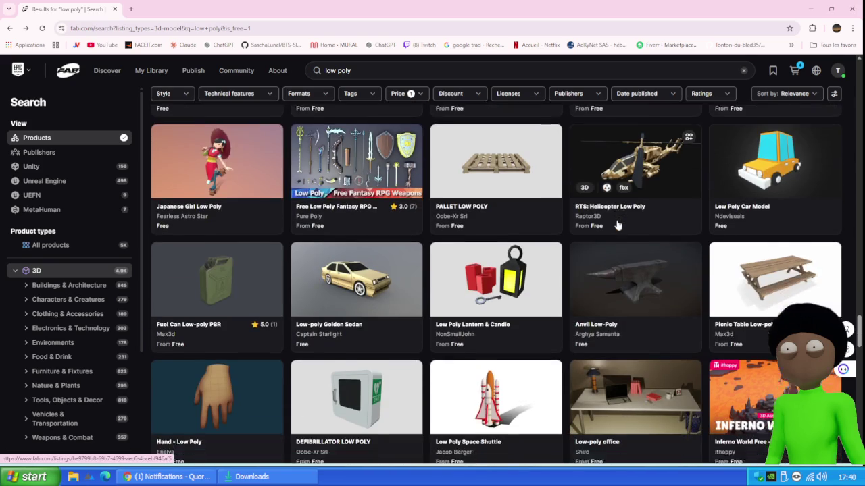
{"action": "scroll", "coordinate": [617, 225], "scroll_direction": "down", "scroll_amount": 1}
{"action": "scroll", "coordinate": [617, 224], "scroll_direction": "down", "scroll_amount": 3}
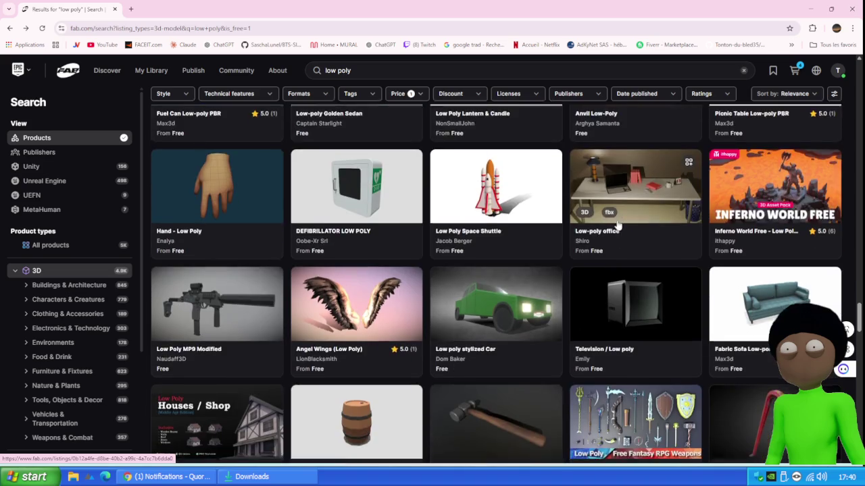
{"action": "scroll", "coordinate": [617, 225], "scroll_direction": "down", "scroll_amount": 3}
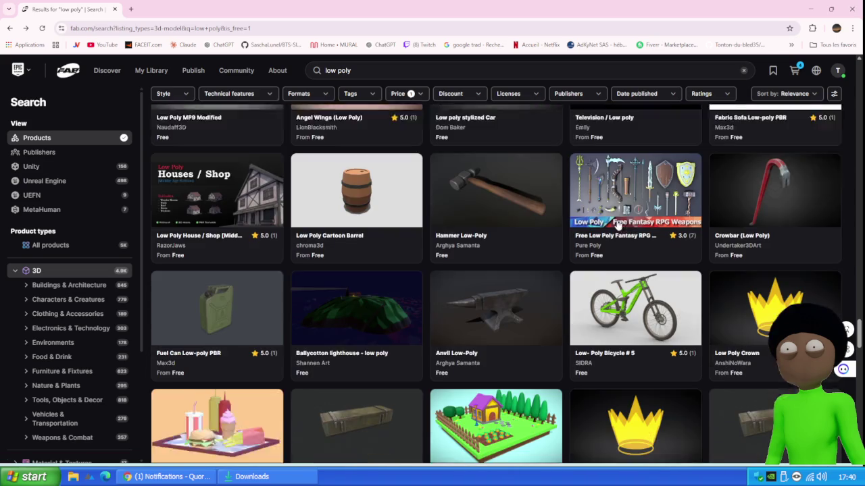
{"action": "scroll", "coordinate": [617, 225], "scroll_direction": "down", "scroll_amount": 3}
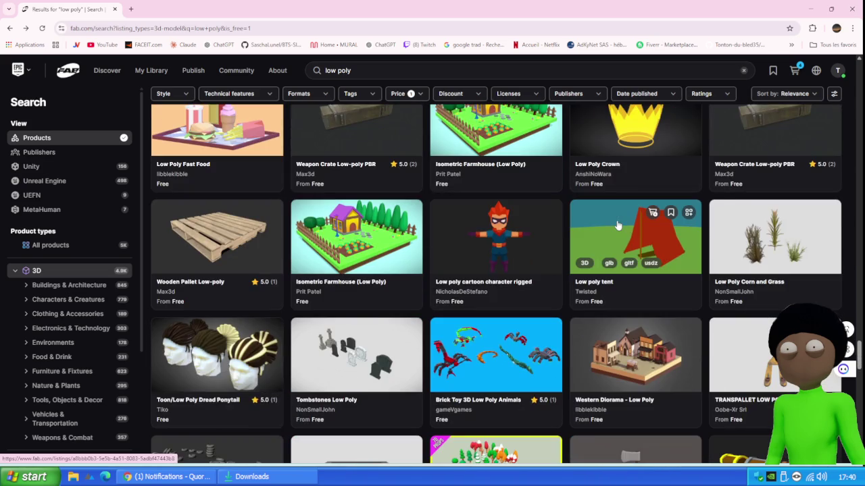
{"action": "scroll", "coordinate": [616, 224], "scroll_direction": "down", "scroll_amount": 3}
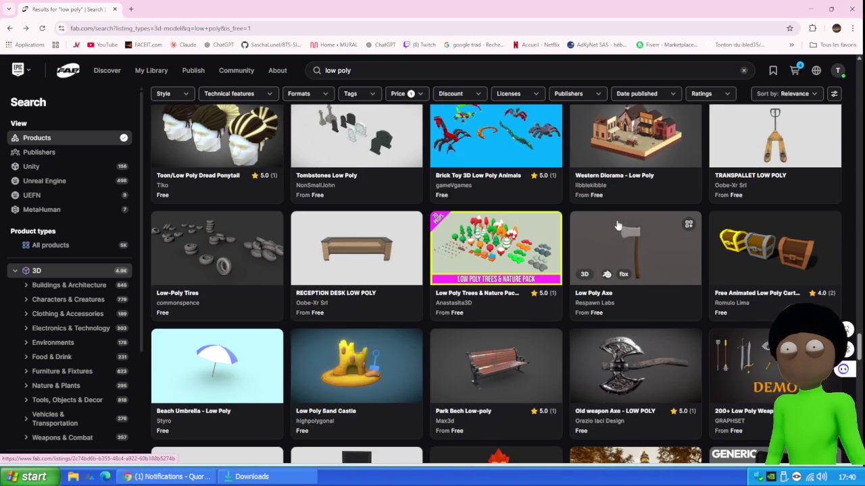
{"action": "scroll", "coordinate": [617, 225], "scroll_direction": "down", "scroll_amount": 10}
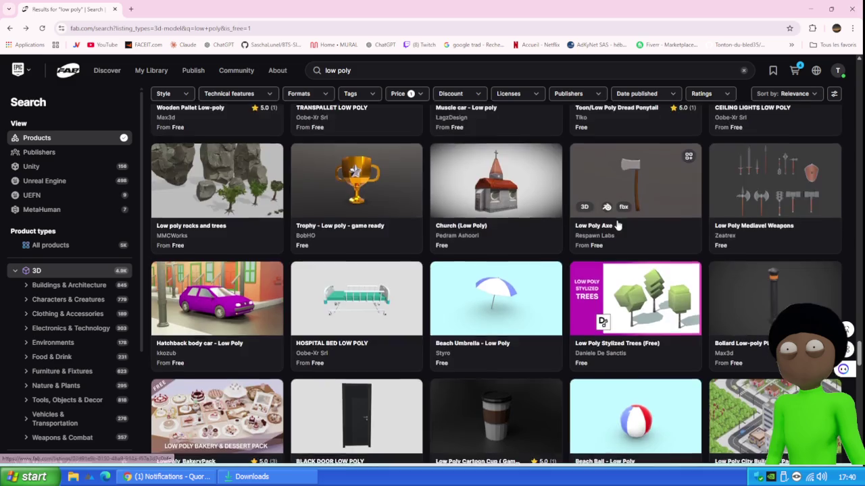
{"action": "scroll", "coordinate": [620, 218], "scroll_direction": "down", "scroll_amount": 3}
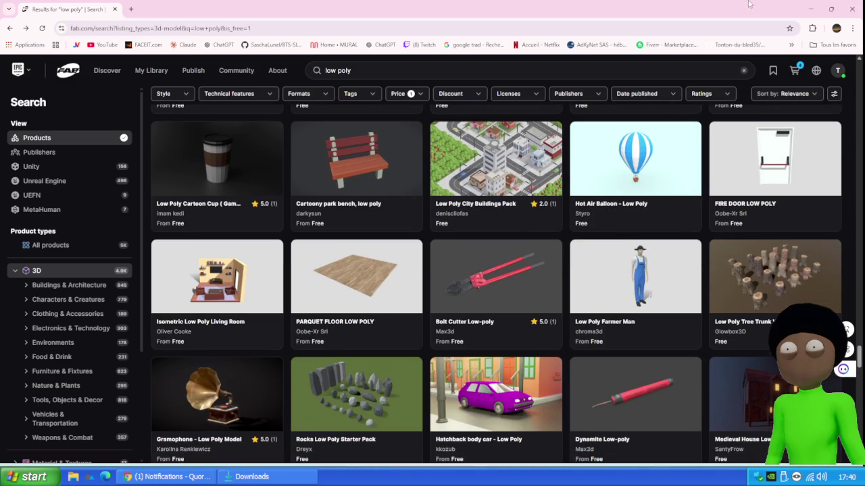
{"action": "left_click", "coordinate": [811, 7]}
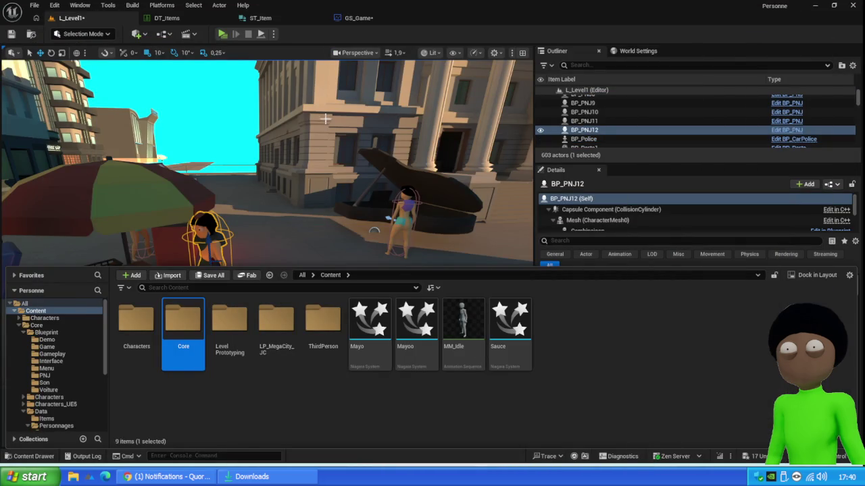
- Start a play test and move a sausage from the cardboard box into the third hotbar slot
{"action": "mouse_move", "coordinate": [350, 265]}
{"action": "left_mouse_down"}
{"action": "mouse_move", "coordinate": [366, 157]}
{"action": "mouse_move", "coordinate": [299, 75]}
{"action": "left_mouse_up"}
{"action": "left_click", "coordinate": [223, 35]}
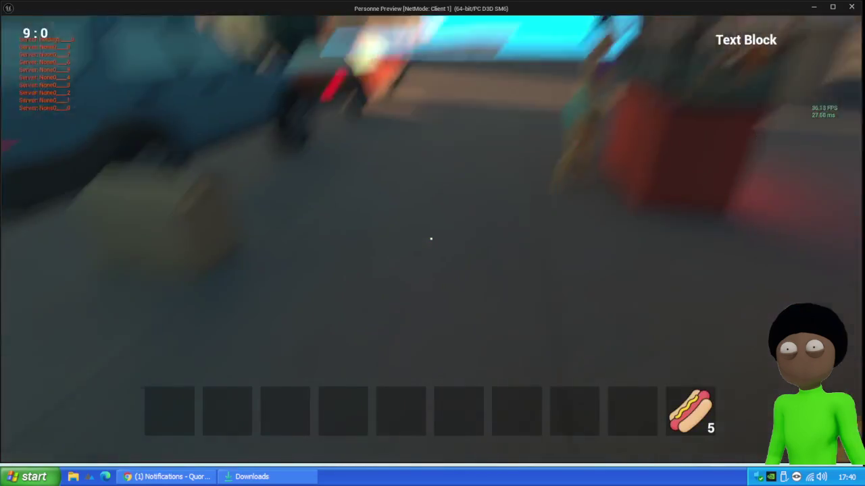
{"action": "key", "text": "e"}
{"action": "mouse_move", "coordinate": [365, 243]}
{"action": "left_mouse_down"}
{"action": "mouse_move", "coordinate": [308, 419]}
{"action": "mouse_move", "coordinate": [297, 409]}
{"action": "left_mouse_up"}
{"action": "left_click", "coordinate": [416, 324]}
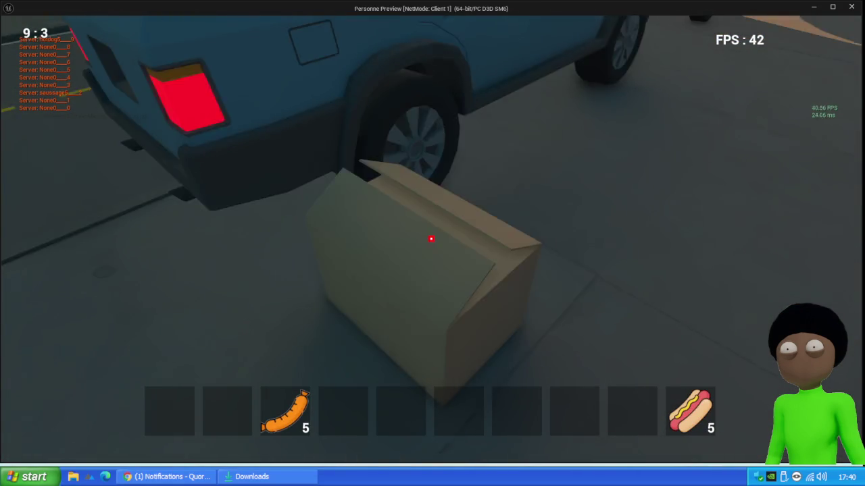
- Walk to the NPC, put the 5 sausages into its inventory at 0 $, and stop playing
{"action": "key", "text": "w"}
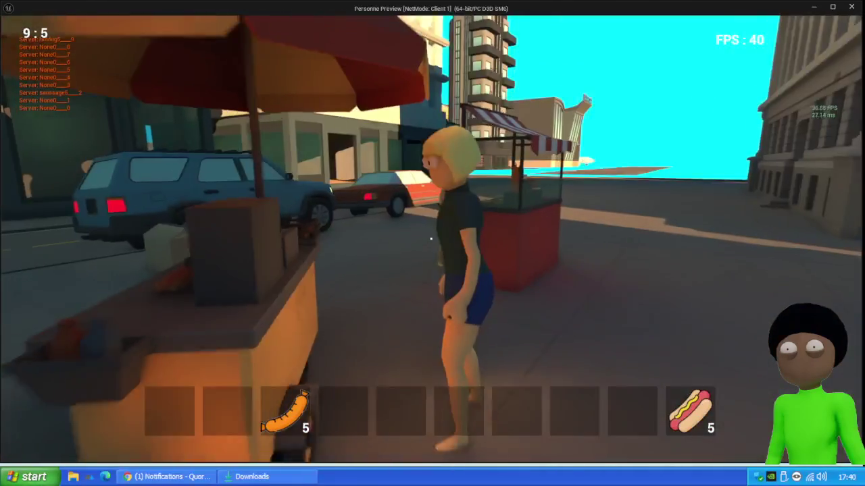
{"action": "key", "text": "e"}
{"action": "mouse_move", "coordinate": [284, 411]}
{"action": "left_mouse_down"}
{"action": "mouse_move", "coordinate": [579, 214]}
{"action": "mouse_move", "coordinate": [622, 210]}
{"action": "left_mouse_up"}
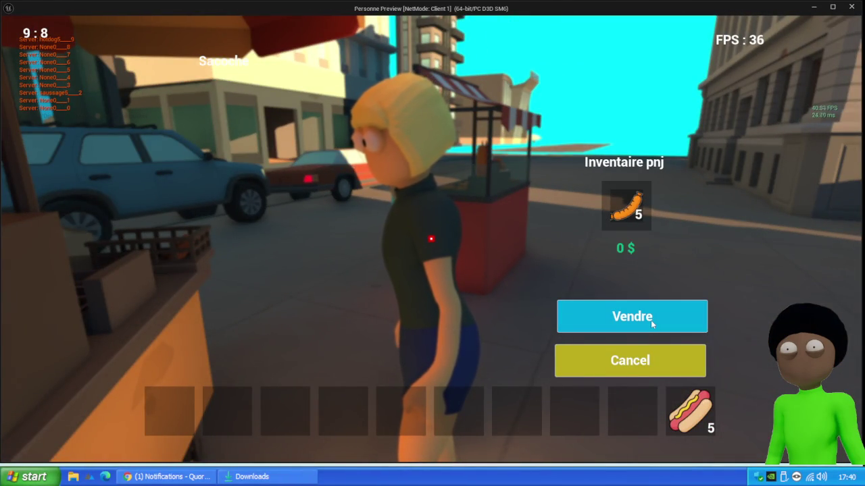
{"action": "key", "text": "Escape"}
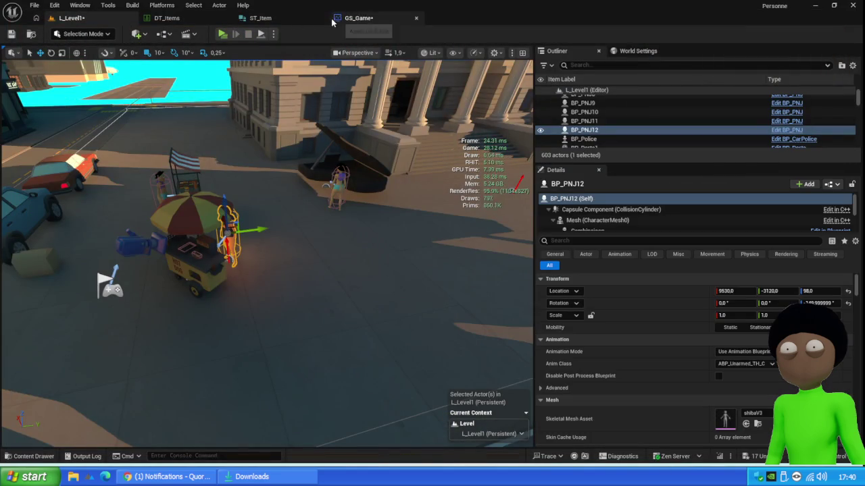
- Compile GS_Game and close the GS_Game, ST_Item and DT_Items editors
{"action": "left_click", "coordinate": [358, 18]}
{"action": "left_click", "coordinate": [80, 33]}
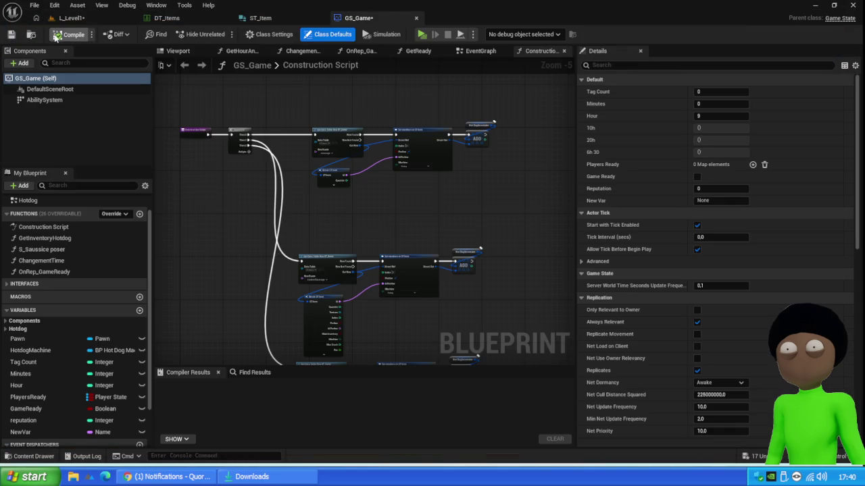
{"action": "left_click", "coordinate": [416, 19]}
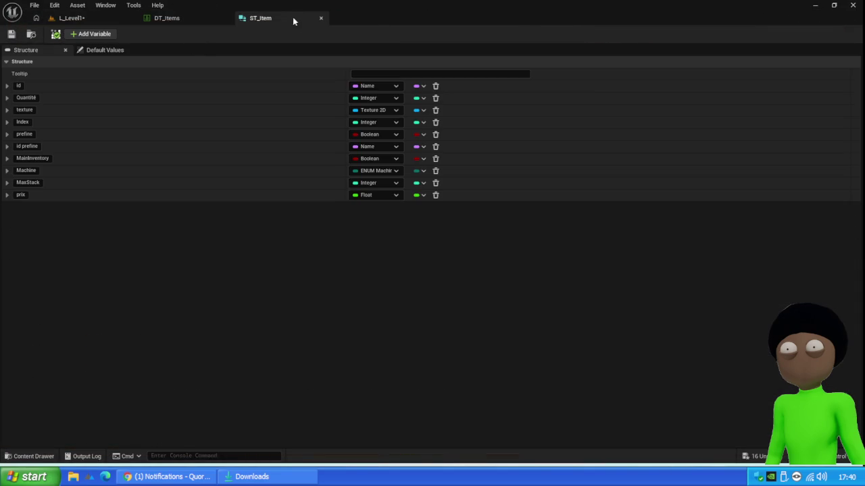
{"action": "left_click", "coordinate": [321, 19]}
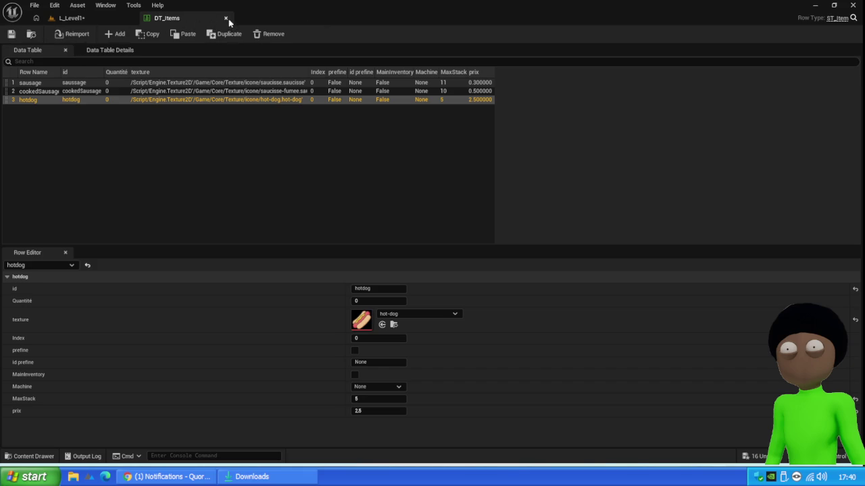
{"action": "left_click", "coordinate": [225, 18]}
- Open the ST_Personnage structure from Core > Data > Personnages in the Content Drawer
{"action": "key", "text": "f"}
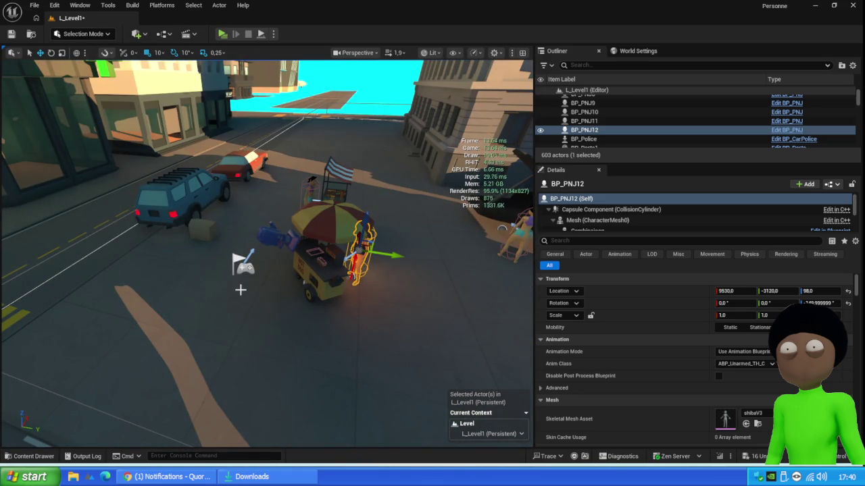
{"action": "right_click", "coordinate": [7, 419]}
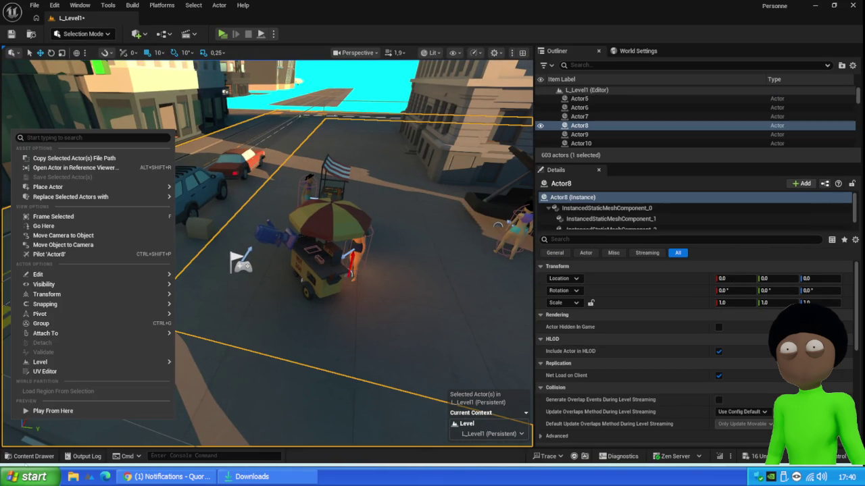
{"action": "left_click", "coordinate": [30, 456]}
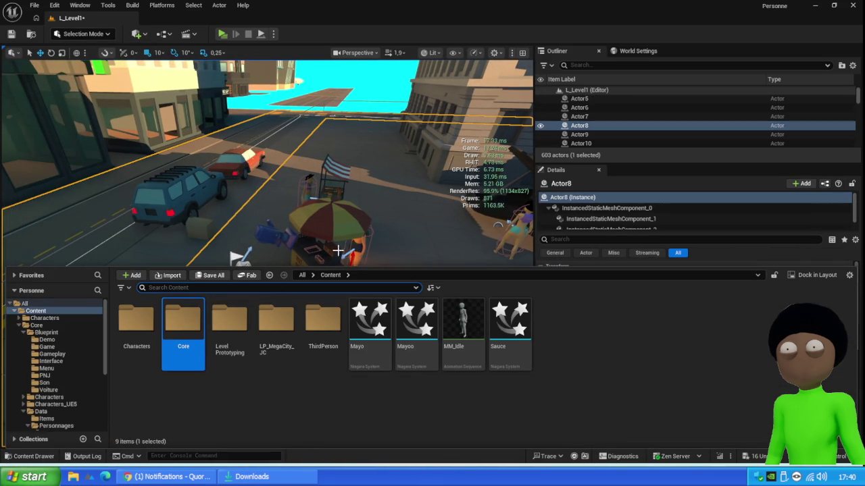
{"action": "left_click", "coordinate": [202, 326]}
{"action": "double_click", "coordinate": [201, 327]}
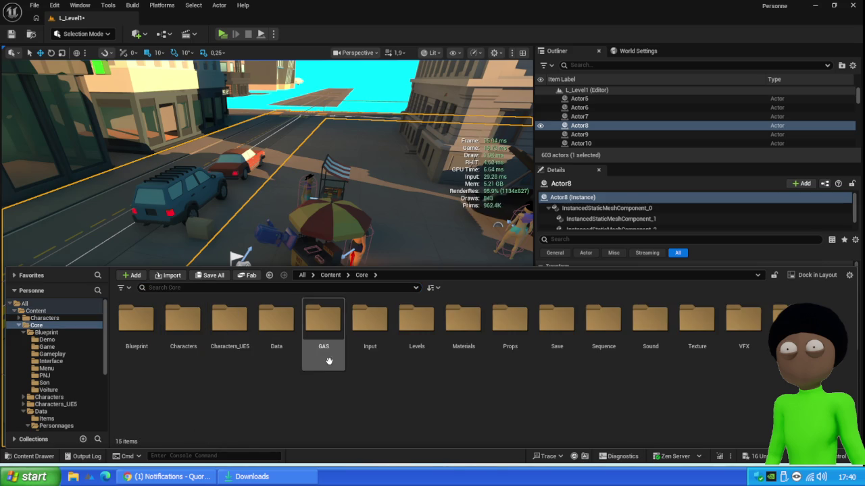
{"action": "double_click", "coordinate": [276, 321]}
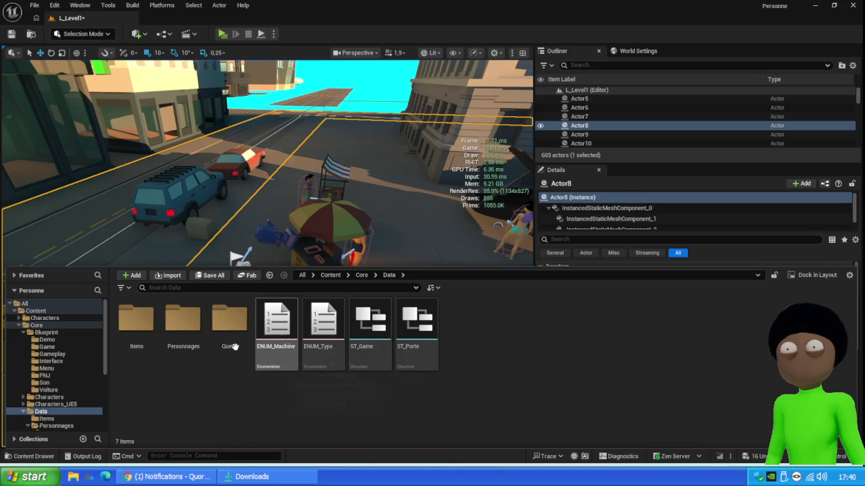
{"action": "double_click", "coordinate": [195, 325]}
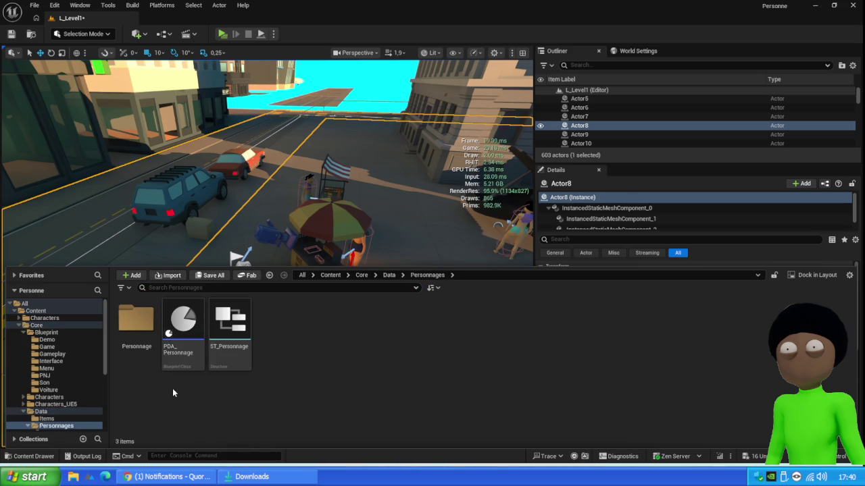
{"action": "left_click", "coordinate": [225, 329]}
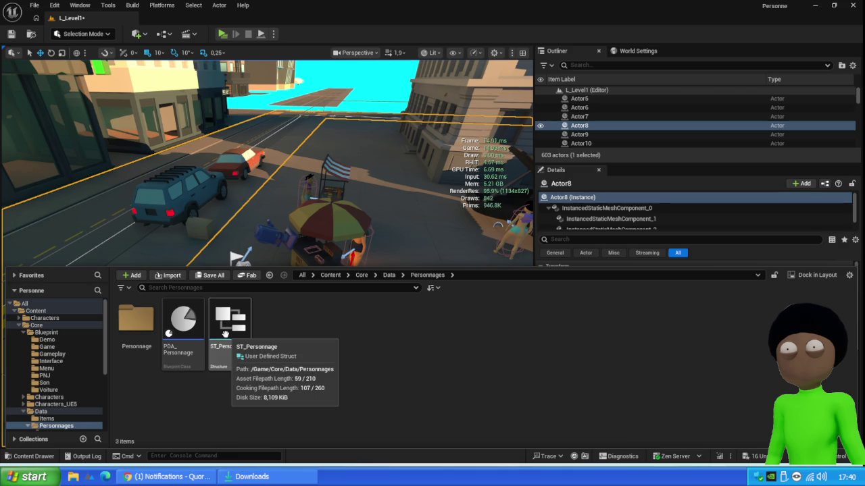
{"action": "left_click", "coordinate": [229, 325]}
{"action": "double_click", "coordinate": [229, 325]}
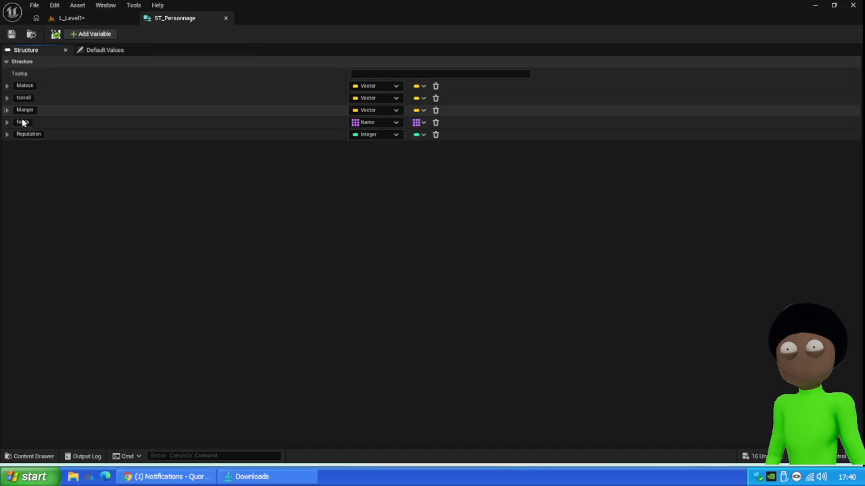
- Add a Float field named pigeon with default 1,0 to ST_Personnage and close the structure
{"action": "left_click", "coordinate": [105, 34]}
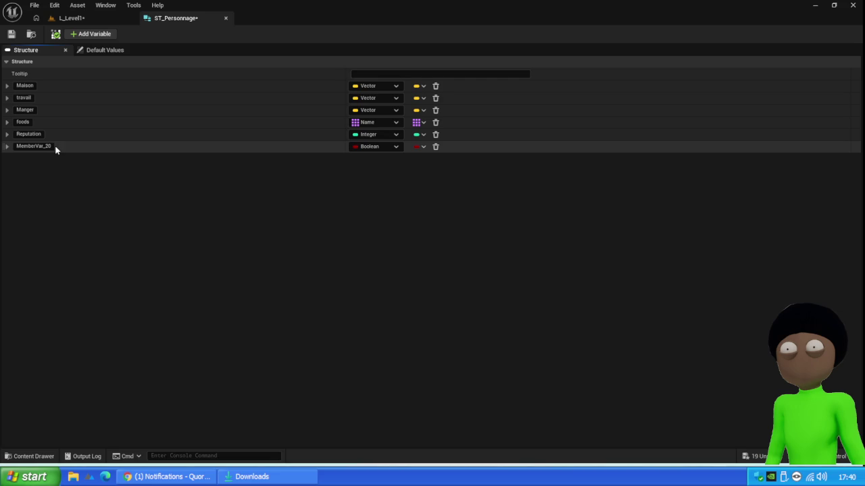
{"action": "left_click", "coordinate": [50, 147]}
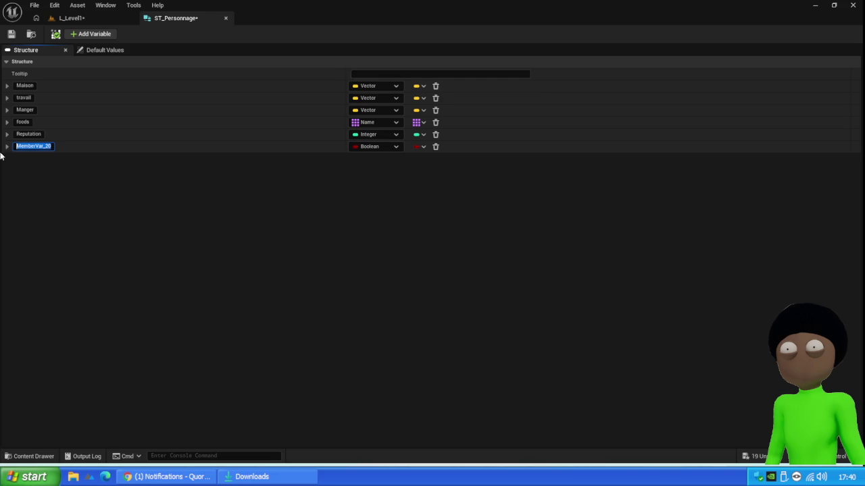
{"action": "type", "text": "pige"}
{"action": "type", "text": "on"}
{"action": "key", "text": "Return"}
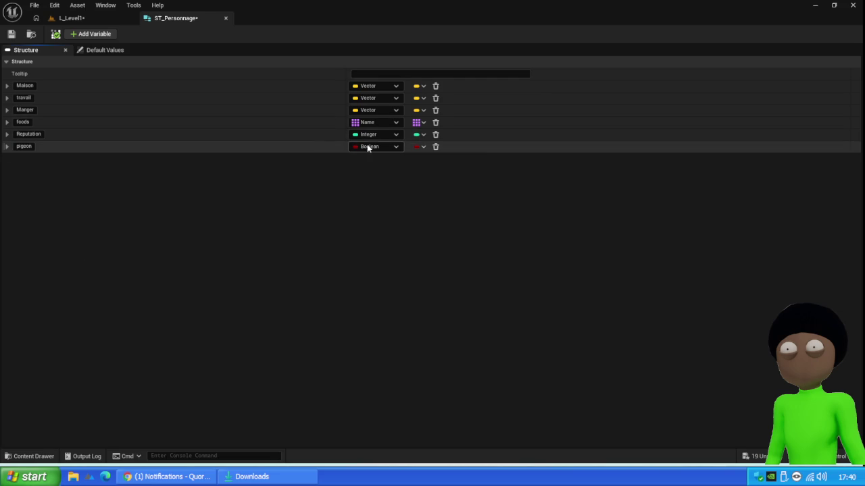
{"action": "left_click", "coordinate": [371, 146]}
{"action": "left_click", "coordinate": [372, 208]}
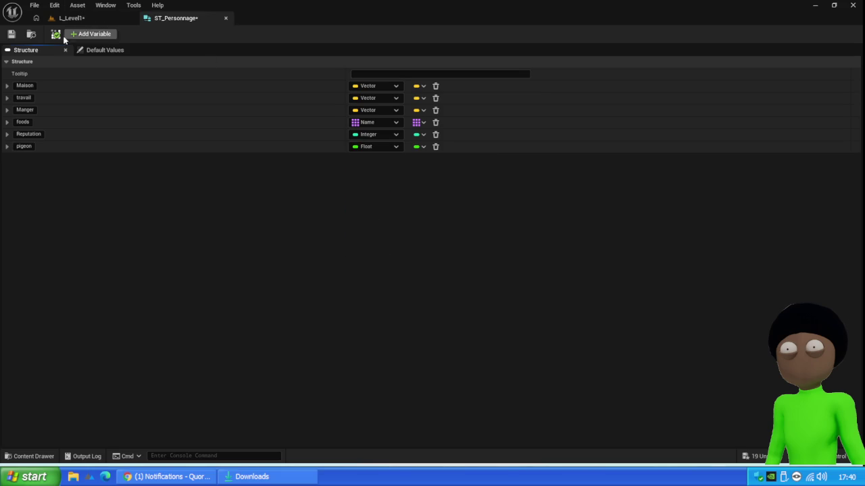
{"action": "left_click", "coordinate": [122, 54]}
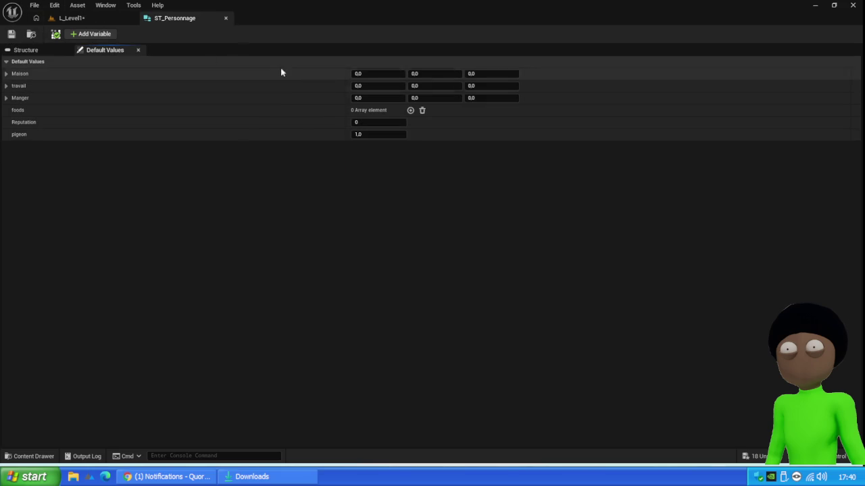
{"action": "left_click", "coordinate": [225, 19]}
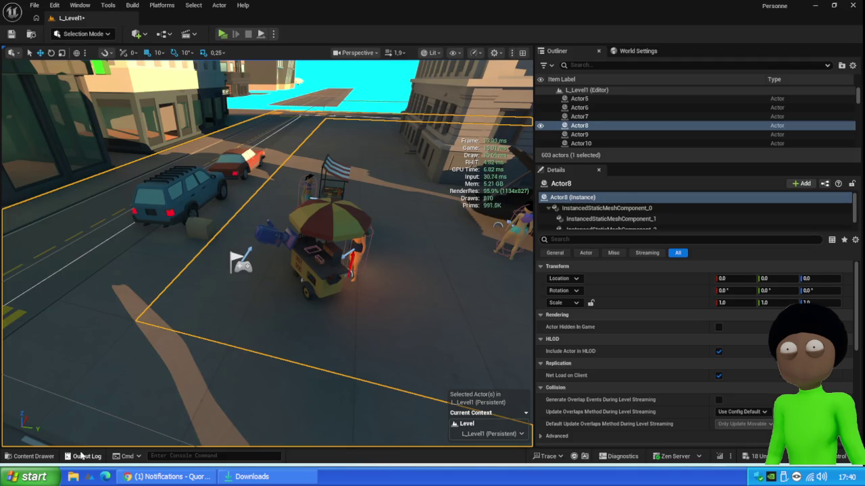
- Open the BP_Olive character data asset from the Personnage folder
{"action": "left_click", "coordinate": [27, 456]}
{"action": "left_click", "coordinate": [141, 336]}
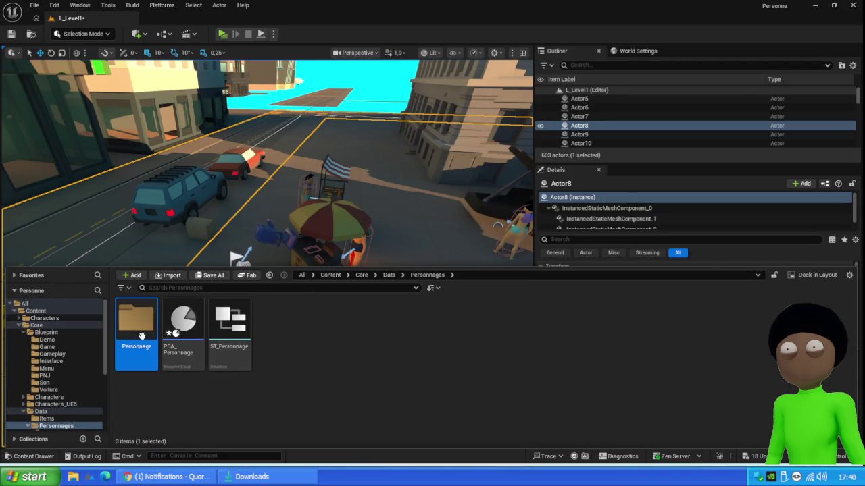
{"action": "double_click", "coordinate": [142, 336]}
{"action": "double_click", "coordinate": [181, 345]}
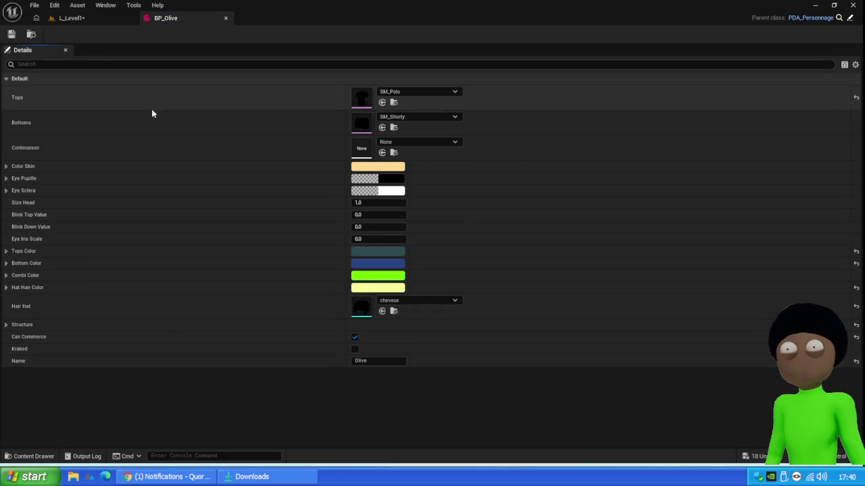
- Recompile the PDA_Personnage asset from the Personnages folder
{"action": "left_click", "coordinate": [69, 17]}
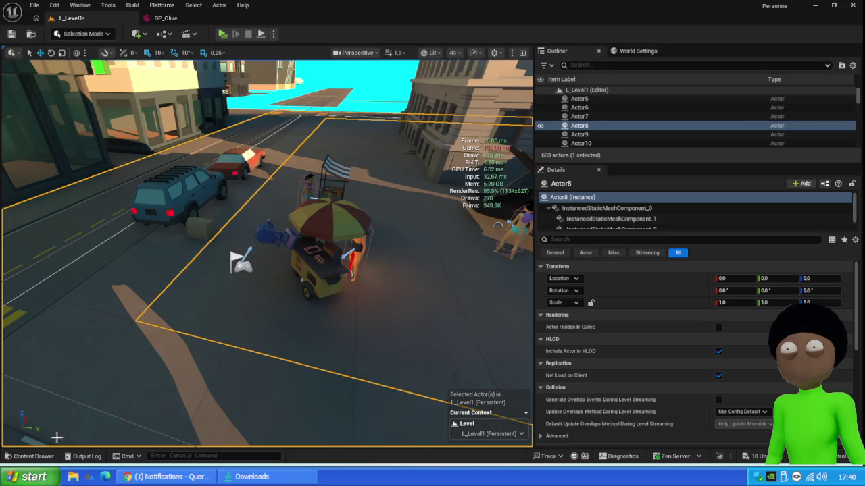
{"action": "left_click", "coordinate": [32, 458]}
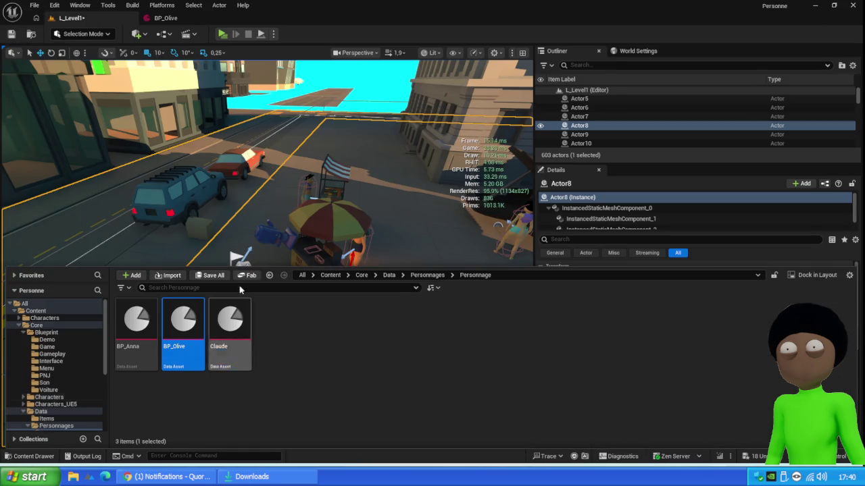
{"action": "left_click", "coordinate": [427, 275]}
{"action": "left_click", "coordinate": [189, 325]}
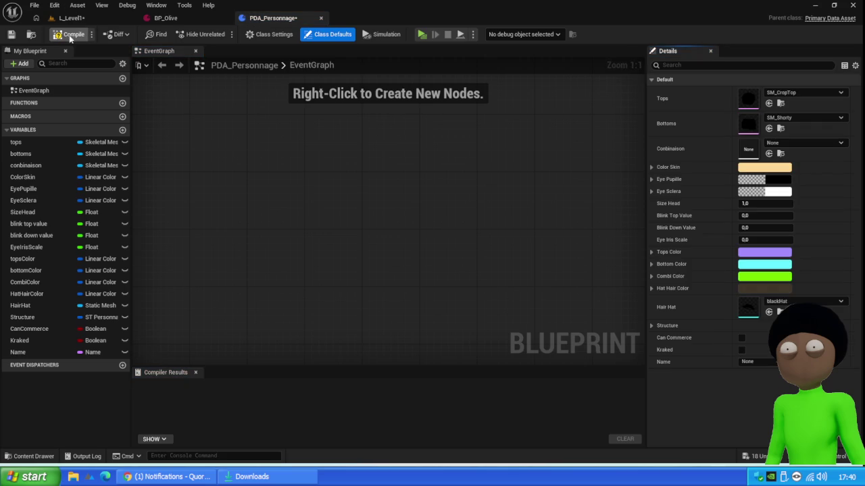
{"action": "left_click", "coordinate": [68, 33]}
- Check BP_Olive's Structure values for the pigeon field, then close BP_Olive
{"action": "left_click", "coordinate": [165, 18]}
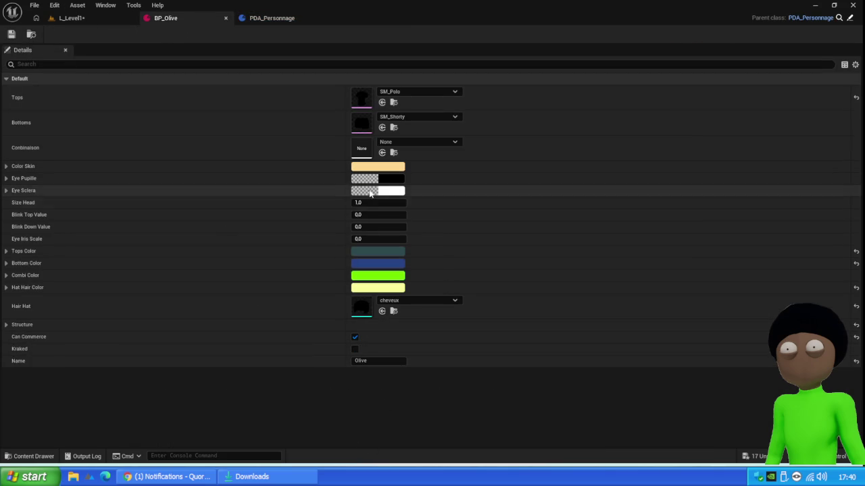
{"action": "left_click", "coordinate": [8, 327]}
{"action": "type", "text": "1.1"}
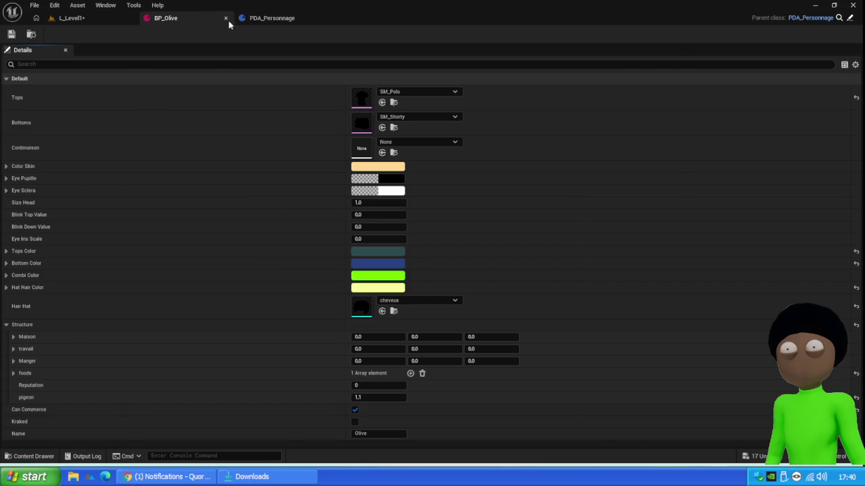
{"action": "left_click", "coordinate": [226, 18]}
{"action": "left_click", "coordinate": [70, 18]}
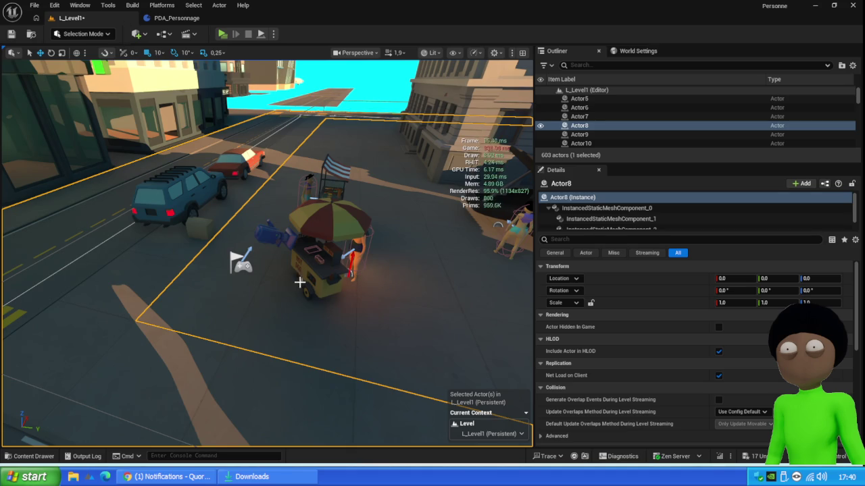
- Open the W_CommercePnj widget from Core > Widget and show its event graph
{"action": "scroll", "coordinate": [327, 283], "scroll_direction": "up", "scroll_amount": 10}
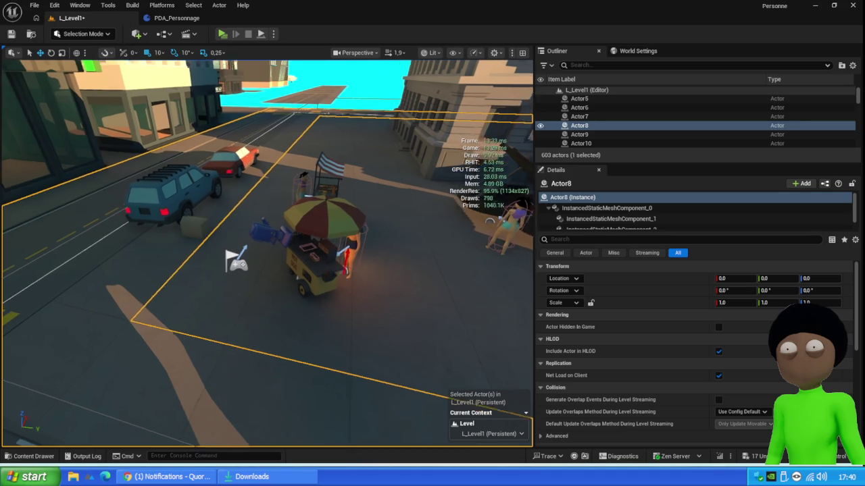
{"action": "scroll", "coordinate": [207, 158], "scroll_direction": "down", "scroll_amount": 5}
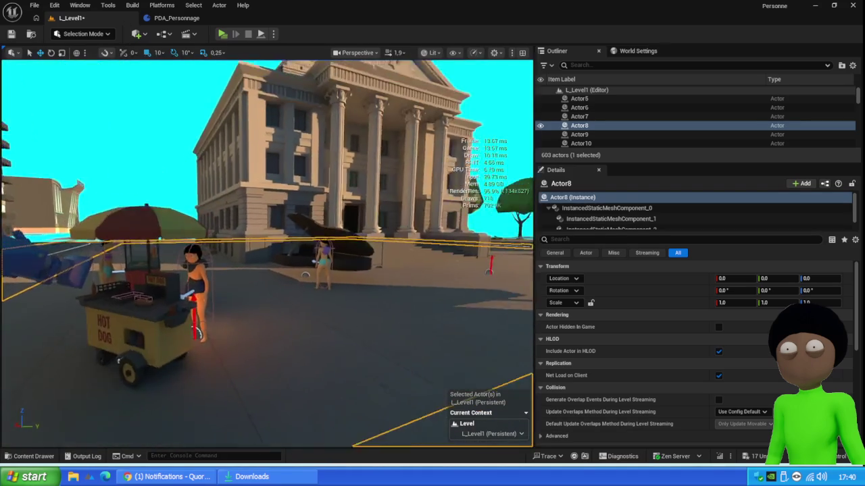
{"action": "scroll", "coordinate": [207, 158], "scroll_direction": "up", "scroll_amount": 8}
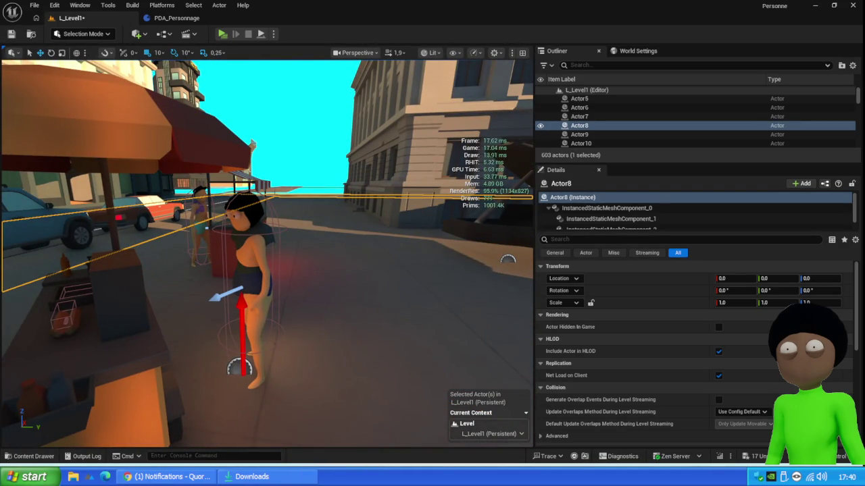
{"action": "left_click", "coordinate": [33, 456]}
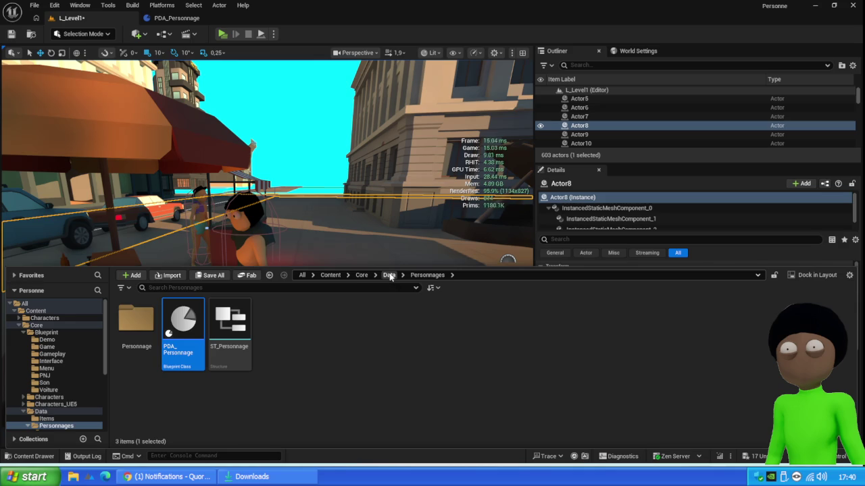
{"action": "left_click", "coordinate": [363, 275]}
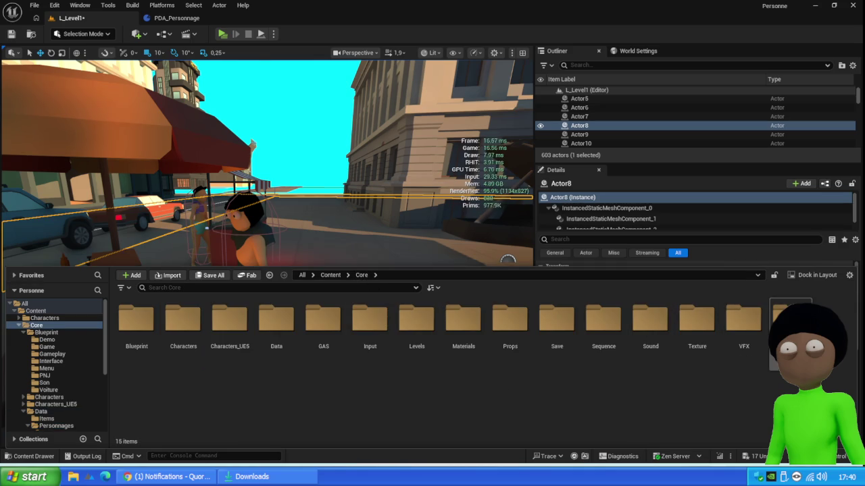
{"action": "double_click", "coordinate": [790, 321]}
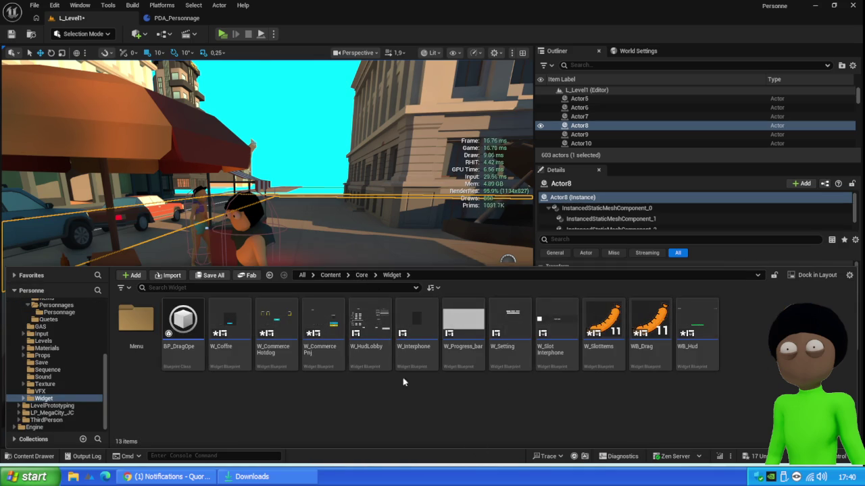
{"action": "left_click", "coordinate": [324, 329]}
{"action": "double_click", "coordinate": [325, 329]}
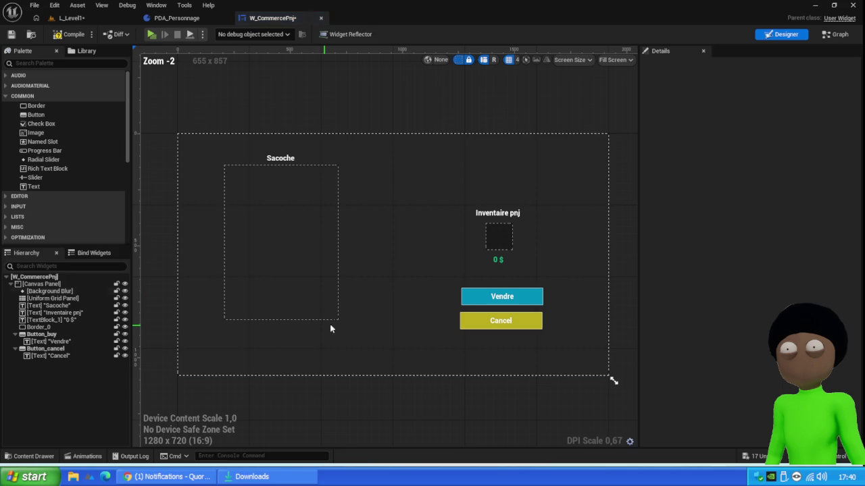
{"action": "left_click", "coordinate": [497, 260]}
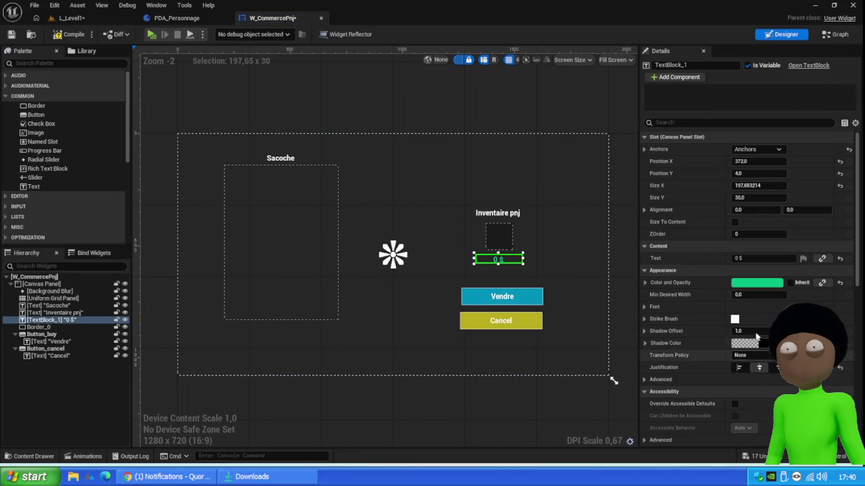
{"action": "left_click", "coordinate": [837, 38]}
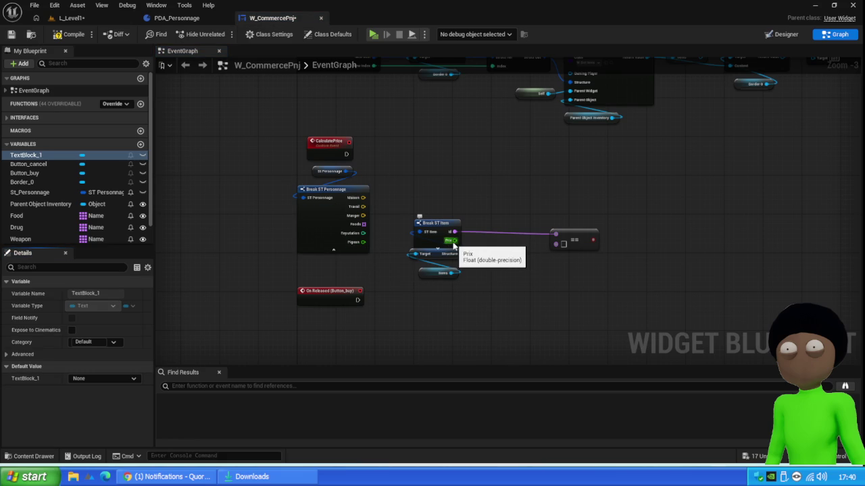
- Add a Multiply node combining Break ST Item's Prix with Pigeon
{"action": "mouse_move", "coordinate": [451, 241]}
{"action": "left_mouse_down"}
{"action": "mouse_move", "coordinate": [459, 245]}
{"action": "mouse_move", "coordinate": [514, 200]}
{"action": "left_mouse_up"}
{"action": "type", "text": "*"}
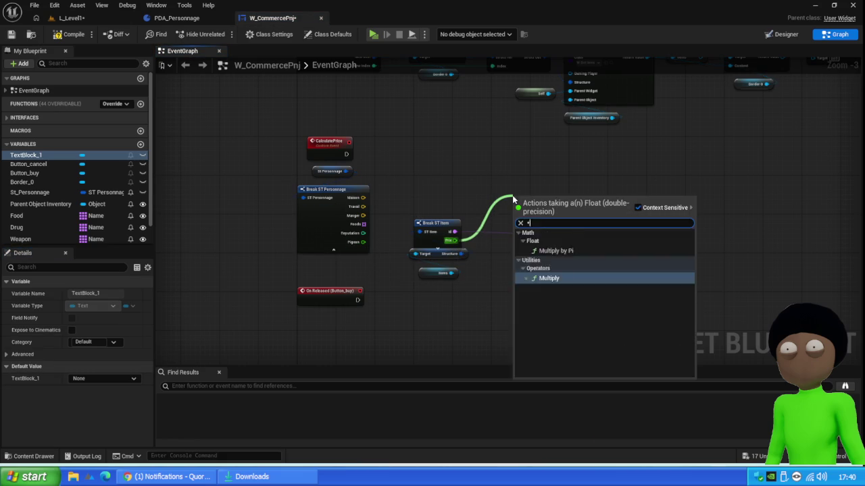
{"action": "key", "text": "Return"}
{"action": "mouse_move", "coordinate": [352, 244]}
{"action": "left_mouse_down"}
{"action": "mouse_move", "coordinate": [519, 212]}
{"action": "mouse_move", "coordinate": [485, 207]}
{"action": "left_mouse_up"}
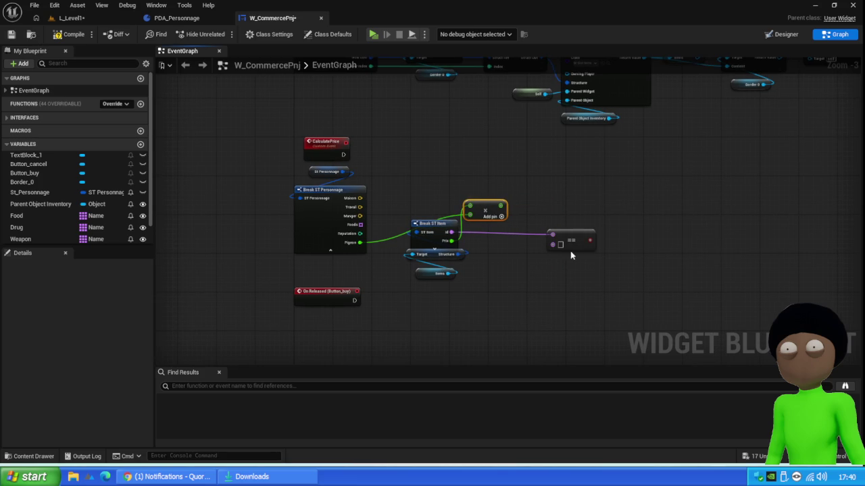
{"action": "mouse_move", "coordinate": [578, 235]}
{"action": "left_mouse_down"}
{"action": "mouse_move", "coordinate": [500, 240]}
{"action": "mouse_move", "coordinate": [532, 241]}
{"action": "left_mouse_up"}
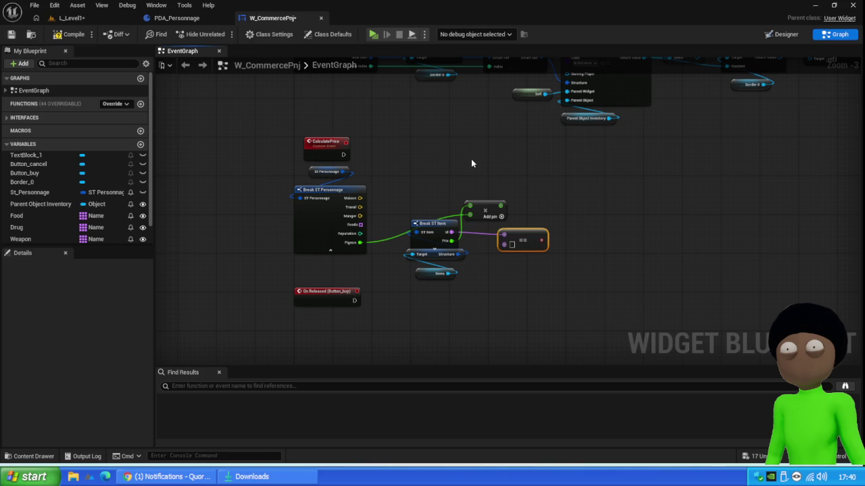
- Delete the == comparison node and tidy the Break ST Item and Multiply nodes
{"action": "left_click_drag", "start_coordinate": [471, 158], "coordinate": [432, 231]}
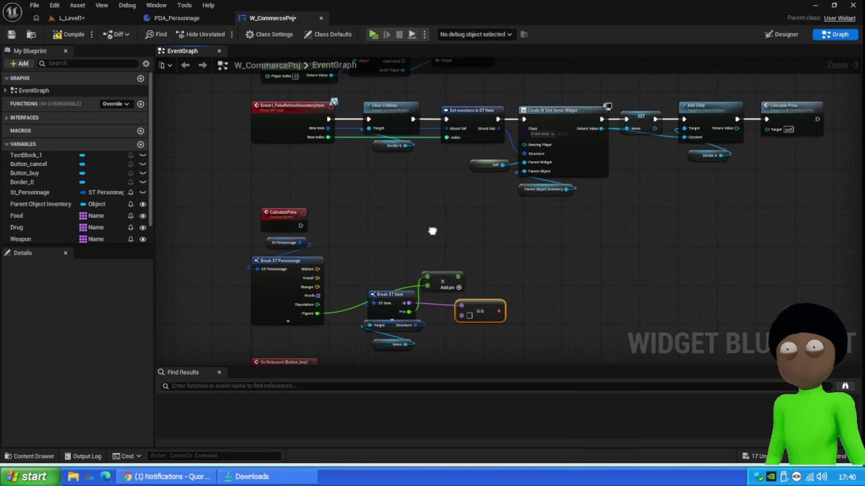
{"action": "left_click_drag", "start_coordinate": [432, 231], "coordinate": [443, 205]}
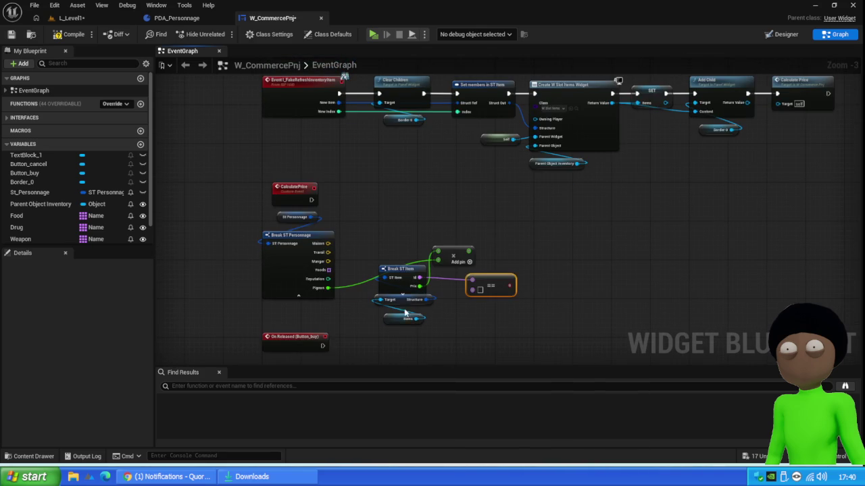
{"action": "left_click", "coordinate": [451, 252]}
{"action": "left_click", "coordinate": [491, 282]}
{"action": "key", "text": "Delete"}
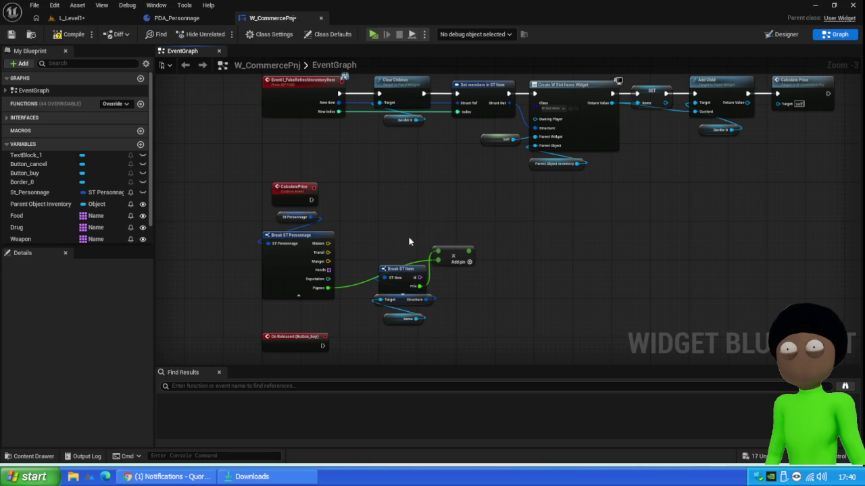
{"action": "left_click_drag", "start_coordinate": [409, 242], "coordinate": [399, 328]}
{"action": "mouse_move", "coordinate": [402, 286]}
{"action": "left_mouse_down"}
{"action": "mouse_move", "coordinate": [390, 266]}
{"action": "mouse_move", "coordinate": [386, 190]}
{"action": "mouse_move", "coordinate": [383, 263]}
{"action": "left_mouse_up"}
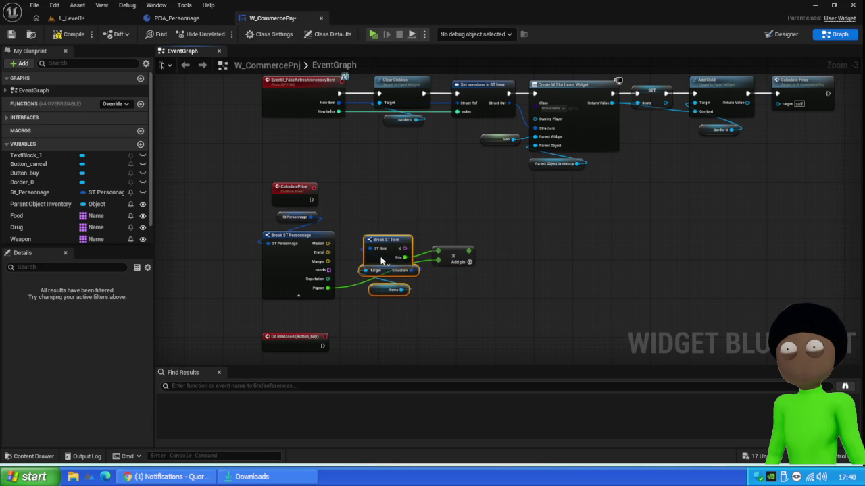
{"action": "left_click_drag", "start_coordinate": [458, 255], "coordinate": [454, 262]}
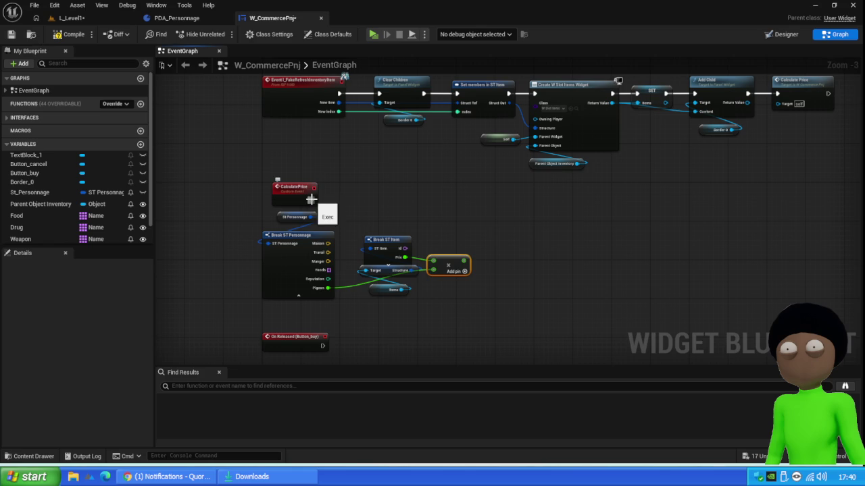
{"action": "scroll", "coordinate": [40, 203], "scroll_direction": "down", "scroll_amount": 1}
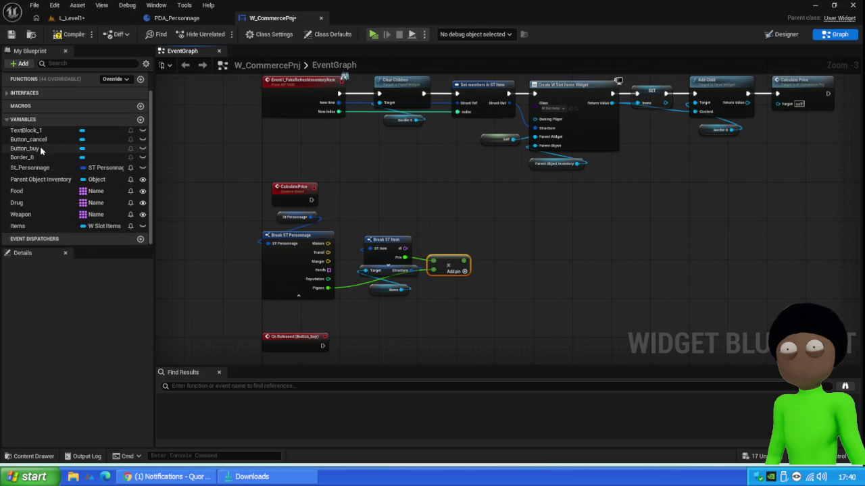
{"action": "left_click_drag", "start_coordinate": [27, 130], "coordinate": [549, 199]}
- Place a TextBlock_1 getter driving a SetText (Text) node
{"action": "left_click", "coordinate": [511, 205]}
{"action": "type", "text": "set text"}
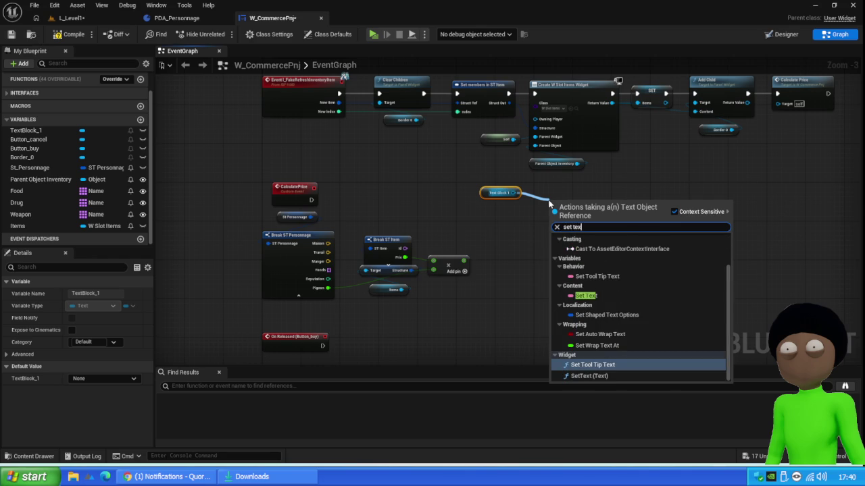
{"action": "left_click", "coordinate": [620, 376]}
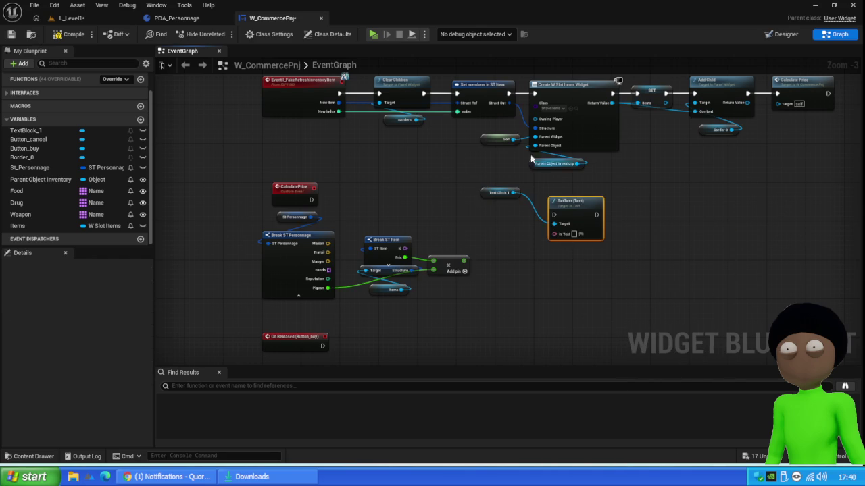
{"action": "mouse_move", "coordinate": [485, 192]}
{"action": "left_mouse_down"}
{"action": "mouse_move", "coordinate": [563, 193]}
{"action": "mouse_move", "coordinate": [557, 189]}
{"action": "left_mouse_up"}
- Feed SetText's In Text from a Format Text node whose format string creates an a input
{"action": "mouse_move", "coordinate": [554, 234]}
{"action": "left_mouse_down"}
{"action": "mouse_move", "coordinate": [573, 267]}
{"action": "mouse_move", "coordinate": [586, 267]}
{"action": "left_mouse_up"}
{"action": "type", "text": "f"}
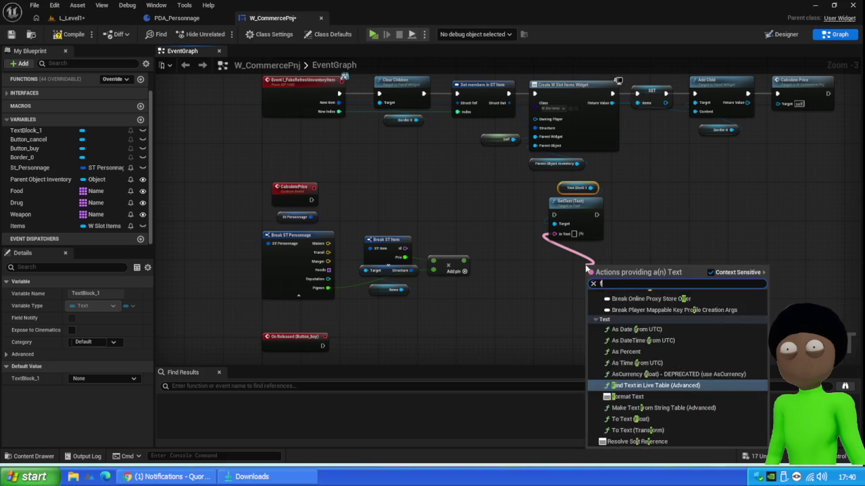
{"action": "type", "text": "ormat"}
{"action": "key", "text": "Return"}
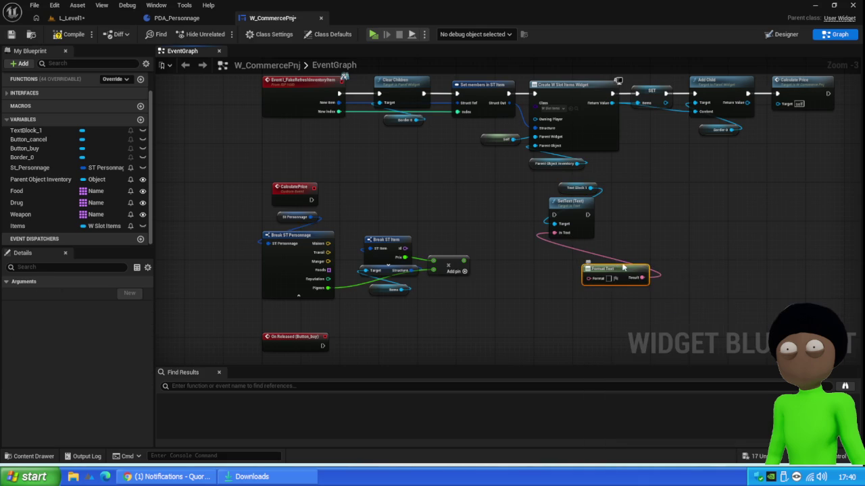
{"action": "mouse_move", "coordinate": [622, 269]}
{"action": "left_mouse_down"}
{"action": "mouse_move", "coordinate": [569, 244]}
{"action": "mouse_move", "coordinate": [584, 244]}
{"action": "left_mouse_up"}
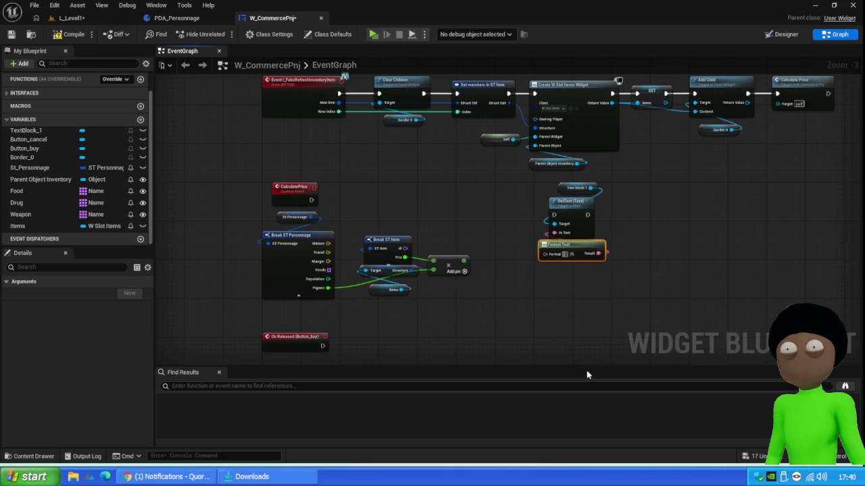
{"action": "type", "text": "}"}
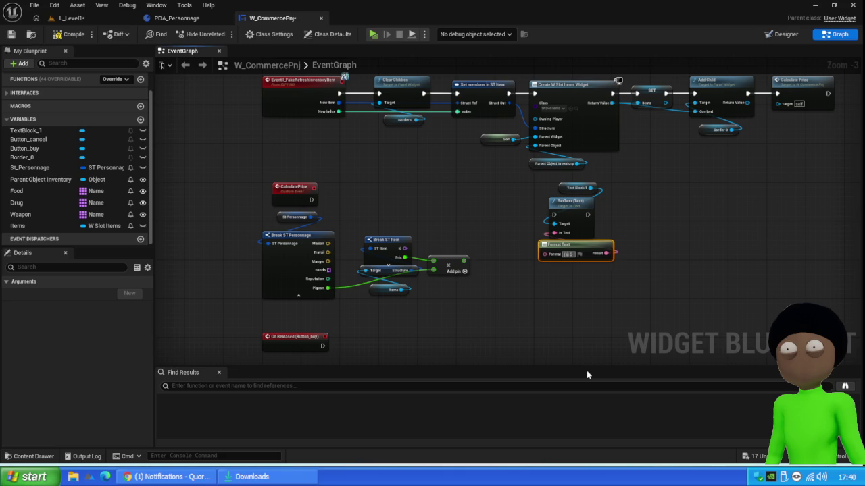
{"action": "key", "text": "Return"}
- Try adding a To Int conversion after the multiply result, then delete it
{"action": "left_click_drag", "start_coordinate": [539, 267], "coordinate": [520, 269]}
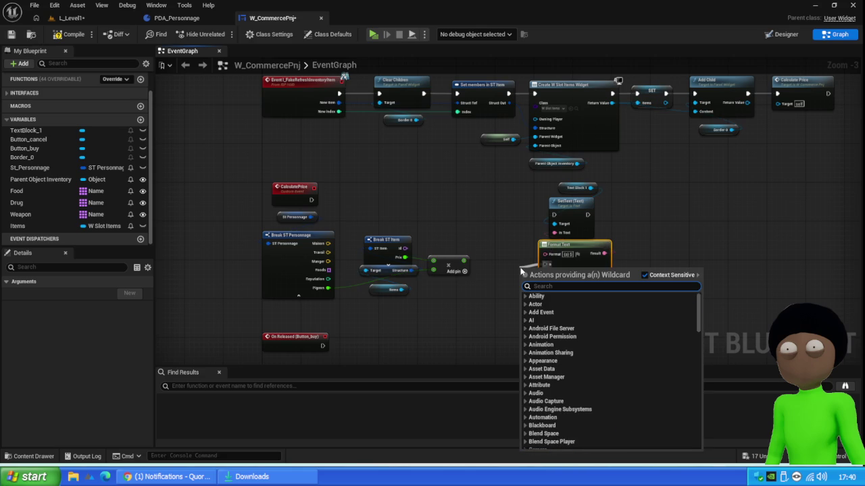
{"action": "type", "text": "to int"}
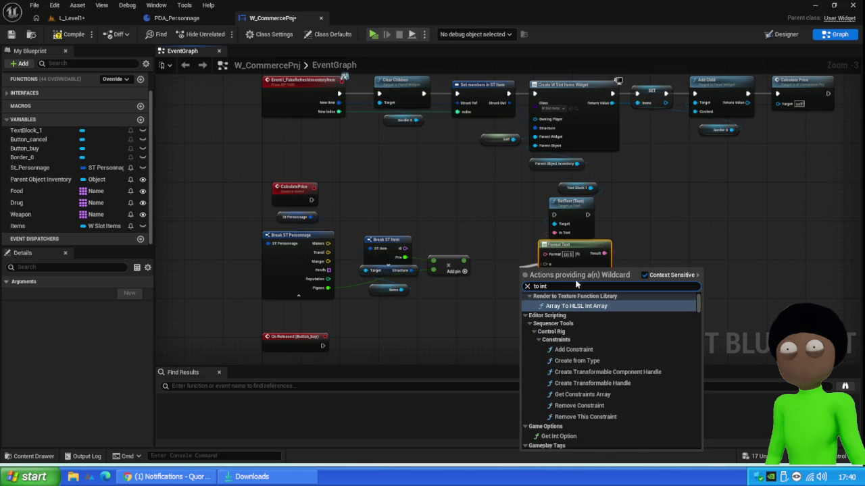
{"action": "left_click", "coordinate": [464, 267]}
{"action": "left_click", "coordinate": [466, 268]}
{"action": "left_click_drag", "start_coordinate": [468, 261], "coordinate": [486, 265]}
{"action": "type", "text": "to int"}
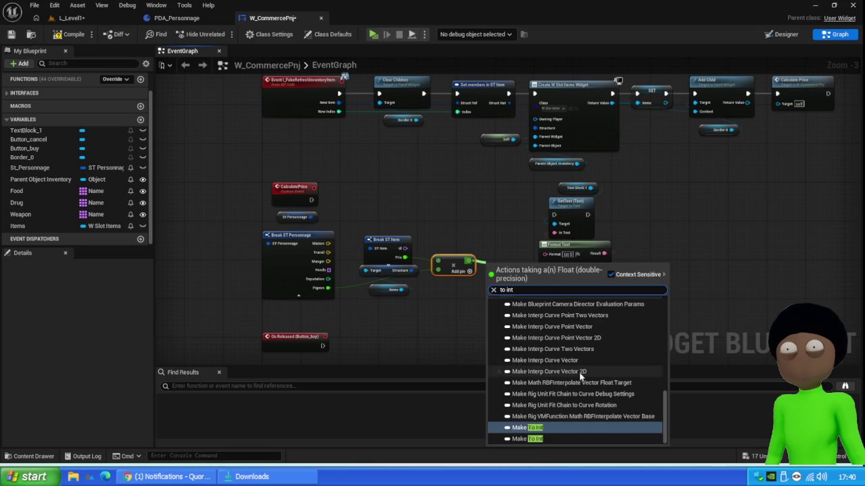
{"action": "left_click", "coordinate": [535, 428]}
{"action": "left_click_drag", "start_coordinate": [513, 265], "coordinate": [500, 305]}
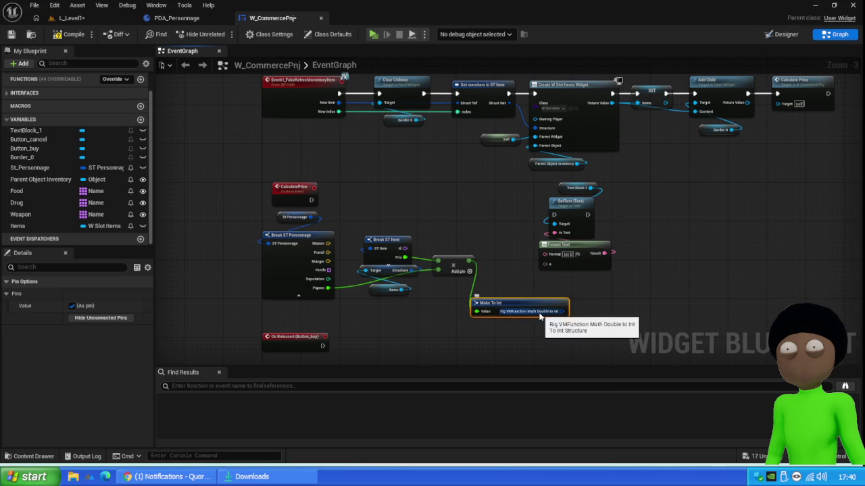
{"action": "key", "text": "Delete"}
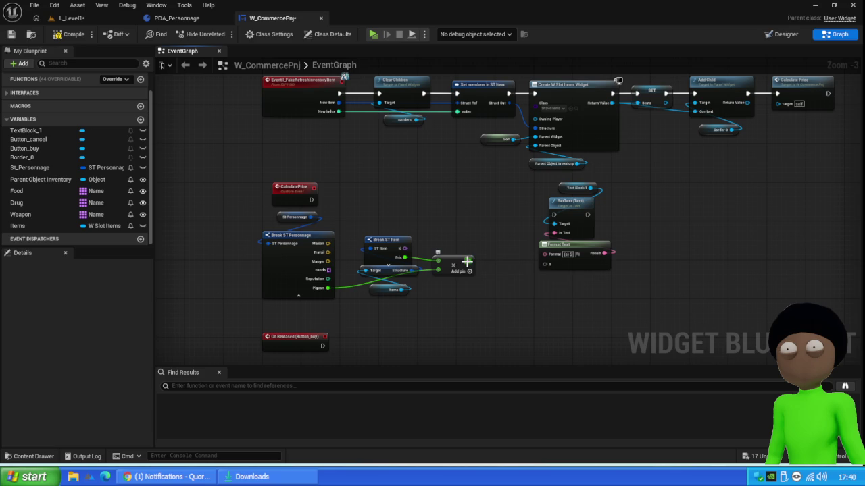
- Convert the Add result to a single-precision float and wire it into Format Text's input
{"action": "right_click", "coordinate": [469, 260]}
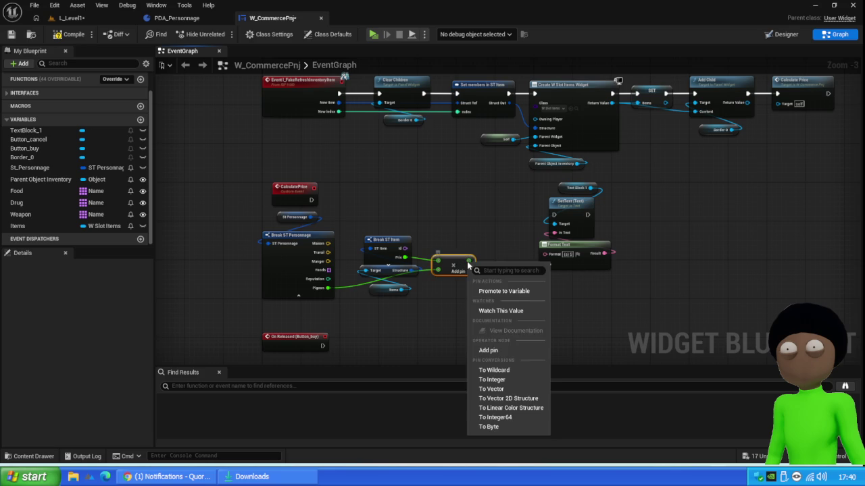
{"action": "left_click", "coordinate": [506, 370]}
{"action": "mouse_move", "coordinate": [467, 261]}
{"action": "left_mouse_down"}
{"action": "mouse_move", "coordinate": [517, 299]}
{"action": "mouse_move", "coordinate": [510, 295]}
{"action": "left_mouse_up"}
{"action": "type", "text": "to int"}
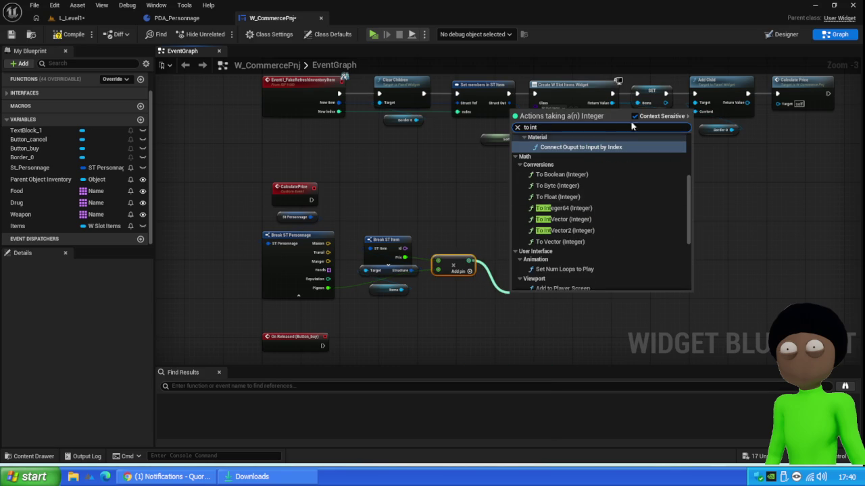
{"action": "scroll", "coordinate": [595, 203], "scroll_direction": "down", "scroll_amount": 5}
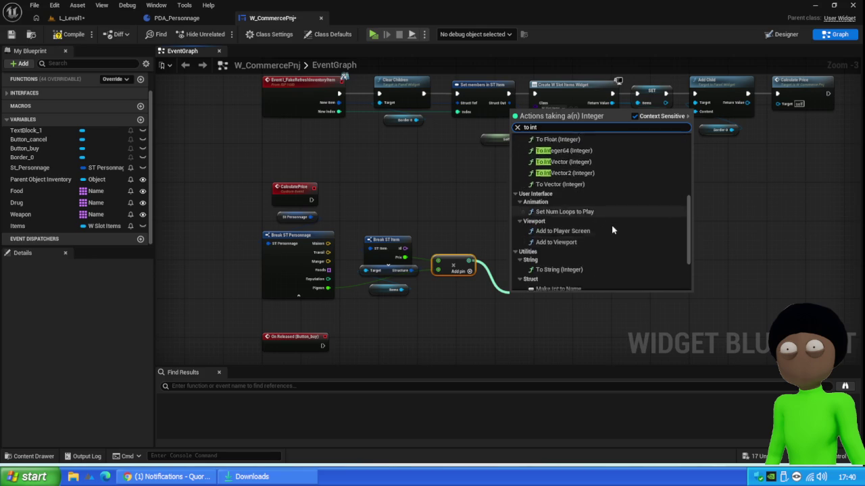
{"action": "scroll", "coordinate": [605, 222], "scroll_direction": "up", "scroll_amount": 5}
{"action": "scroll", "coordinate": [598, 241], "scroll_direction": "up", "scroll_amount": 5}
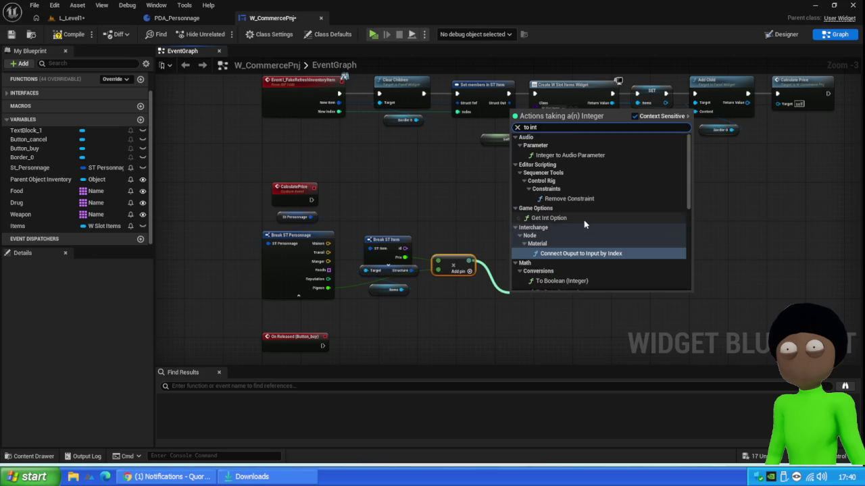
{"action": "left_click", "coordinate": [520, 332]}
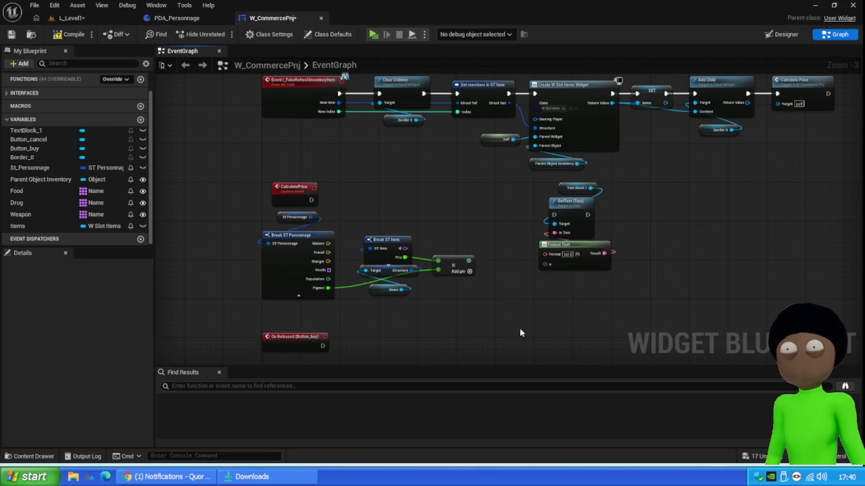
{"action": "right_click", "coordinate": [468, 268]}
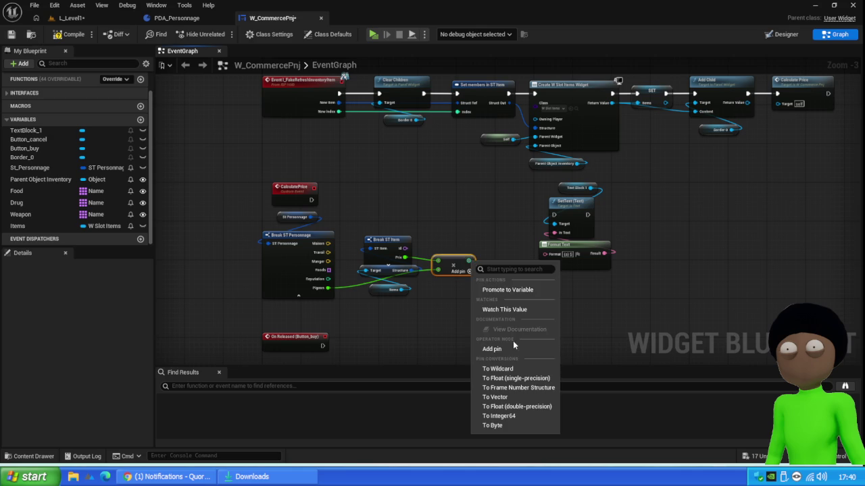
{"action": "left_click", "coordinate": [517, 379]}
{"action": "left_click_drag", "start_coordinate": [469, 260], "coordinate": [551, 264]}
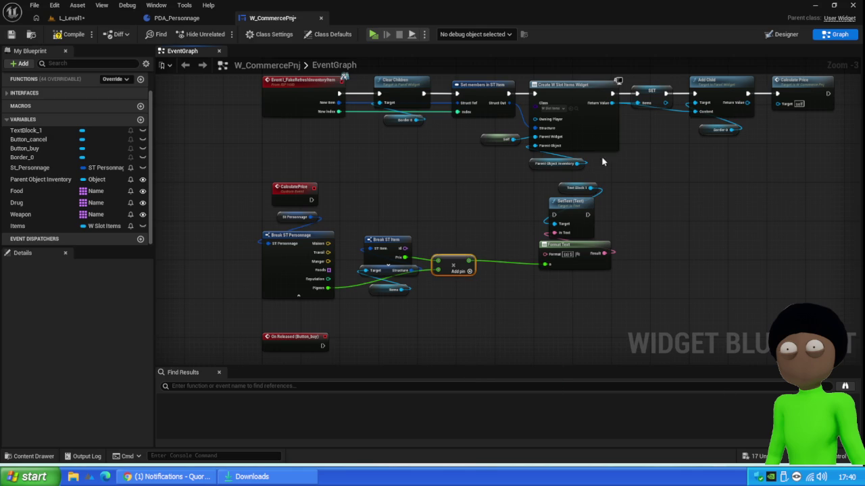
- Wire CalculatePrice's exec into SetText and reposition the TextBlock, SetText and Format Text nodes
{"action": "mouse_move", "coordinate": [311, 200]}
{"action": "left_mouse_down"}
{"action": "mouse_move", "coordinate": [560, 223]}
{"action": "mouse_move", "coordinate": [554, 215]}
{"action": "left_mouse_up"}
{"action": "left_click_drag", "start_coordinate": [618, 274], "coordinate": [540, 177]}
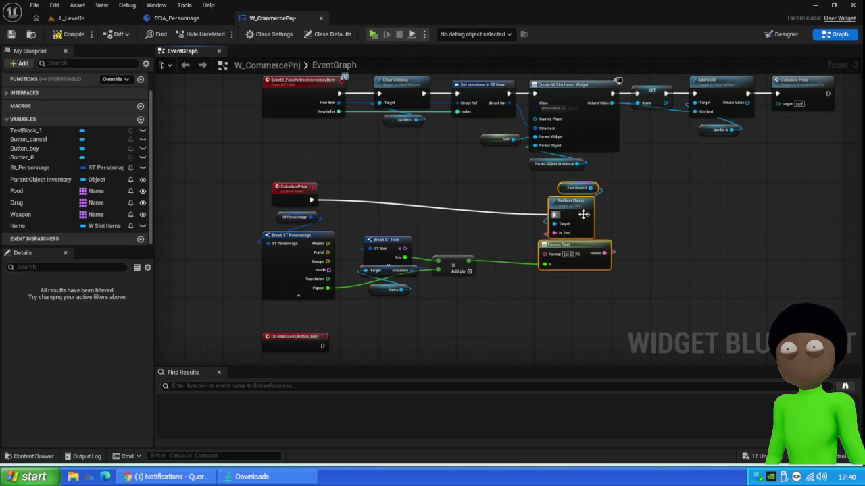
{"action": "left_click_drag", "start_coordinate": [585, 215], "coordinate": [660, 201]}
{"action": "left_click", "coordinate": [453, 265]}
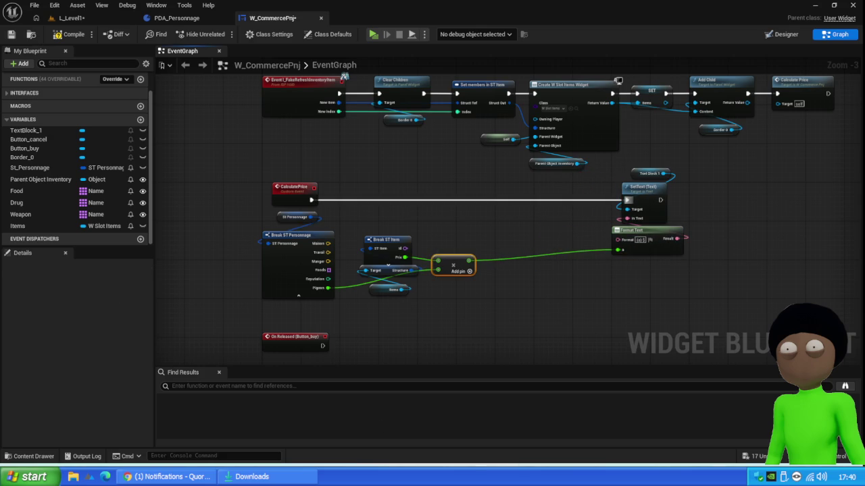
- Open ChatGPT in a new Chrome tab
{"action": "mouse_move", "coordinate": [481, 476]}
{"action": "mouse_move", "coordinate": [519, 429]}
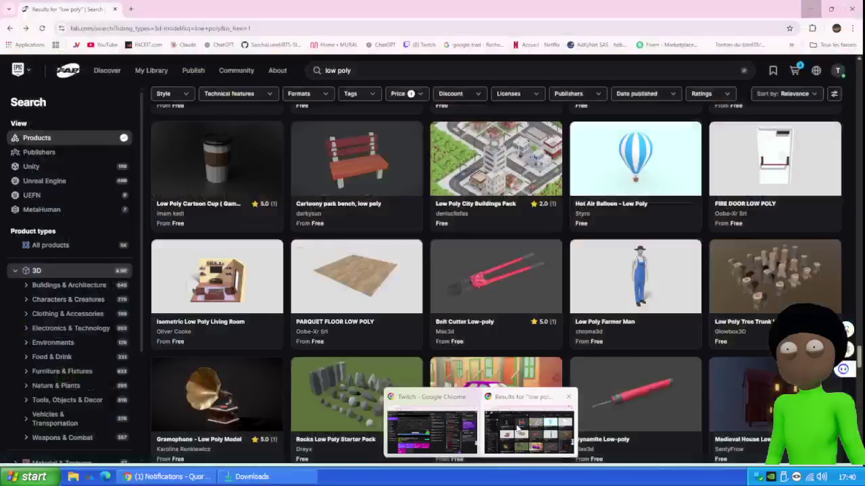
{"action": "left_click", "coordinate": [519, 429]}
{"action": "left_click", "coordinate": [130, 9]}
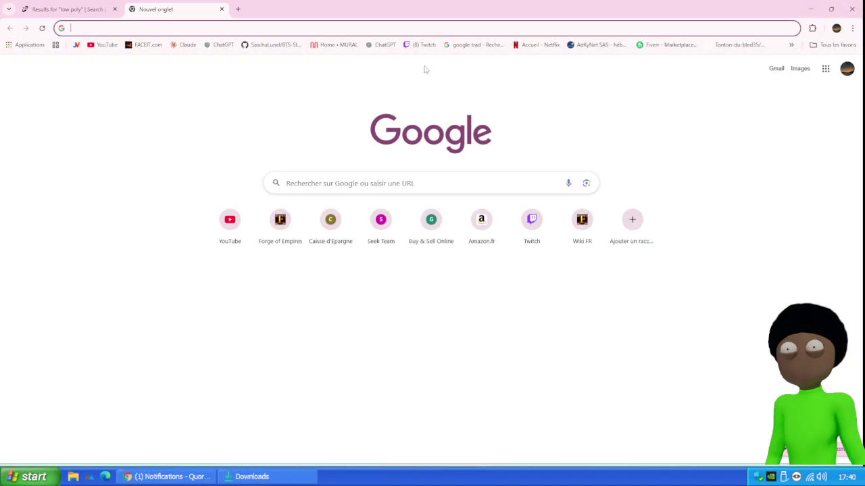
{"action": "left_click", "coordinate": [389, 45]}
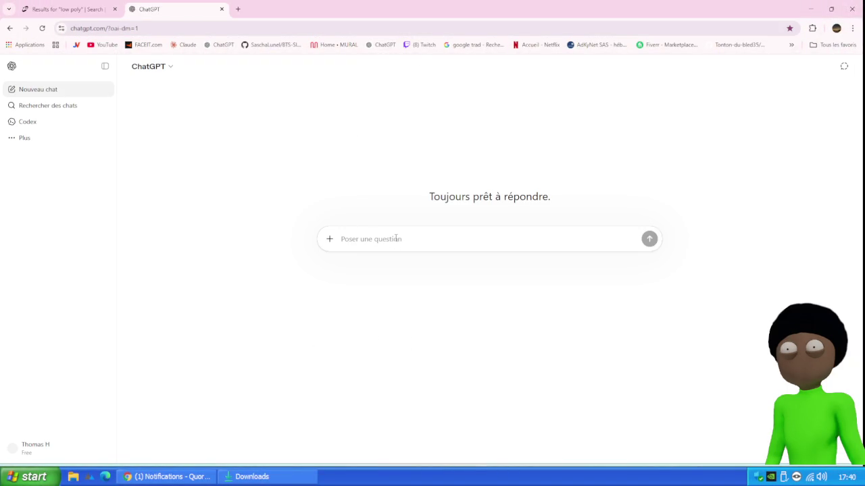
- Ask ChatGPT how to limit a float to two decimals in UE5.7 and read the answer
{"action": "type", "text": "comment"}
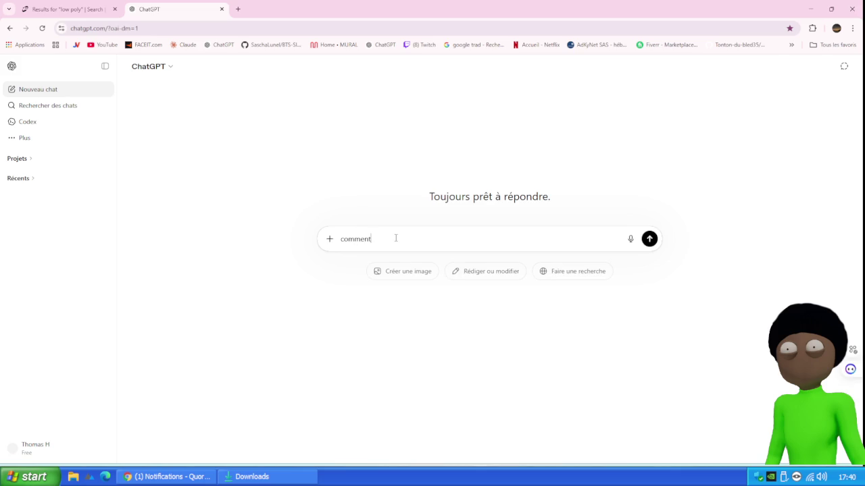
{"action": "key", "text": "BackSpace"}
{"action": "key", "text": "BackSpace"}
{"action": "key", "text": "BackSpace"}
{"action": "type", "text": "sur UE5.7"}
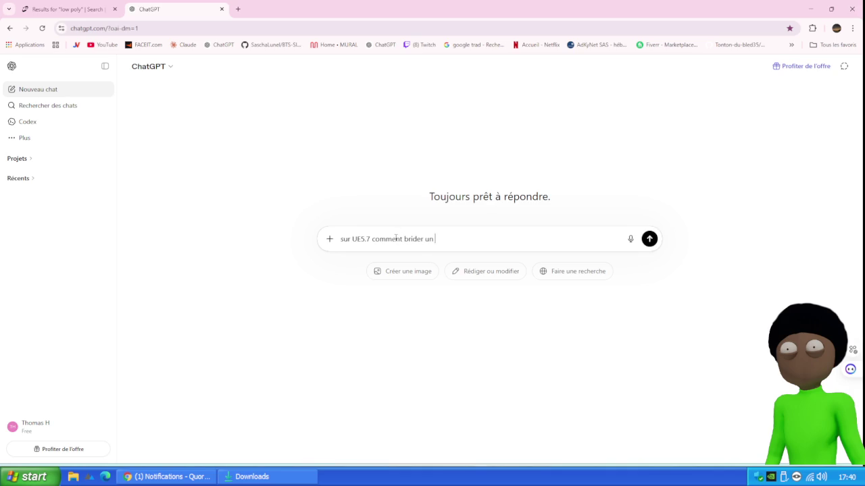
{"action": "type", "text": "at "}
{"action": "type", "text": " ?"}
{"action": "key", "text": "Return"}
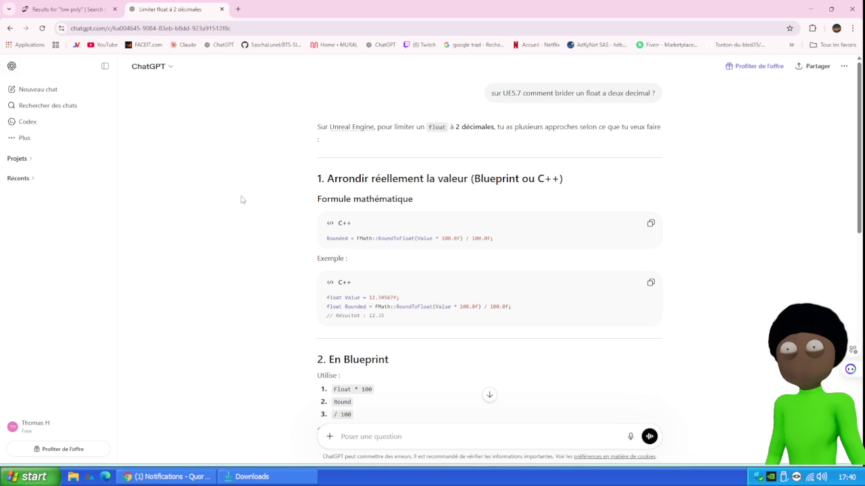
{"action": "scroll", "coordinate": [286, 214], "scroll_direction": "down", "scroll_amount": 2}
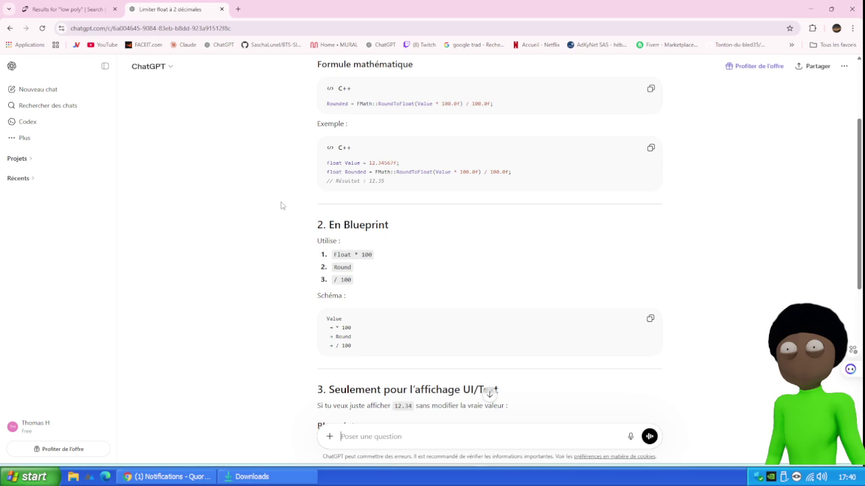
{"action": "scroll", "coordinate": [282, 205], "scroll_direction": "down", "scroll_amount": 2}
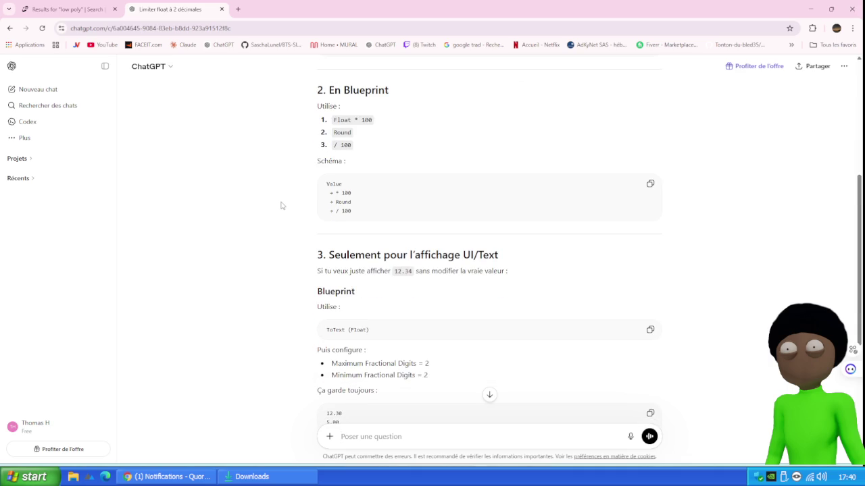
{"action": "scroll", "coordinate": [282, 205], "scroll_direction": "down", "scroll_amount": 2}
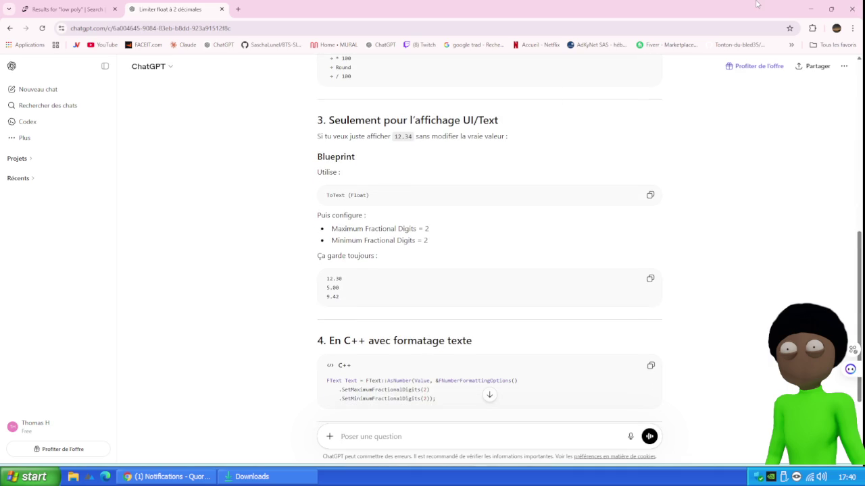
{"action": "left_click", "coordinate": [809, 9]}
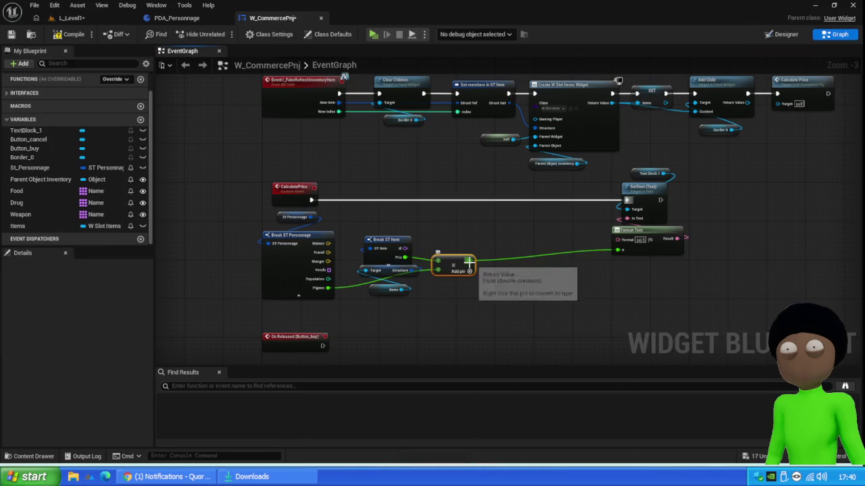
- Attach a To Text (Float) node to the Add result and expand its formatting options
{"action": "left_click_drag", "start_coordinate": [468, 262], "coordinate": [519, 266]}
{"action": "type", "text": "t"}
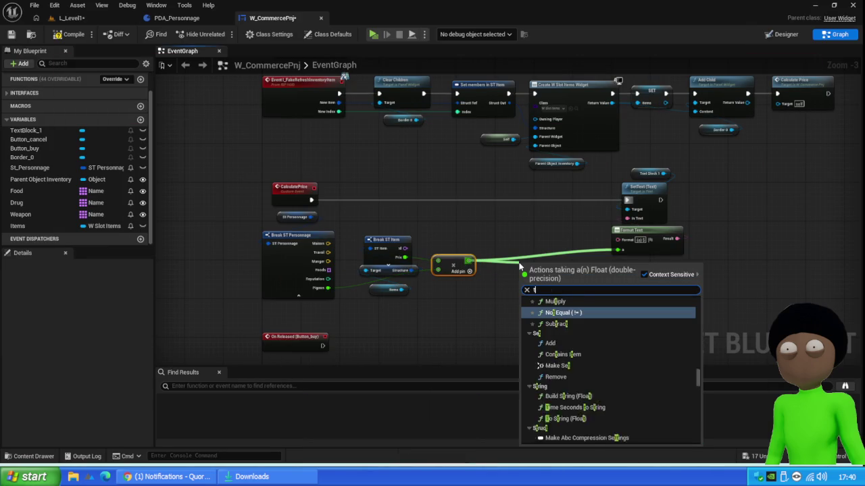
{"action": "type", "text": "o text"}
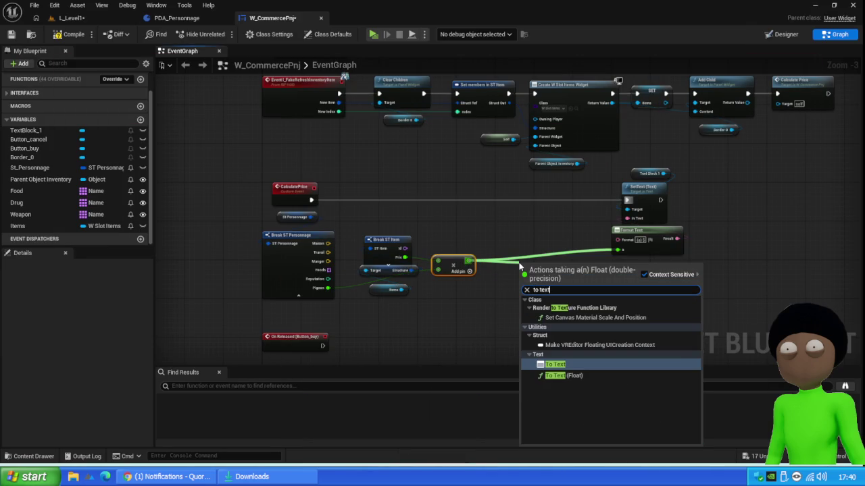
{"action": "left_click", "coordinate": [581, 375]}
{"action": "left_click", "coordinate": [544, 280]}
{"action": "left_click_drag", "start_coordinate": [570, 254], "coordinate": [547, 242]}
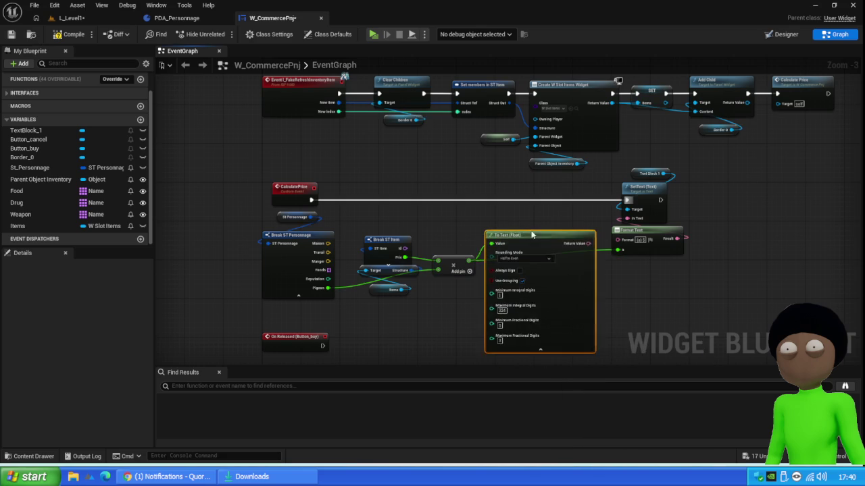
{"action": "scroll", "coordinate": [533, 324], "scroll_direction": "up", "scroll_amount": 3}
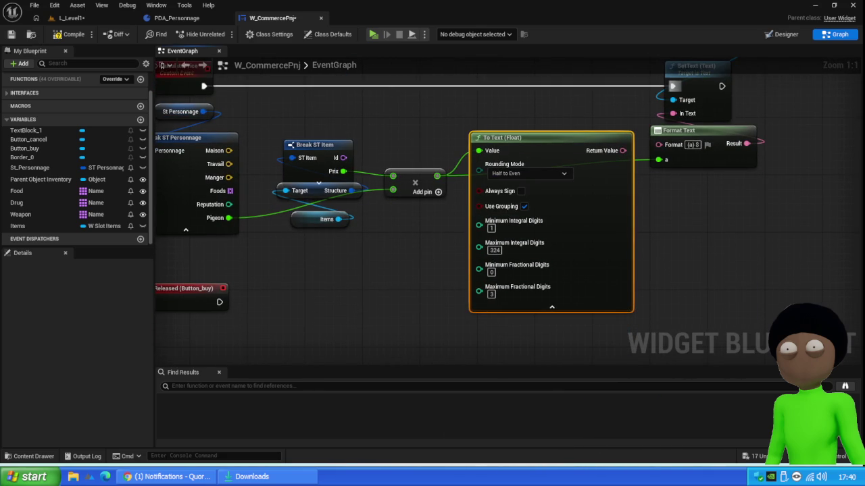
- Set To Text's minimum and maximum fractional digits to 2, following ChatGPT's answer
{"action": "mouse_move", "coordinate": [169, 476]}
{"action": "left_click", "coordinate": [432, 427]}
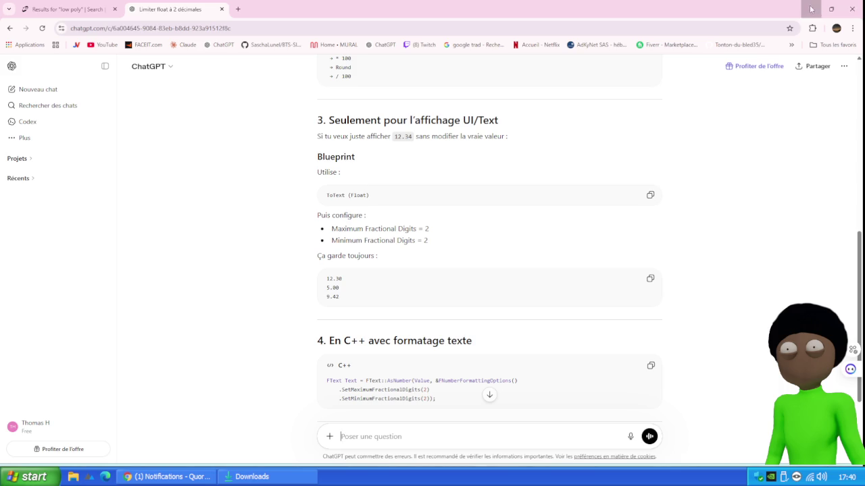
{"action": "left_click", "coordinate": [810, 5]}
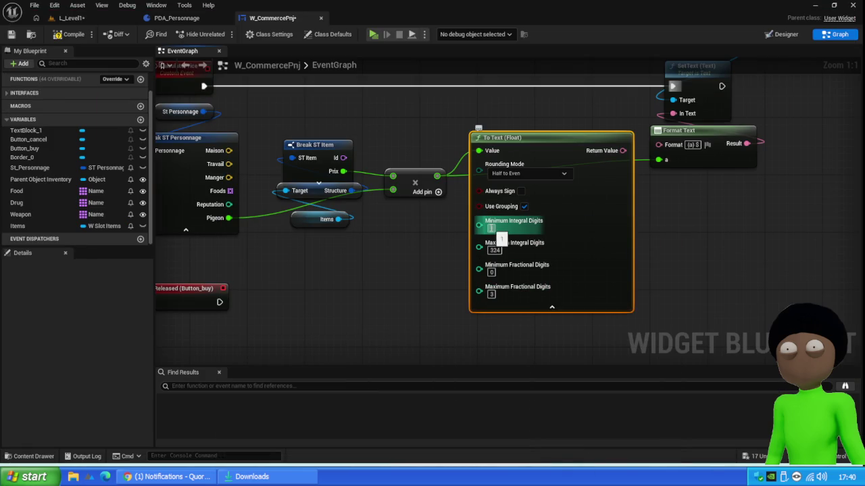
{"action": "mouse_move", "coordinate": [169, 476]}
{"action": "left_click", "coordinate": [529, 422]}
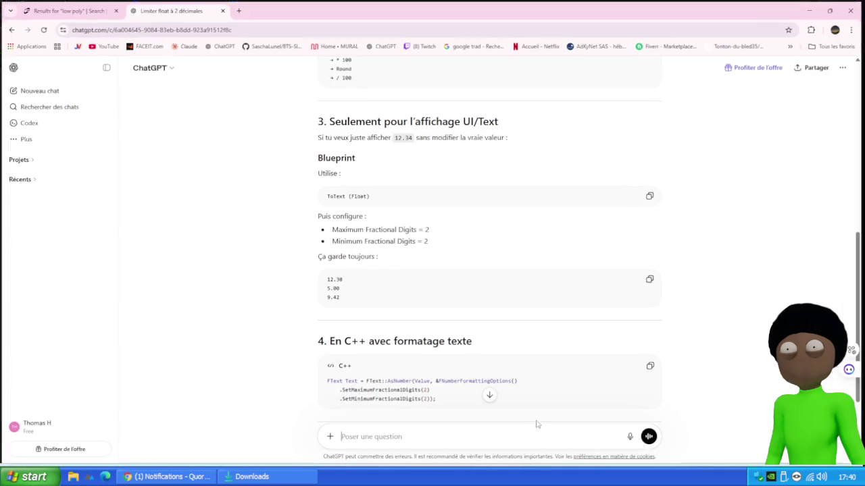
{"action": "left_click", "coordinate": [810, 8]}
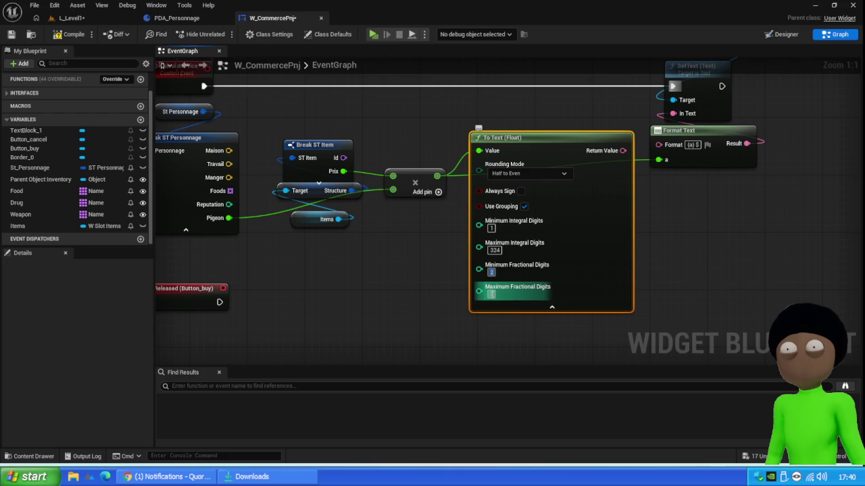
{"action": "left_click", "coordinate": [491, 295]}
{"action": "left_click", "coordinate": [549, 305]}
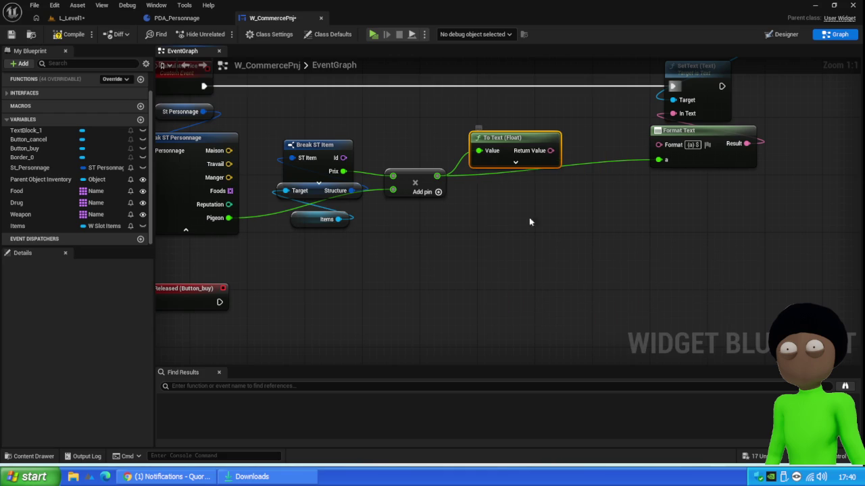
- Wire To Text's Return Value into Format Text's a pin and switch to L_Level1
{"action": "mouse_move", "coordinate": [550, 151]}
{"action": "left_mouse_down"}
{"action": "mouse_move", "coordinate": [577, 162]}
{"action": "mouse_move", "coordinate": [661, 159]}
{"action": "left_mouse_up"}
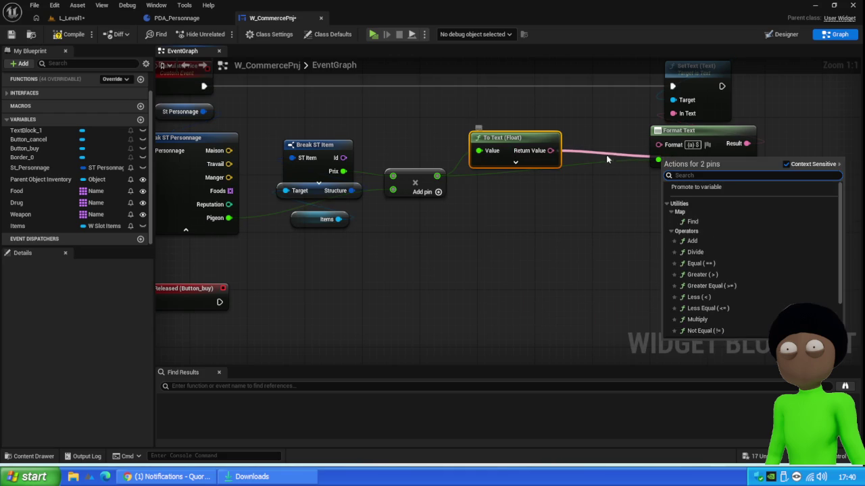
{"action": "key", "text": "Escape"}
{"action": "mouse_move", "coordinate": [538, 155]}
{"action": "left_mouse_down"}
{"action": "mouse_move", "coordinate": [666, 164]}
{"action": "mouse_move", "coordinate": [548, 167]}
{"action": "left_mouse_up"}
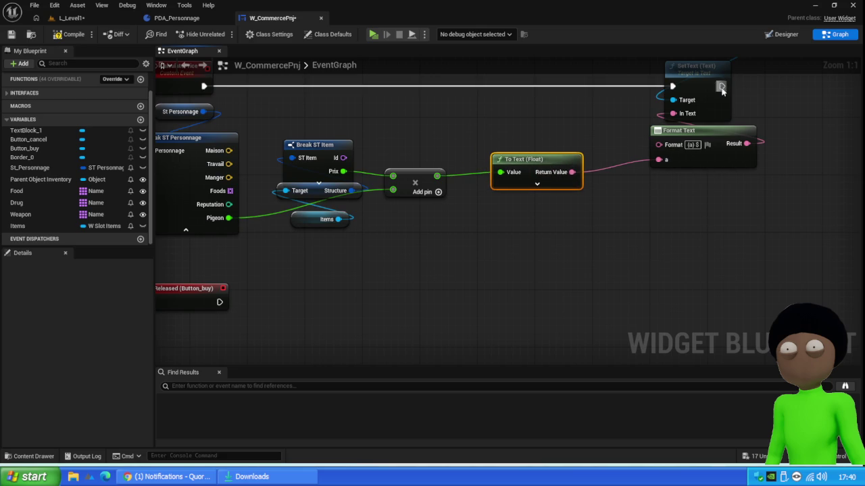
{"action": "scroll", "coordinate": [615, 123], "scroll_direction": "down", "scroll_amount": 2}
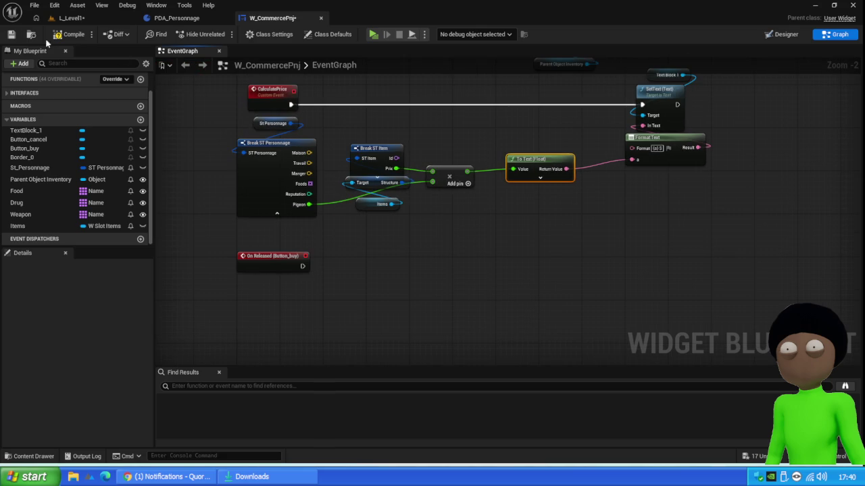
{"action": "left_click", "coordinate": [70, 17]}
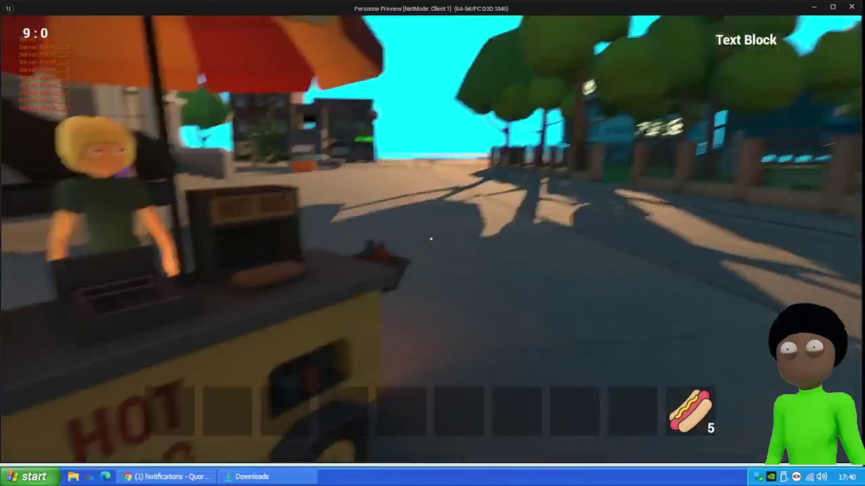
- Play-test trading 5 hotdogs to the NPC (priced 0,00 $), then compile PDA_Personnage
{"action": "key", "text": "w"}
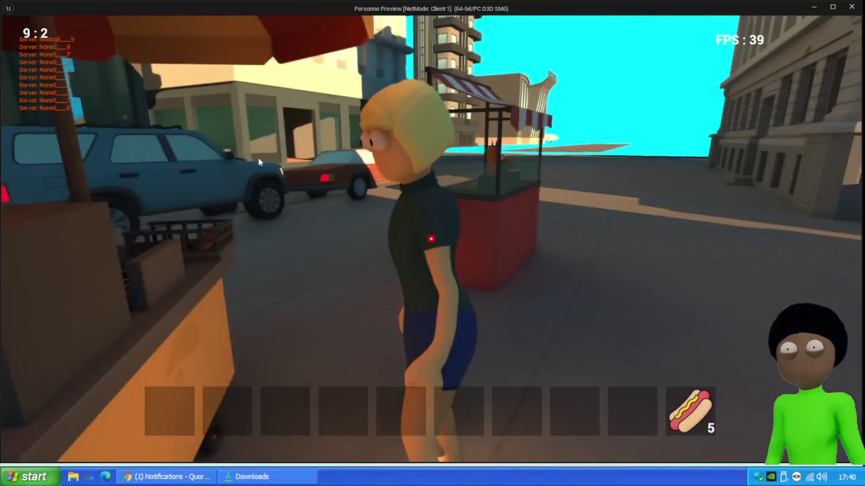
{"action": "key", "text": "e"}
{"action": "mouse_move", "coordinate": [689, 412]}
{"action": "left_mouse_down"}
{"action": "mouse_move", "coordinate": [618, 237]}
{"action": "mouse_move", "coordinate": [599, 248]}
{"action": "left_mouse_up"}
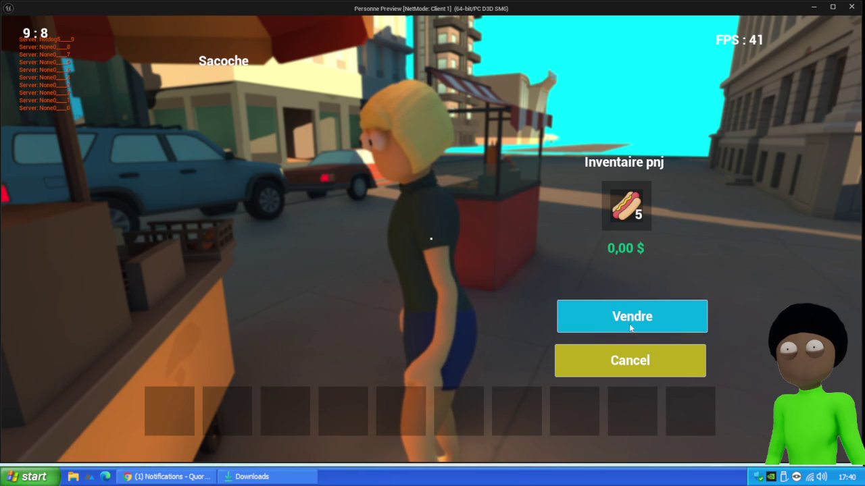
{"action": "key", "text": "Escape"}
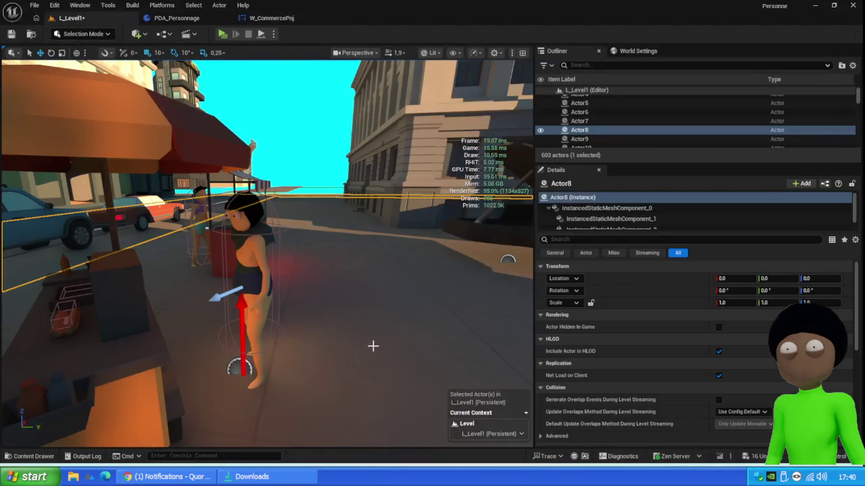
{"action": "left_click", "coordinate": [195, 16]}
{"action": "left_click", "coordinate": [71, 34]}
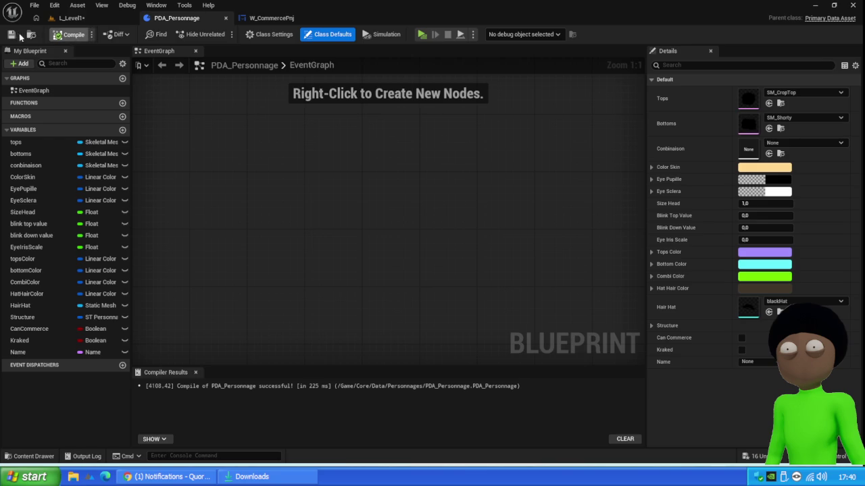
- Open the PS_Game Blueprint from Content > Core > Blueprint > Game in the Content Drawer
{"action": "left_click", "coordinate": [77, 5]}
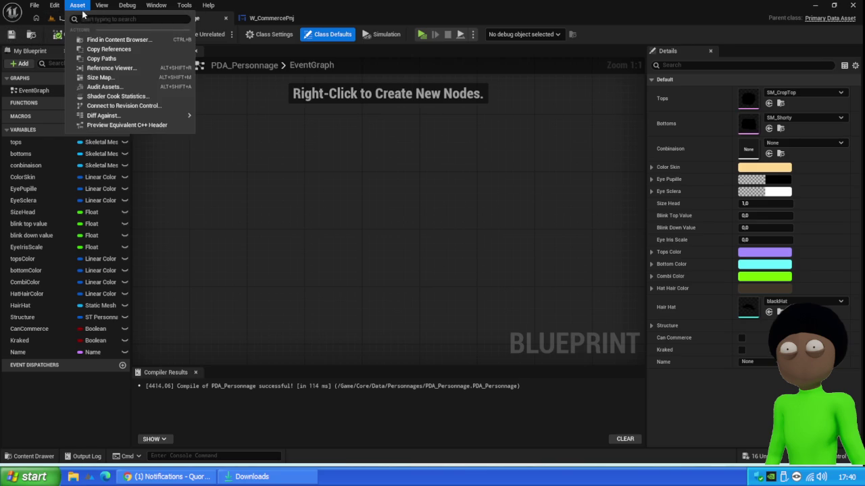
{"action": "left_click", "coordinate": [57, 19]}
{"action": "left_click", "coordinate": [29, 456]}
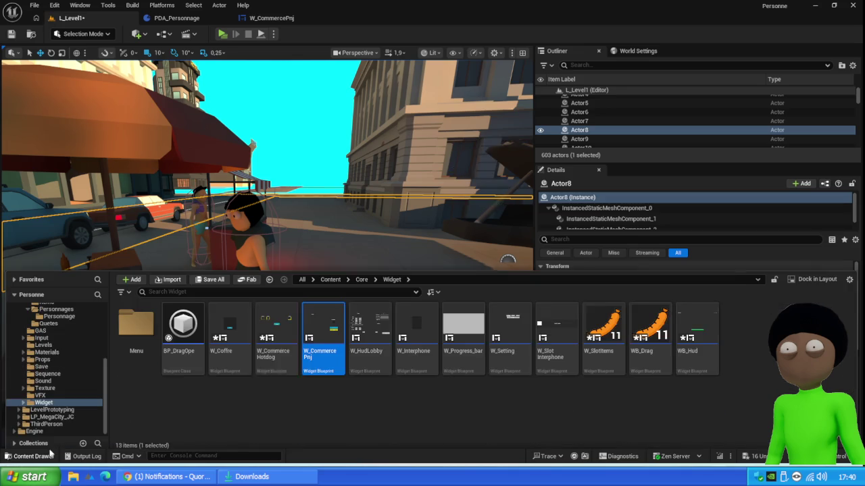
{"action": "left_click", "coordinate": [361, 275]}
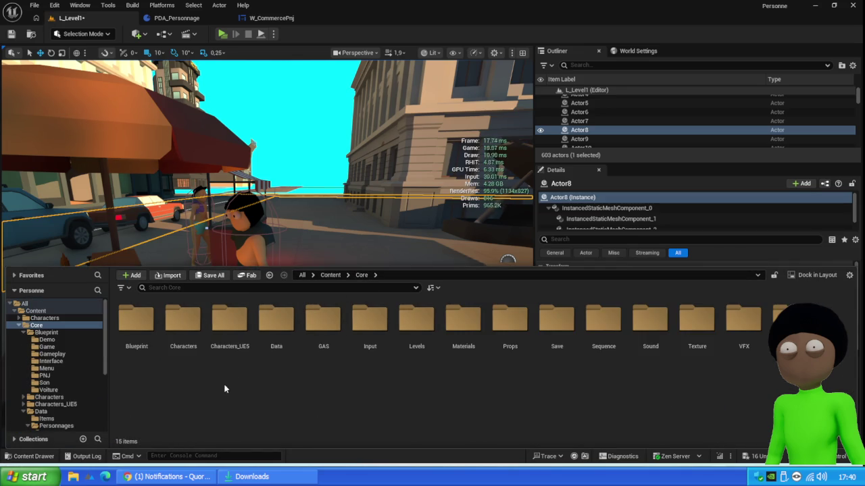
{"action": "double_click", "coordinate": [135, 323]}
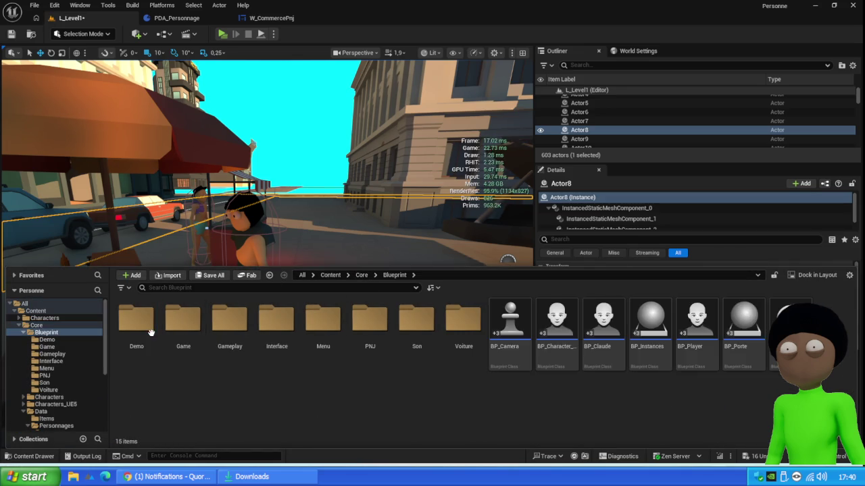
{"action": "double_click", "coordinate": [184, 323]}
{"action": "left_click", "coordinate": [274, 313]}
{"action": "double_click", "coordinate": [275, 318]}
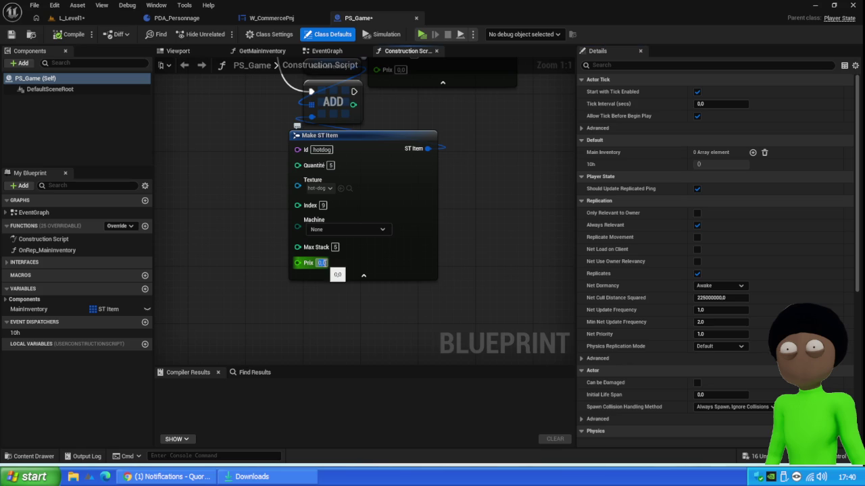
- Set the hotdog Make ST Item's Prix to 2,5 and compile PS_Game
{"action": "left_click", "coordinate": [321, 263]}
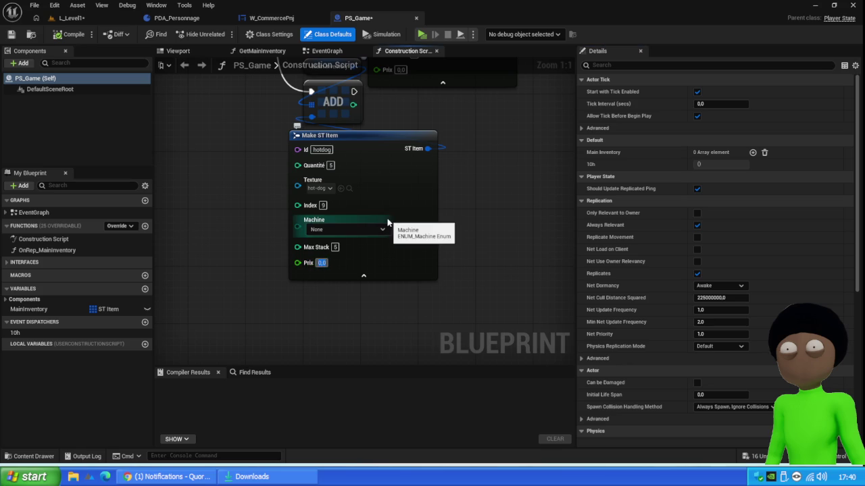
{"action": "type", "text": "2,5"}
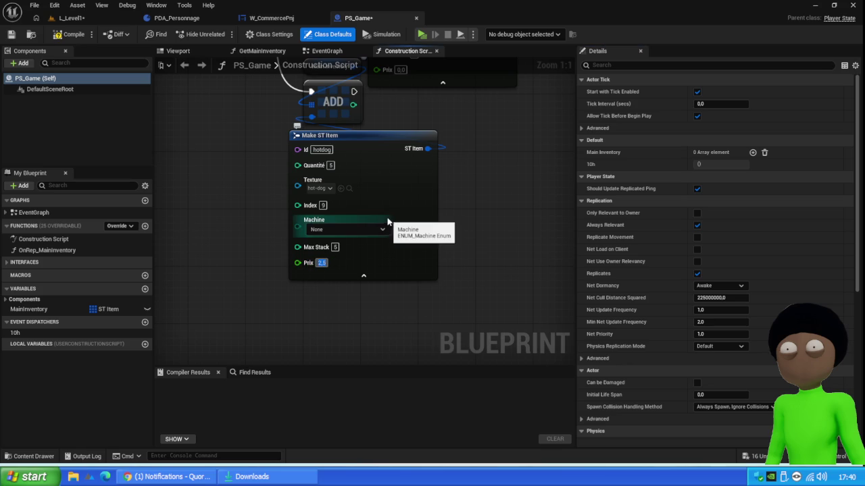
{"action": "left_click", "coordinate": [69, 33]}
- Play-test the level and sell the hotdog stack to the NPC, showing 2,50 $
{"action": "left_click", "coordinate": [71, 18]}
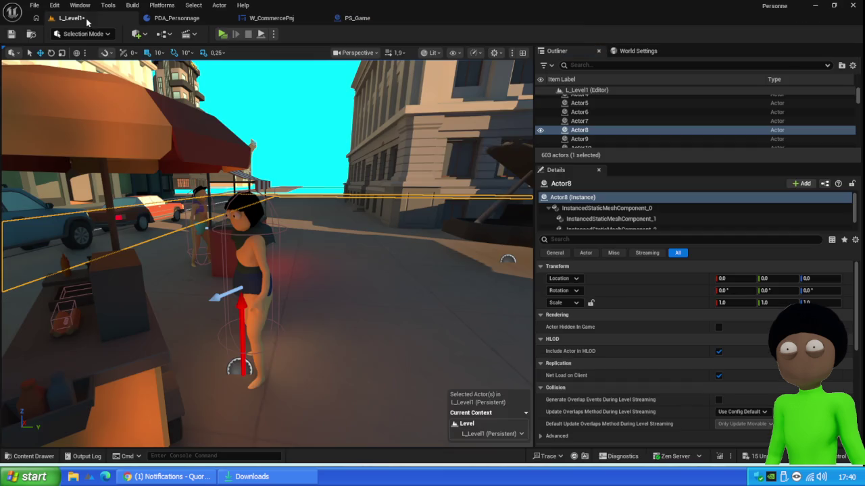
{"action": "left_click", "coordinate": [223, 34]}
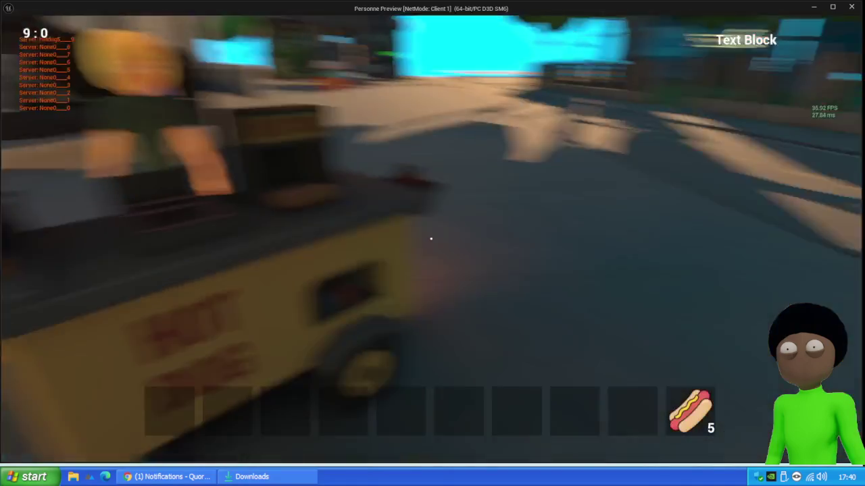
{"action": "key", "text": "e"}
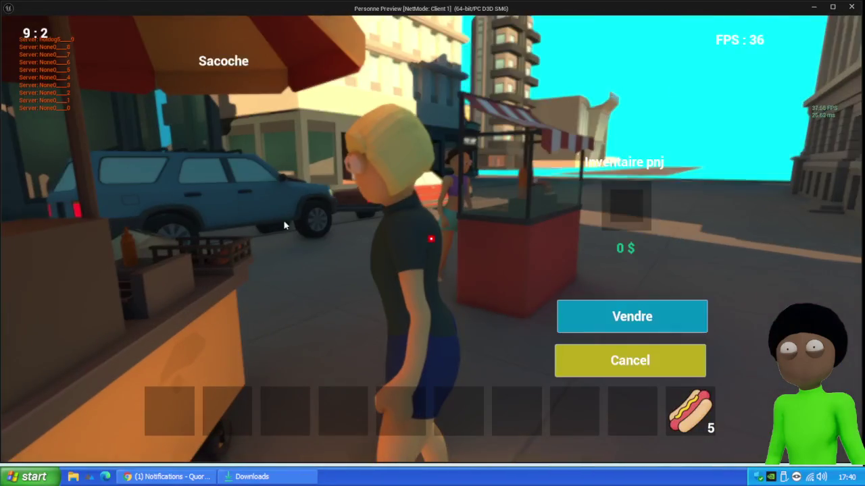
{"action": "left_click", "coordinate": [627, 309]}
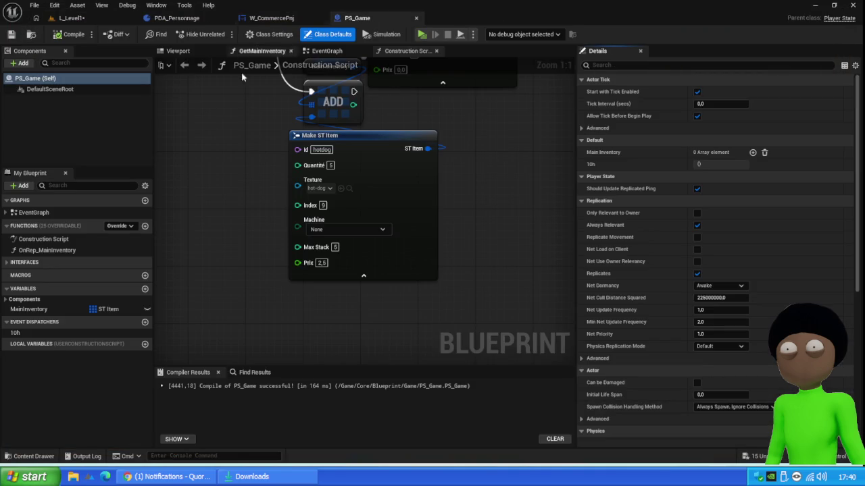
{"action": "left_click", "coordinate": [270, 18]}
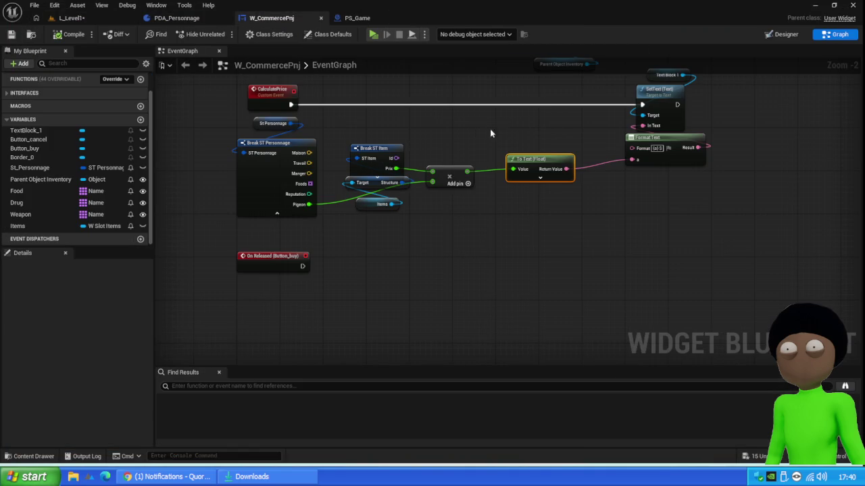
- Make room beside To Text and add a second multiply node from the multiply result
{"action": "left_click_drag", "start_coordinate": [465, 125], "coordinate": [376, 255]}
{"action": "left_click_drag", "start_coordinate": [539, 160], "coordinate": [576, 155]}
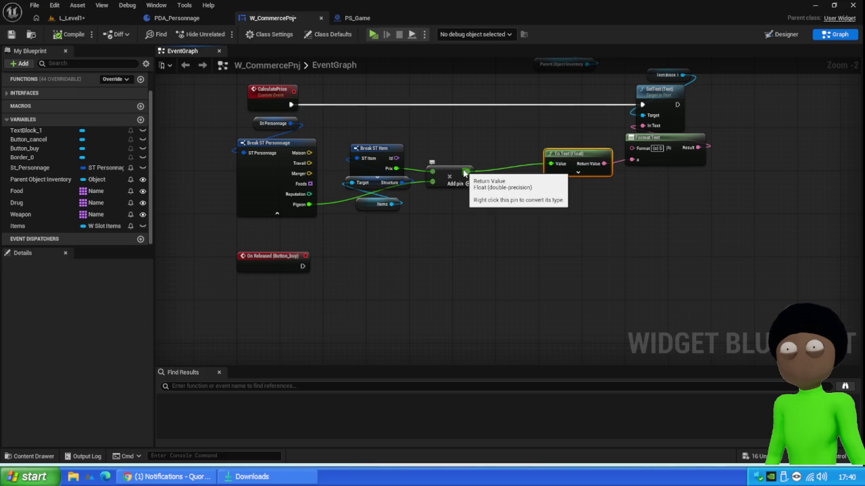
{"action": "left_click_drag", "start_coordinate": [465, 173], "coordinate": [509, 181]}
{"action": "type", "text": "+"}
{"action": "key", "text": "Return"}
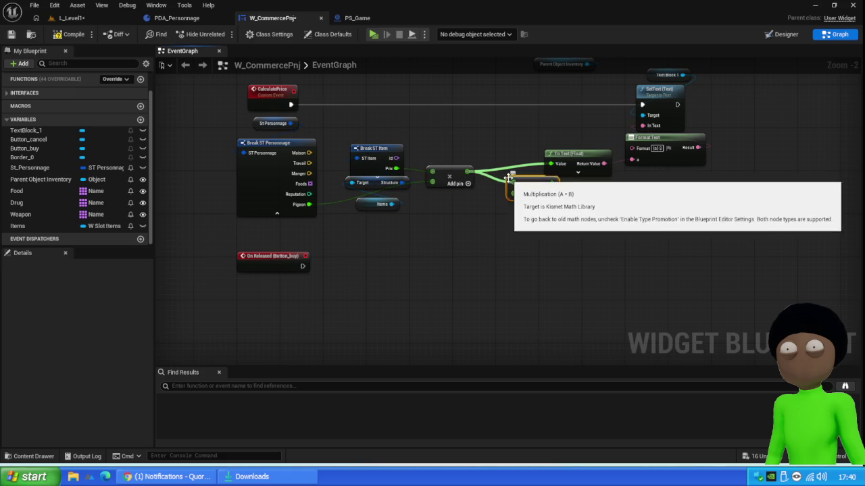
{"action": "left_click", "coordinate": [365, 167]}
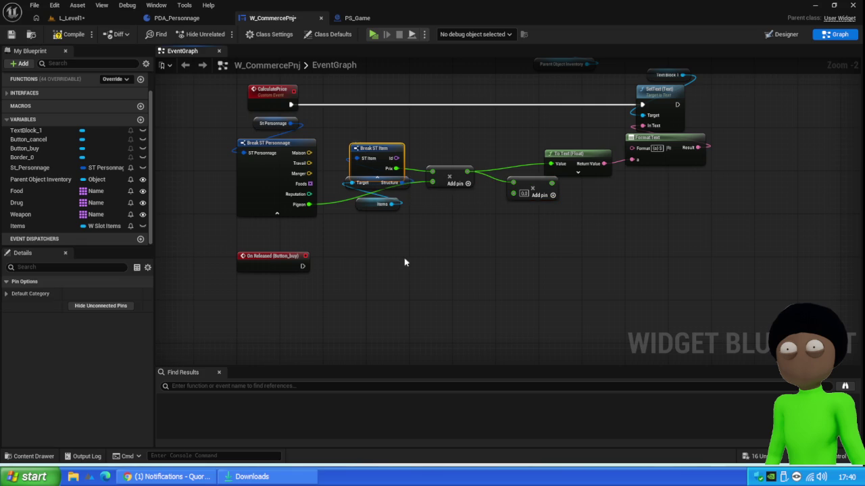
{"action": "left_click_drag", "start_coordinate": [378, 156], "coordinate": [383, 134]}
- Hide the id pin, show Quantité on Break ST Item, and wire it into the multiply chain
{"action": "left_click", "coordinate": [31, 293]}
{"action": "left_click", "coordinate": [72, 306]}
{"action": "left_click", "coordinate": [72, 317]}
{"action": "left_click_drag", "start_coordinate": [410, 136], "coordinate": [534, 198]}
{"action": "mouse_move", "coordinate": [409, 136]}
{"action": "left_mouse_down"}
{"action": "mouse_move", "coordinate": [520, 195]}
{"action": "mouse_move", "coordinate": [551, 164]}
{"action": "left_mouse_up"}
{"action": "mouse_move", "coordinate": [515, 192]}
{"action": "left_mouse_down"}
{"action": "mouse_move", "coordinate": [511, 149]}
{"action": "mouse_move", "coordinate": [513, 166]}
{"action": "left_mouse_up"}
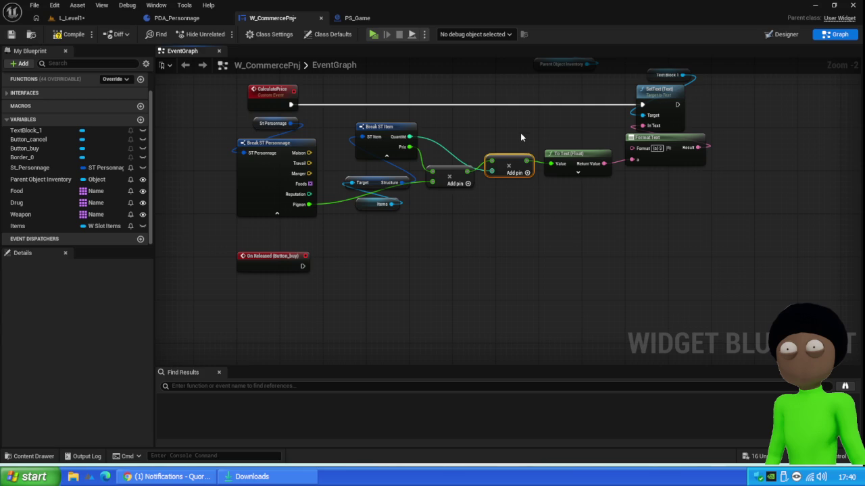
- Delete the extra multiply node and connect Quantité to the remaining multiply's third input
{"action": "left_click_drag", "start_coordinate": [519, 129], "coordinate": [498, 199]}
{"action": "key", "text": "Delete"}
{"action": "mouse_move", "coordinate": [401, 137]}
{"action": "left_mouse_down"}
{"action": "mouse_move", "coordinate": [433, 192]}
{"action": "mouse_move", "coordinate": [549, 163]}
{"action": "left_mouse_up"}
{"action": "left_click_drag", "start_coordinate": [449, 177], "coordinate": [493, 156]}
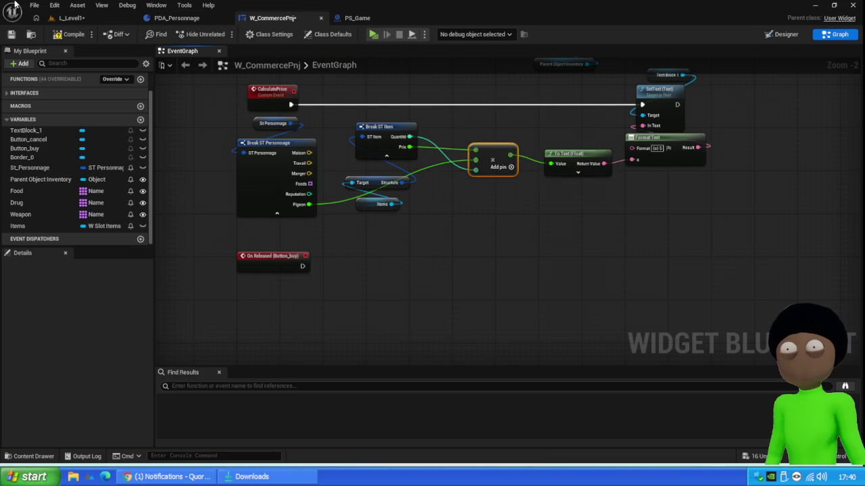
{"action": "left_click", "coordinate": [71, 17]}
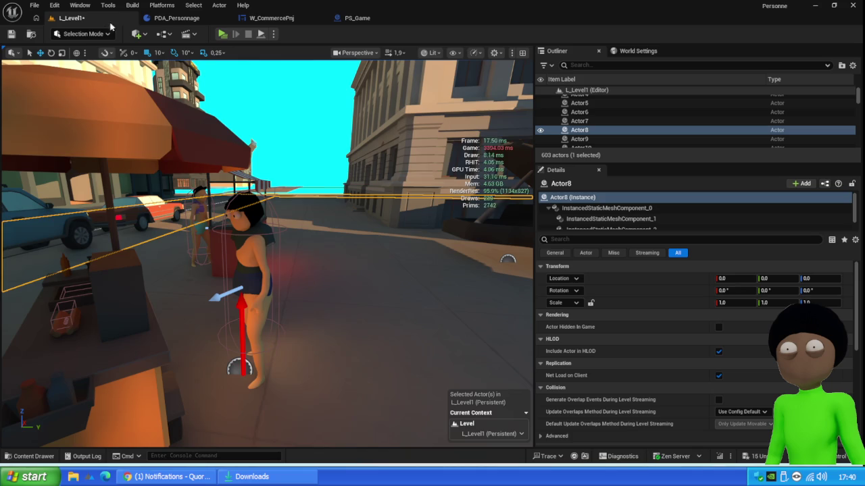
- Play-test selling the five hotdogs to the NPC, confirming a 12,50 $ price, then stop
{"action": "left_click", "coordinate": [229, 36]}
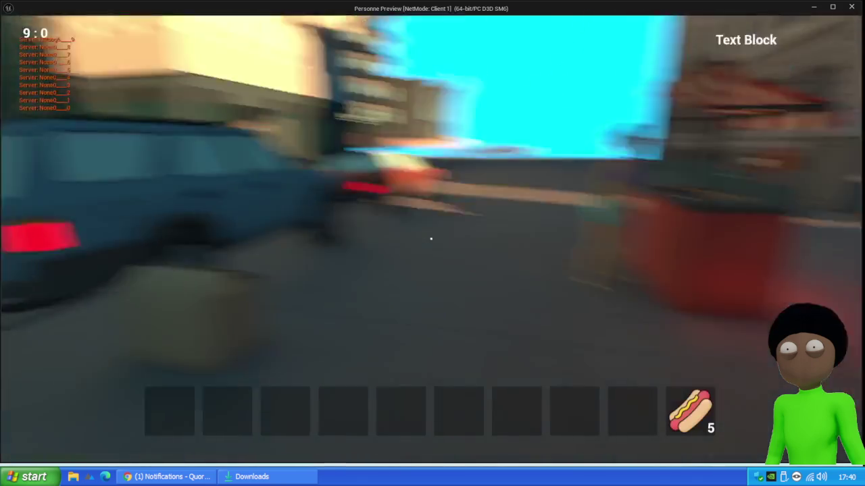
{"action": "key", "text": "e"}
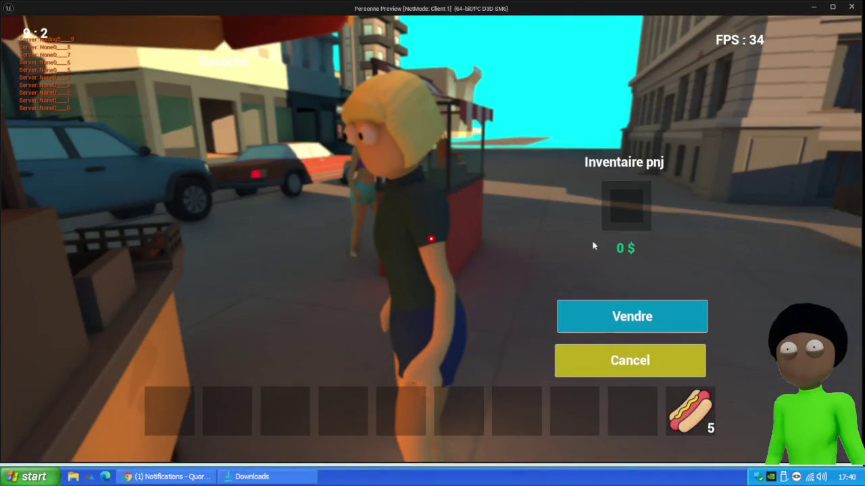
{"action": "left_click_drag", "start_coordinate": [665, 422], "coordinate": [628, 213]}
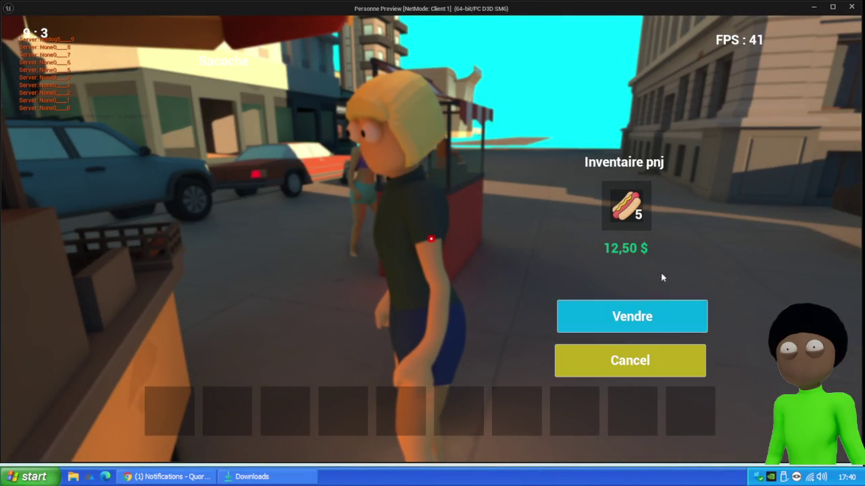
{"action": "left_click", "coordinate": [660, 317]}
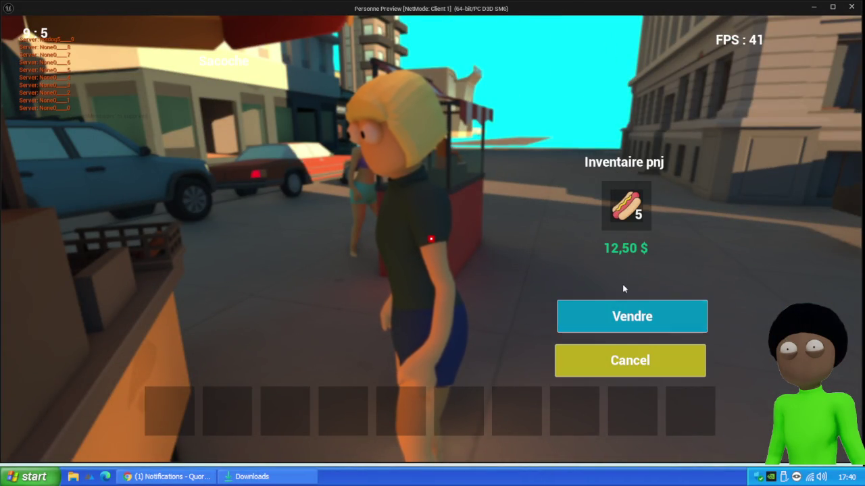
{"action": "key", "text": "Escape"}
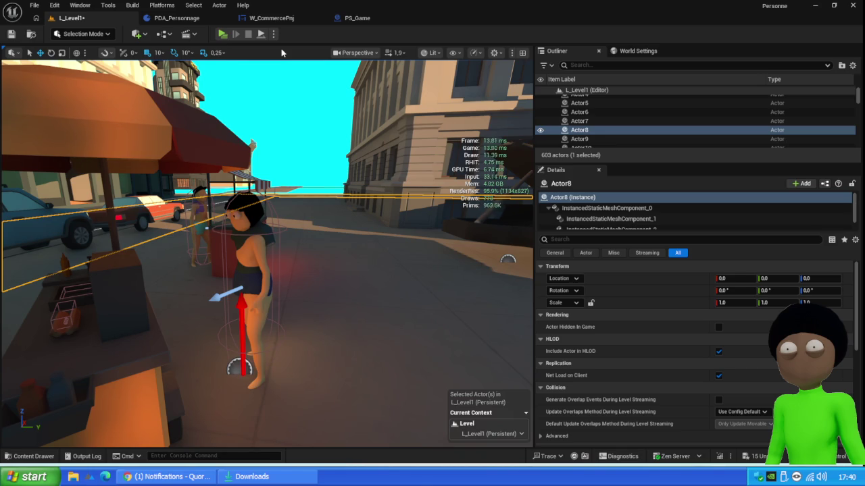
- Add a Float variable named Cash to the PS_Game blueprint
{"action": "left_click", "coordinate": [357, 18]}
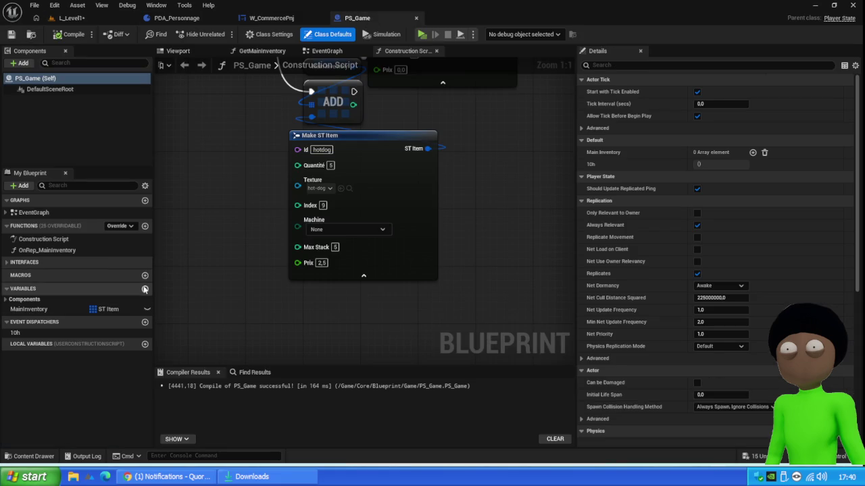
{"action": "left_click", "coordinate": [145, 288]}
{"action": "type", "text": "Cash"}
{"action": "key", "text": "Return"}
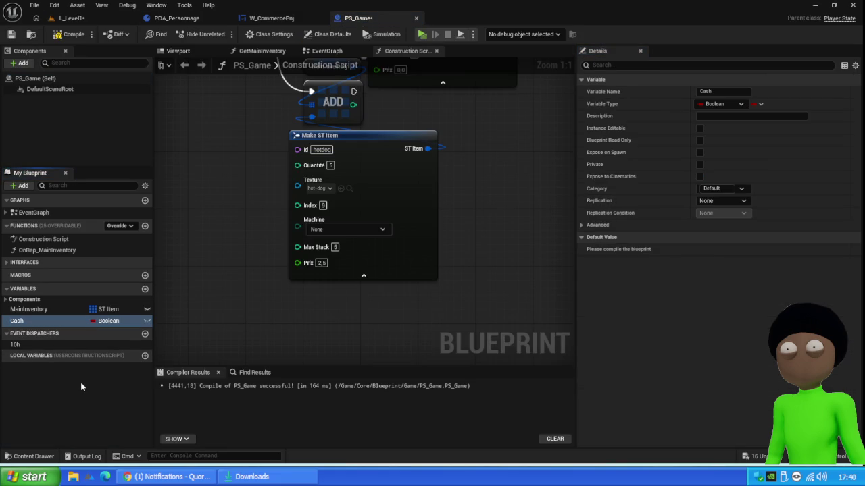
{"action": "left_click", "coordinate": [128, 321]}
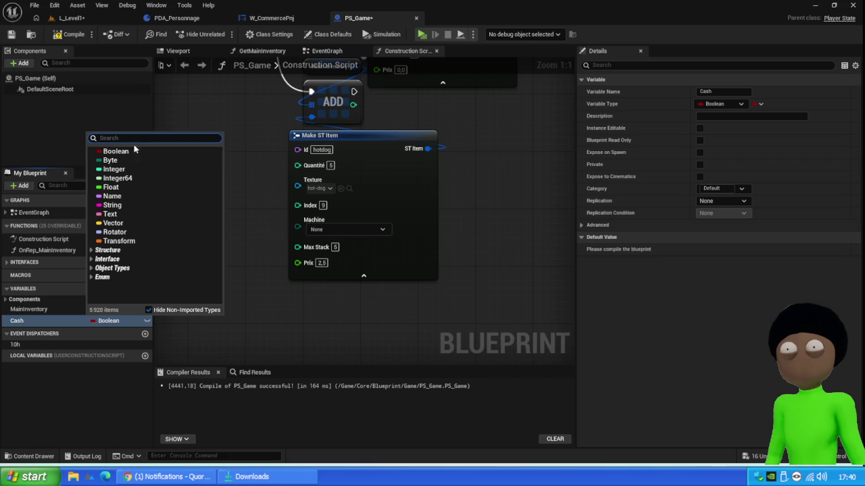
{"action": "left_click", "coordinate": [112, 189]}
- Compile and save PS_Game, then go back to the L_Level1 level editor
{"action": "left_click", "coordinate": [70, 34]}
{"action": "left_click", "coordinate": [11, 33]}
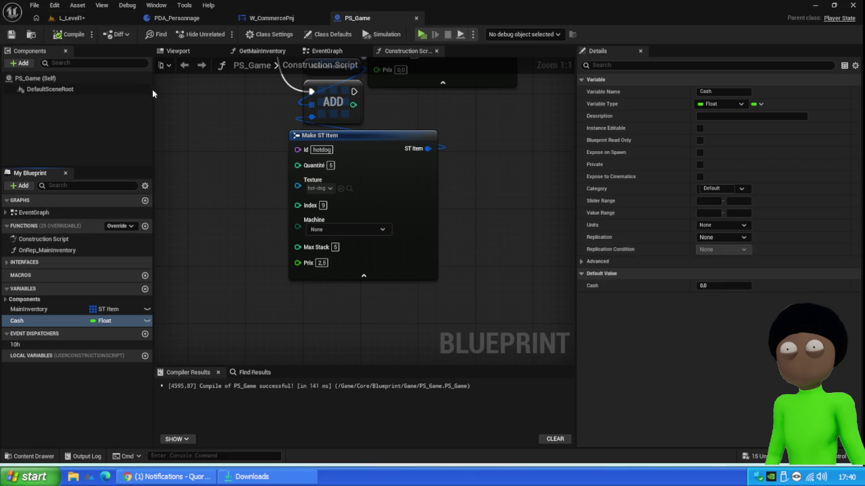
{"action": "left_click", "coordinate": [99, 22]}
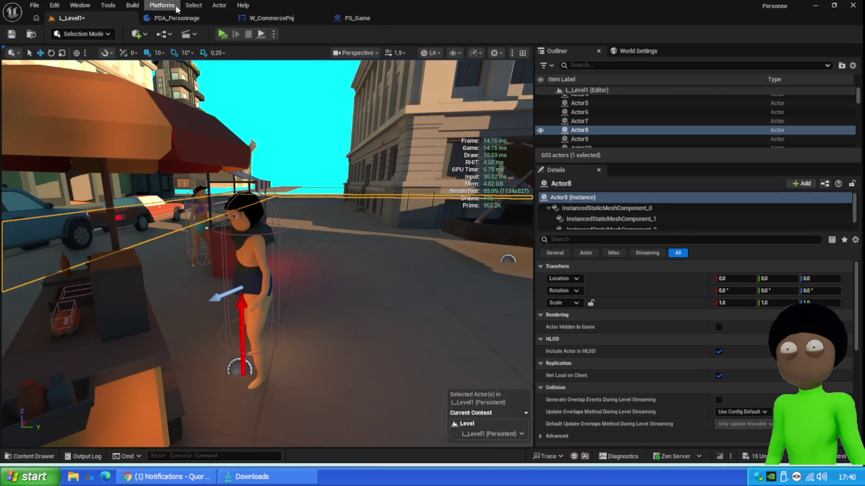
{"action": "left_click", "coordinate": [38, 456]}
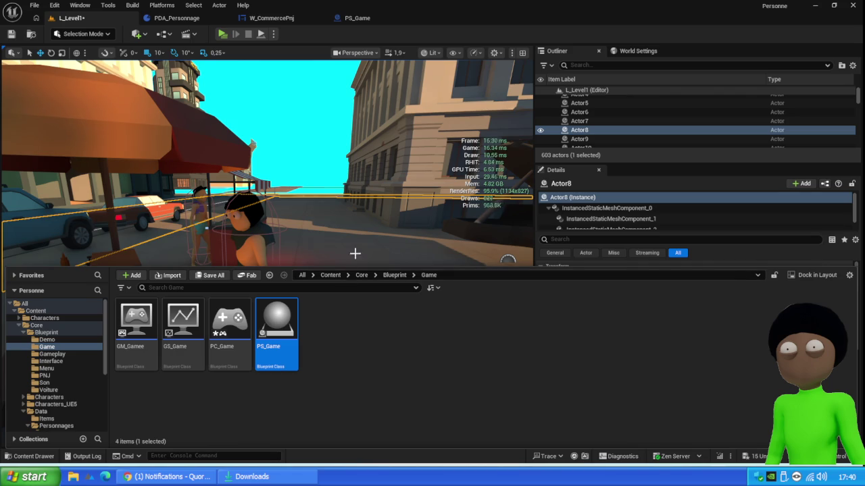
- Go up to the Core folder, open the Widget folder and open WB_Hud
{"action": "left_click", "coordinate": [393, 276]}
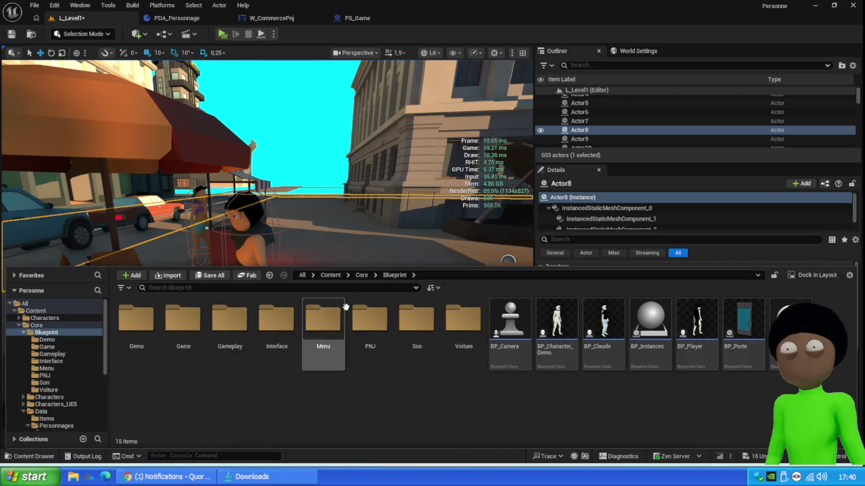
{"action": "left_click", "coordinate": [362, 275]}
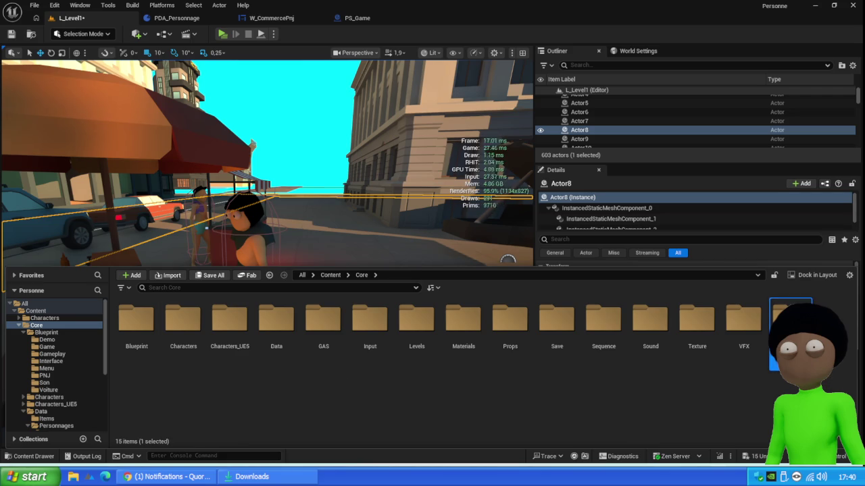
{"action": "double_click", "coordinate": [790, 324]}
{"action": "left_click", "coordinate": [701, 324]}
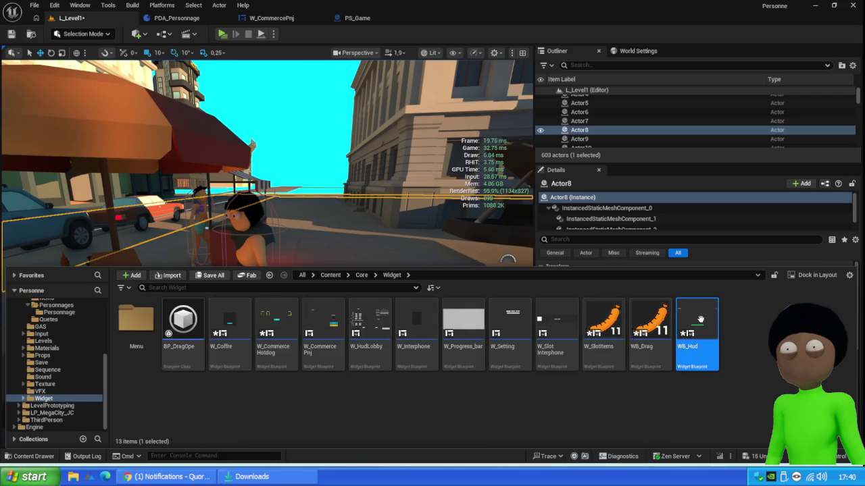
{"action": "double_click", "coordinate": [702, 324]}
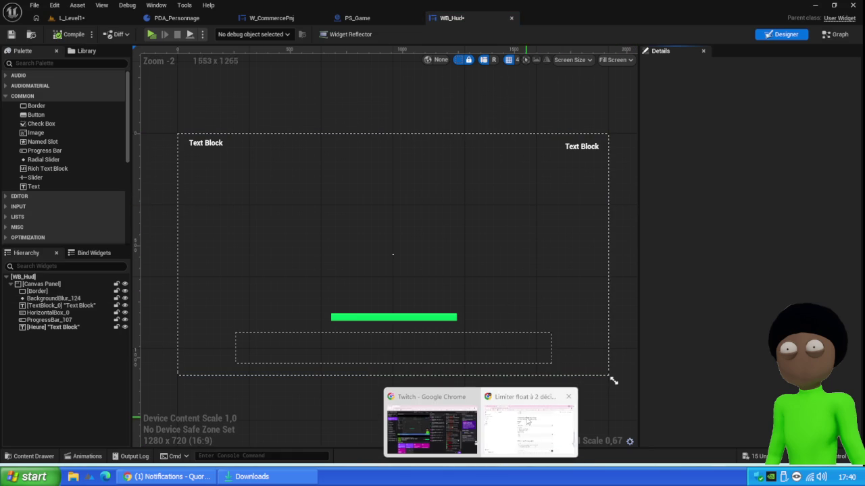
- In a new Chrome tab, search Google Images for 'gta san andreas' and preview one image
{"action": "mouse_move", "coordinate": [451, 430]}
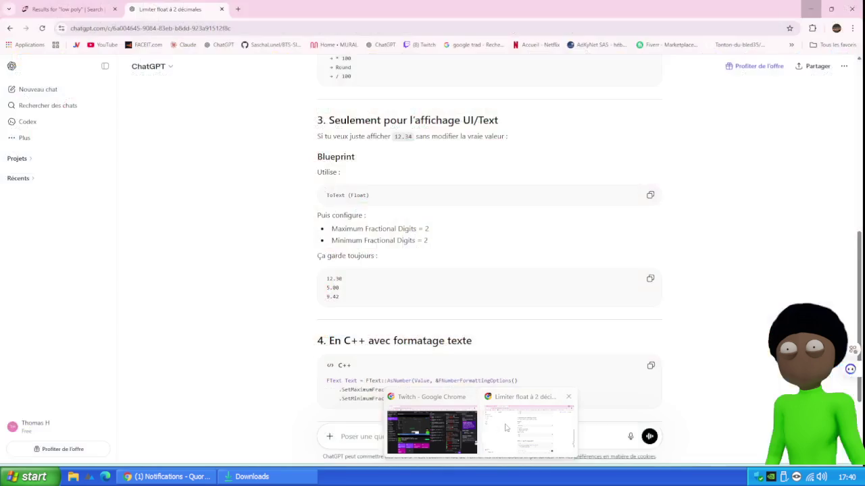
{"action": "left_click", "coordinate": [528, 429]}
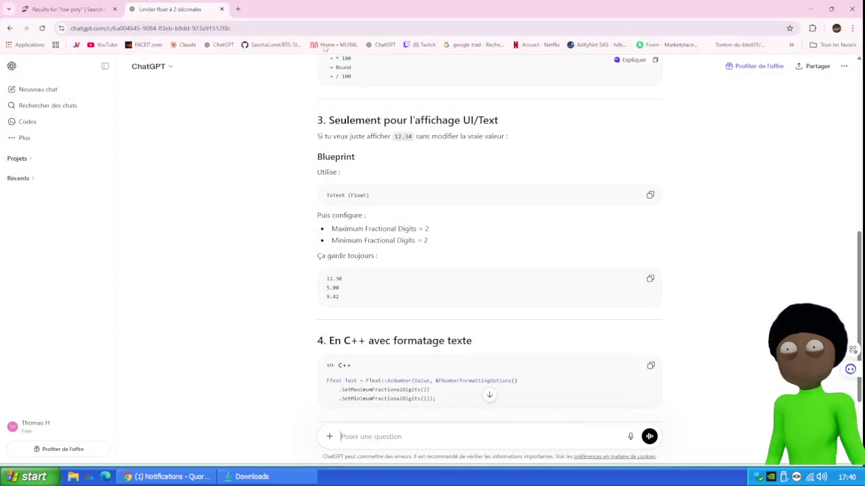
{"action": "left_click", "coordinate": [238, 8]}
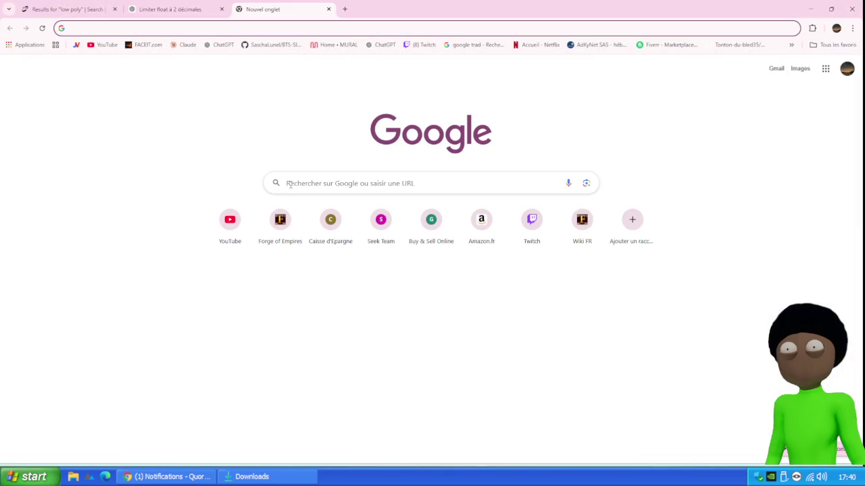
{"action": "type", "text": "gta san"}
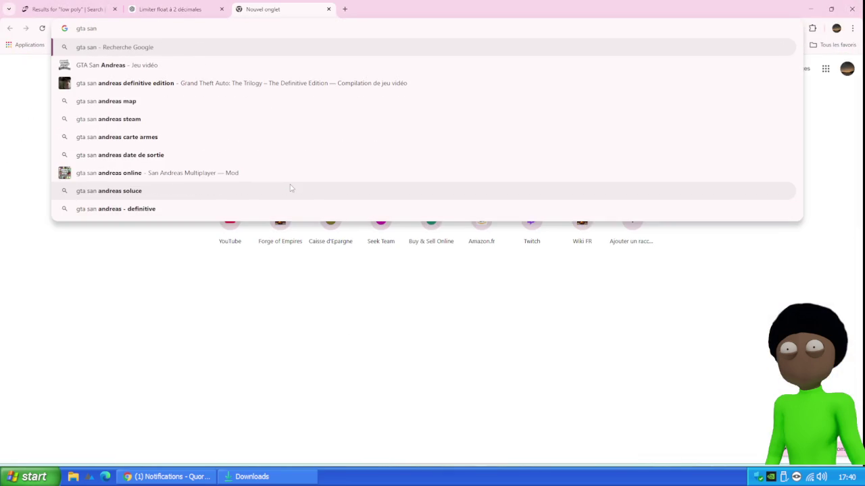
{"action": "key", "text": "Down"}
{"action": "key", "text": "Return"}
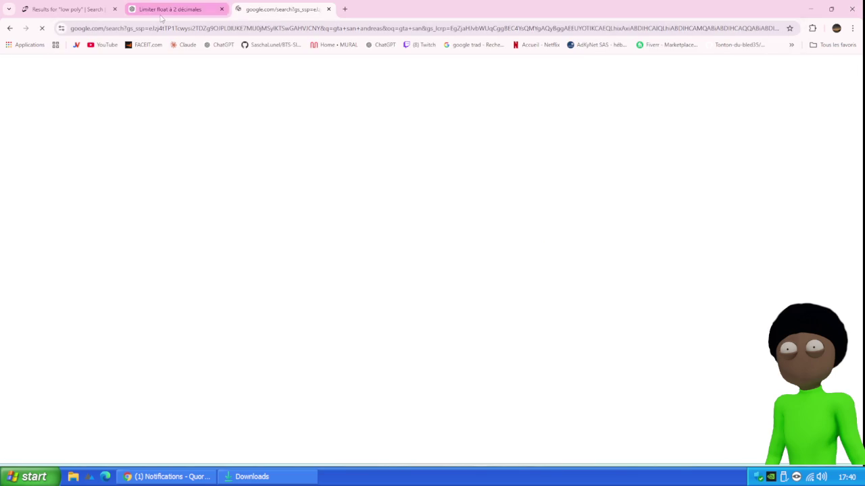
{"action": "left_click", "coordinate": [141, 107]}
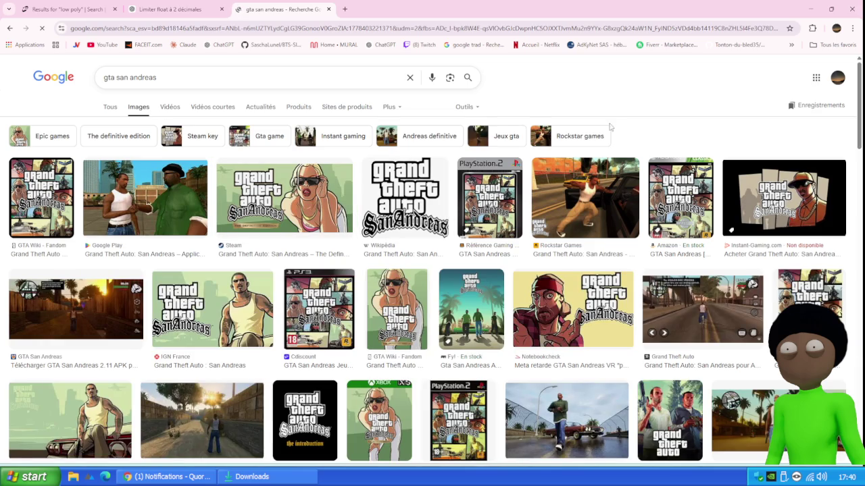
{"action": "scroll", "coordinate": [624, 217], "scroll_direction": "down", "scroll_amount": 4}
{"action": "scroll", "coordinate": [632, 179], "scroll_direction": "up", "scroll_amount": 3}
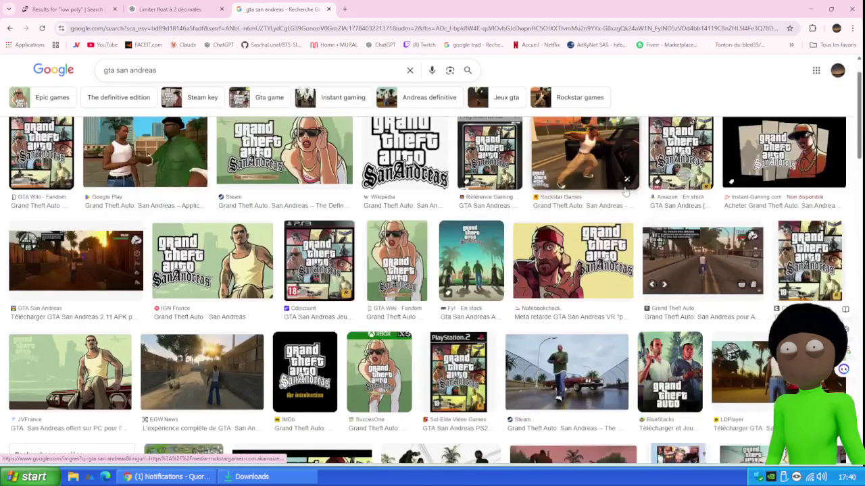
{"action": "left_click", "coordinate": [708, 269]}
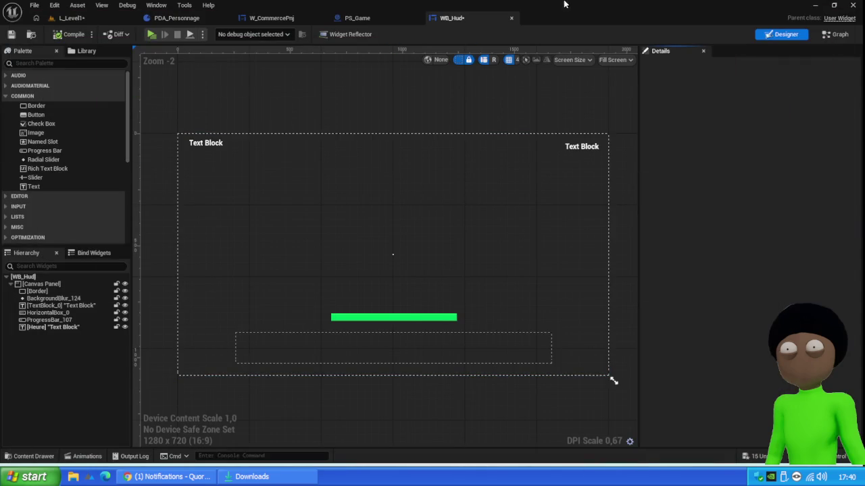
- Select the canvas text blocks, then play-test the level to check the current HUD
{"action": "left_click", "coordinate": [583, 147]}
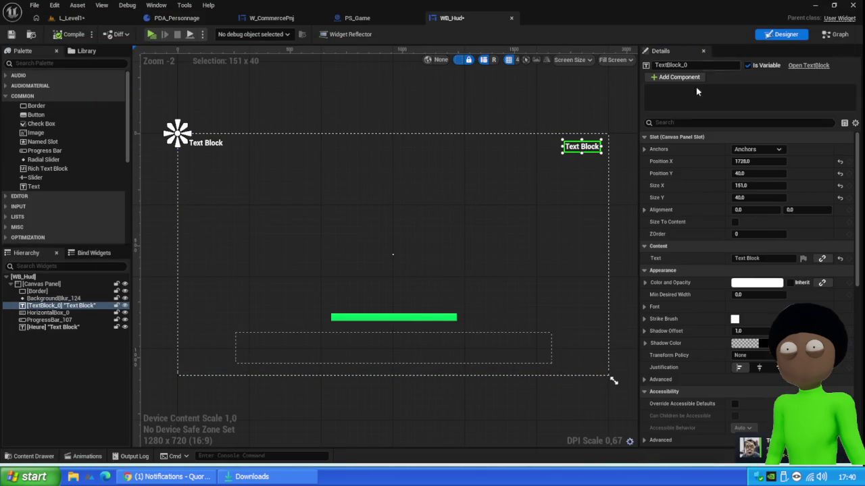
{"action": "left_click", "coordinate": [211, 147]}
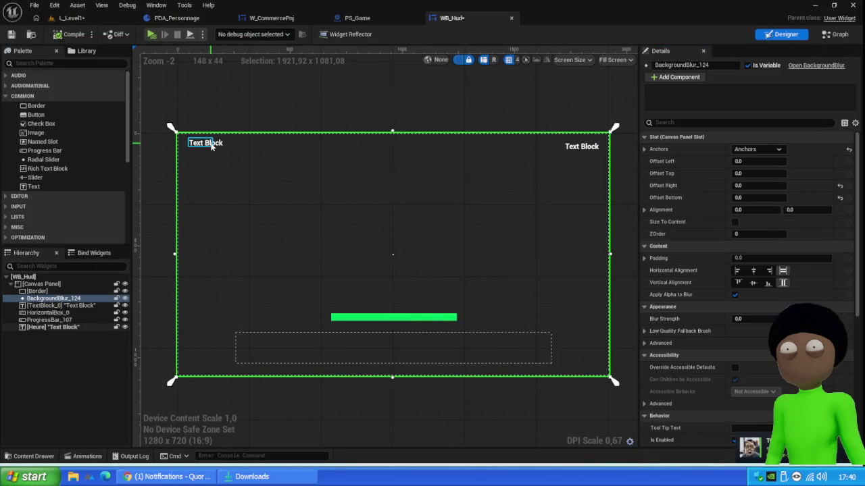
{"action": "left_click", "coordinate": [212, 147]}
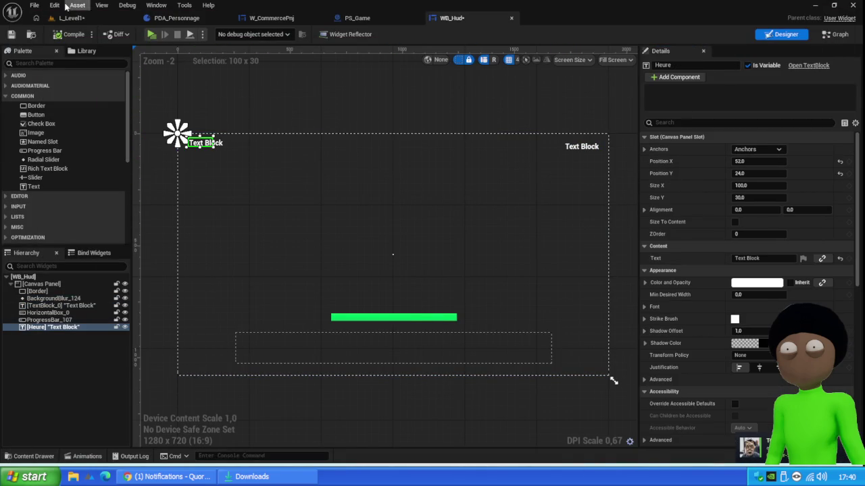
{"action": "left_click", "coordinate": [71, 17]}
{"action": "left_click", "coordinate": [221, 34]}
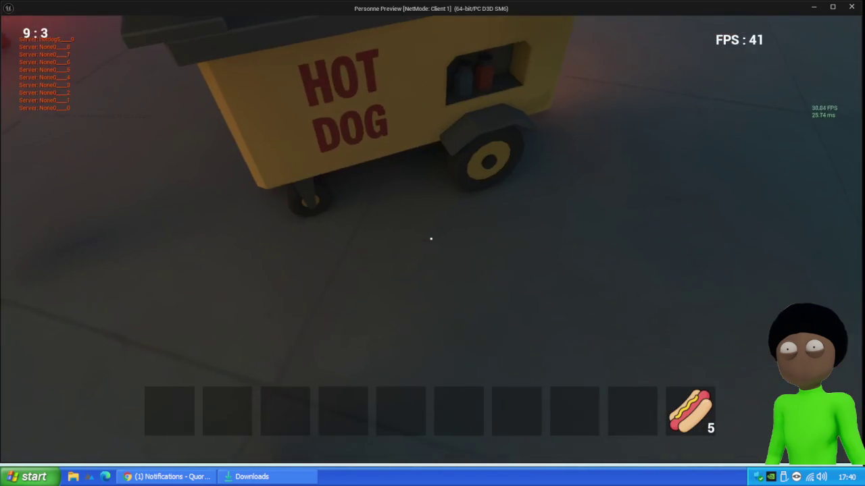
{"action": "key", "text": "Escape"}
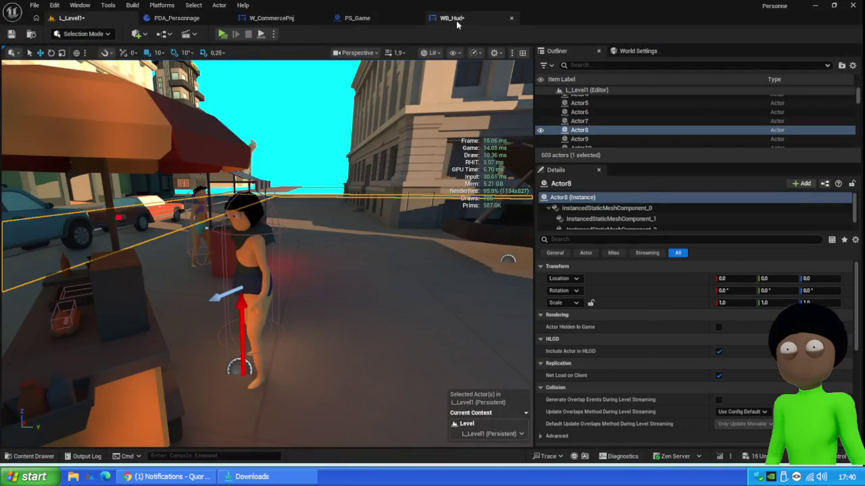
{"action": "left_click", "coordinate": [451, 18]}
- Move the Heure text block to the canvas's top-right at position 1544, 100
{"action": "mouse_move", "coordinate": [206, 142]}
{"action": "left_mouse_down"}
{"action": "mouse_move", "coordinate": [261, 183]}
{"action": "mouse_move", "coordinate": [202, 155]}
{"action": "mouse_move", "coordinate": [212, 129]}
{"action": "left_mouse_up"}
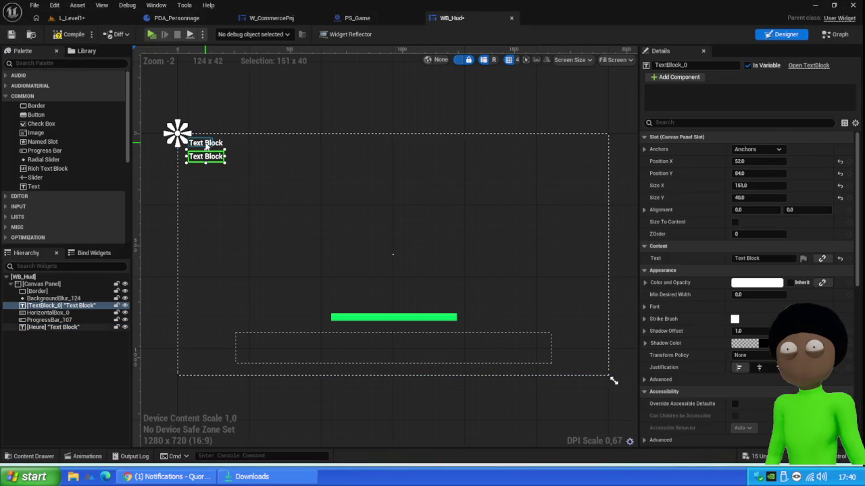
{"action": "mouse_move", "coordinate": [202, 147]}
{"action": "left_mouse_down"}
{"action": "mouse_move", "coordinate": [619, 125]}
{"action": "mouse_move", "coordinate": [581, 154]}
{"action": "mouse_move", "coordinate": [519, 154]}
{"action": "mouse_move", "coordinate": [554, 167]}
{"action": "left_mouse_up"}
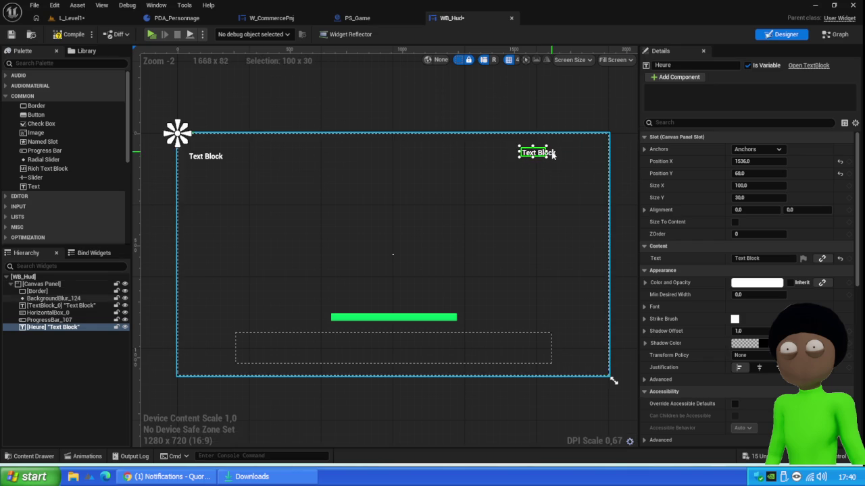
{"action": "scroll", "coordinate": [553, 160], "scroll_direction": "up", "scroll_amount": 5}
{"action": "scroll", "coordinate": [513, 147], "scroll_direction": "down", "scroll_amount": 4}
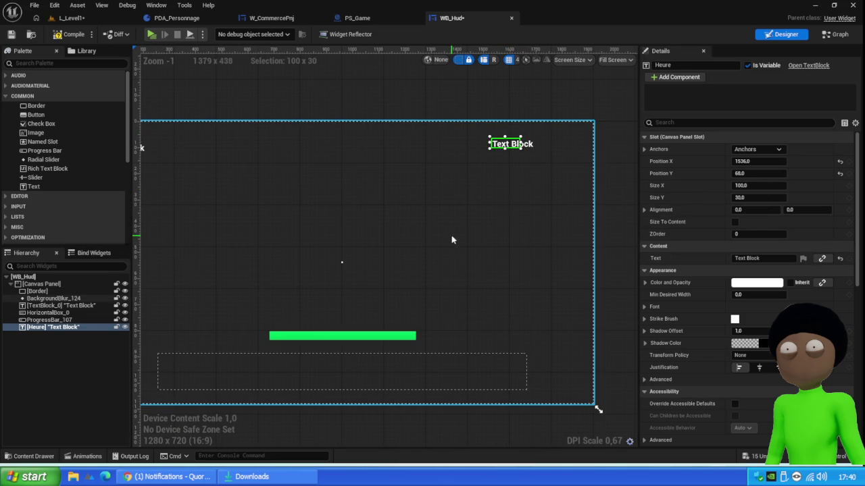
{"action": "mouse_move", "coordinate": [511, 149]}
{"action": "left_mouse_down"}
{"action": "mouse_move", "coordinate": [539, 152]}
{"action": "mouse_move", "coordinate": [513, 157]}
{"action": "left_mouse_up"}
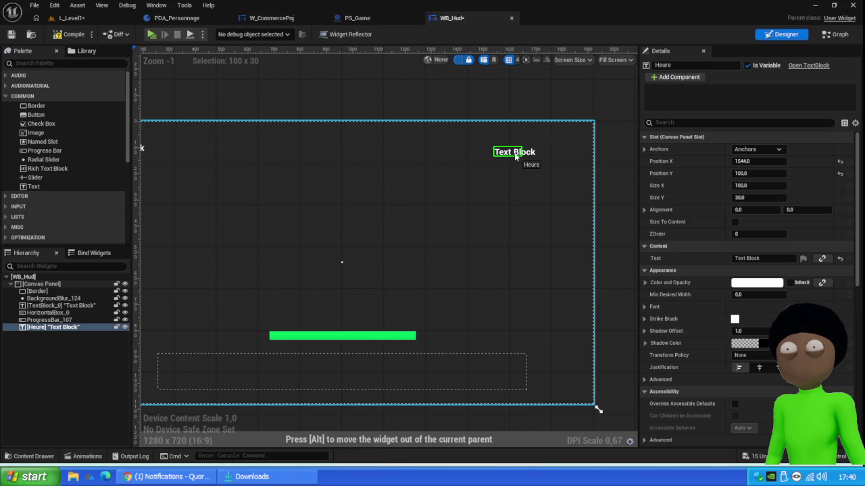
{"action": "mouse_move", "coordinate": [480, 476]}
{"action": "left_click", "coordinate": [527, 425]}
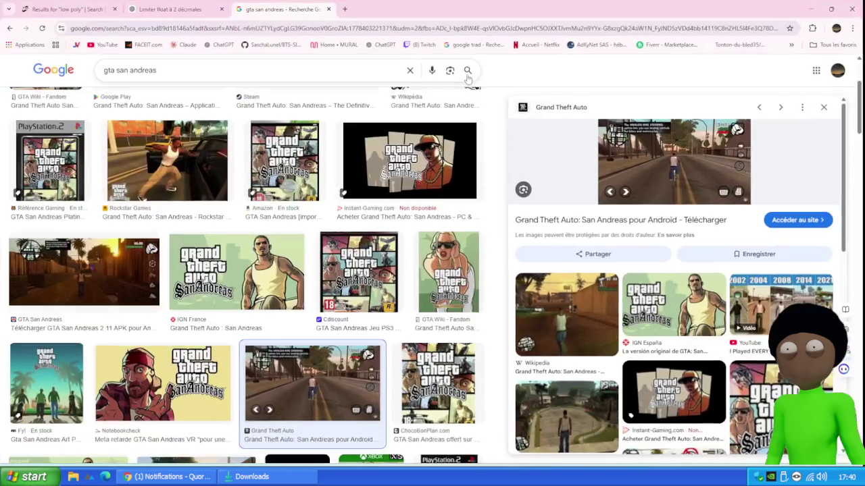
{"action": "left_click", "coordinate": [808, 6]}
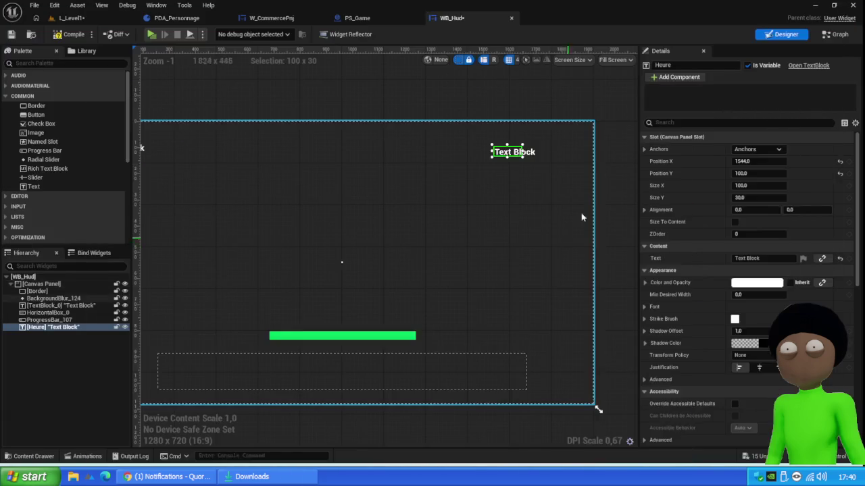
- Raise Heure, then add a new Canvas Panel text block placed below it at the top-right
{"action": "left_click_drag", "start_coordinate": [513, 158], "coordinate": [506, 140]}
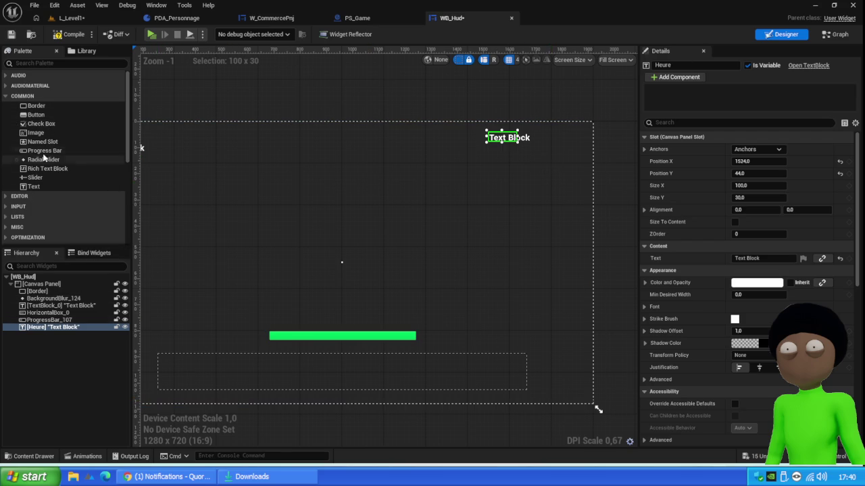
{"action": "mouse_move", "coordinate": [32, 186]}
{"action": "left_mouse_down"}
{"action": "mouse_move", "coordinate": [511, 151]}
{"action": "mouse_move", "coordinate": [500, 149]}
{"action": "left_mouse_up"}
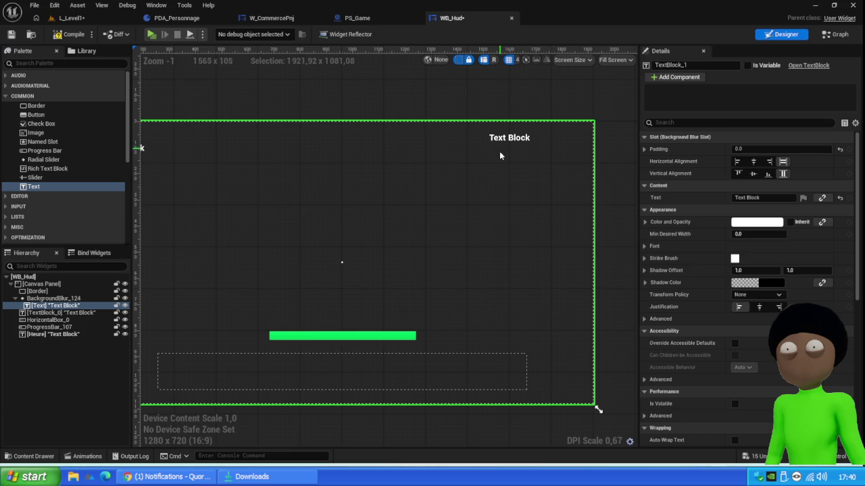
{"action": "left_click_drag", "start_coordinate": [28, 267], "coordinate": [46, 286]}
{"action": "scroll", "coordinate": [392, 189], "scroll_direction": "down", "scroll_amount": 2}
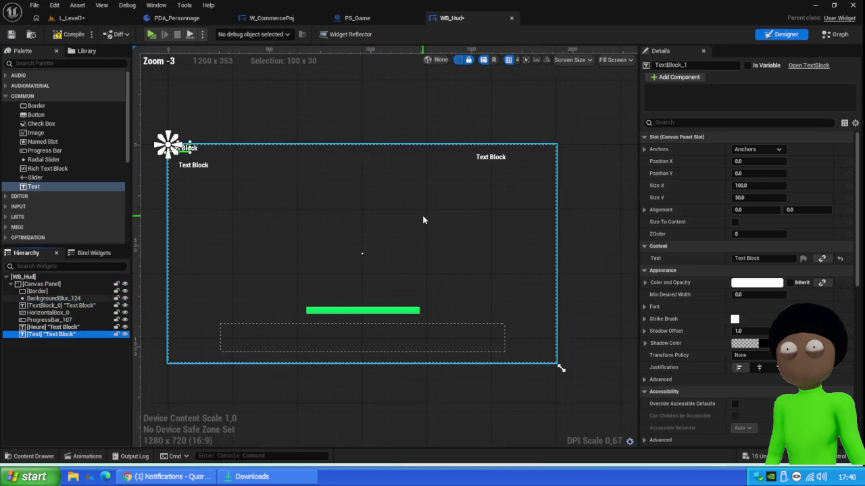
{"action": "mouse_move", "coordinate": [187, 153]}
{"action": "left_mouse_down"}
{"action": "mouse_move", "coordinate": [542, 180]}
{"action": "mouse_move", "coordinate": [493, 173]}
{"action": "left_mouse_up"}
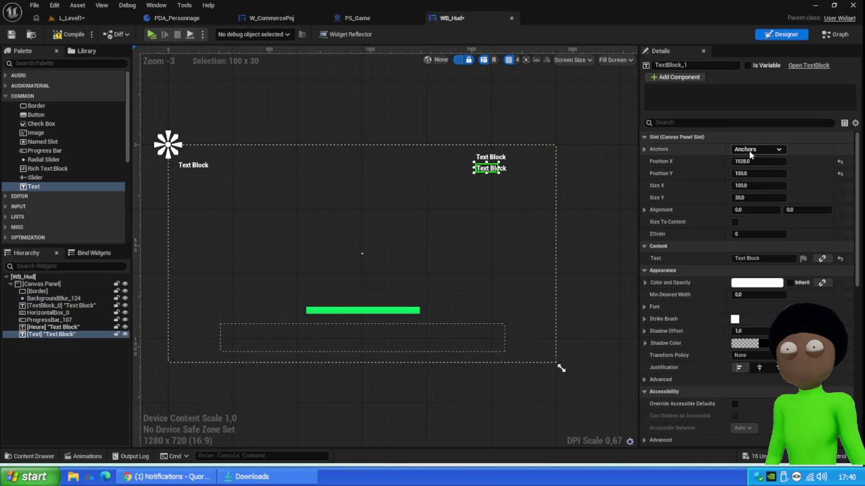
- Anchor both text blocks top-right and align the new one under Heure at -393.92, 96
{"action": "left_click", "coordinate": [750, 154]}
{"action": "left_click", "coordinate": [811, 171]}
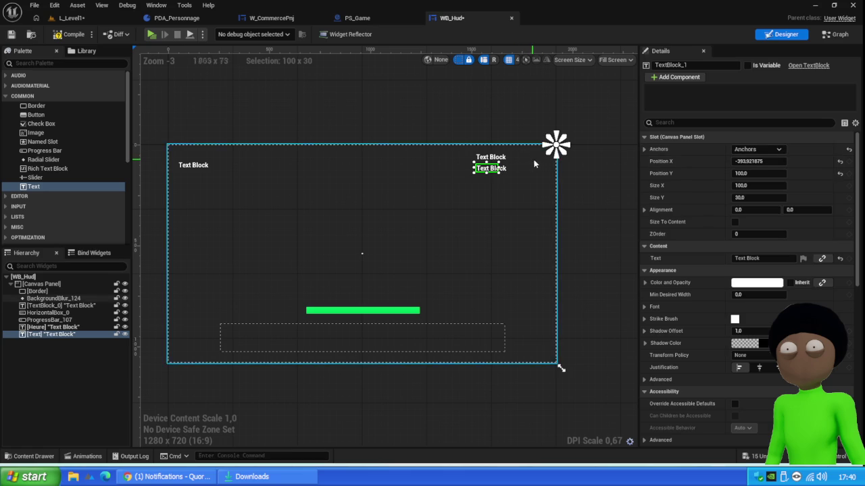
{"action": "left_click", "coordinate": [486, 159]}
{"action": "left_click", "coordinate": [756, 150]}
{"action": "left_click", "coordinate": [812, 170]}
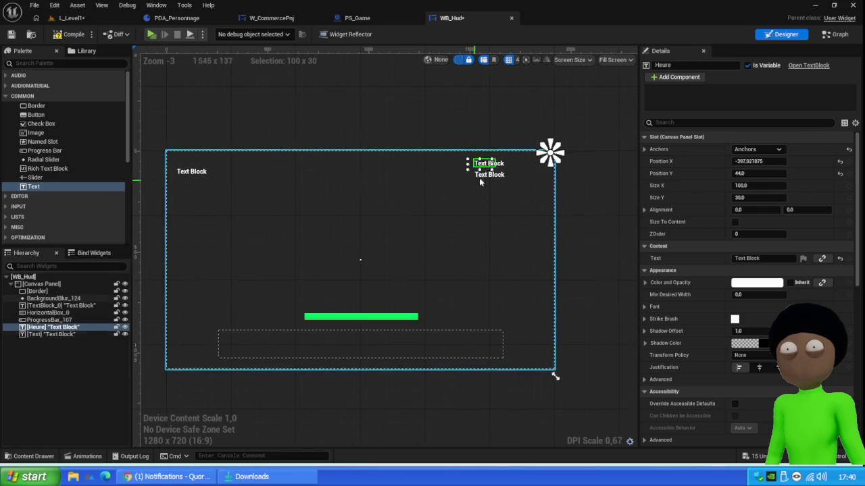
{"action": "scroll", "coordinate": [522, 178], "scroll_direction": "up", "scroll_amount": 5}
{"action": "left_click_drag", "start_coordinate": [440, 174], "coordinate": [441, 164]}
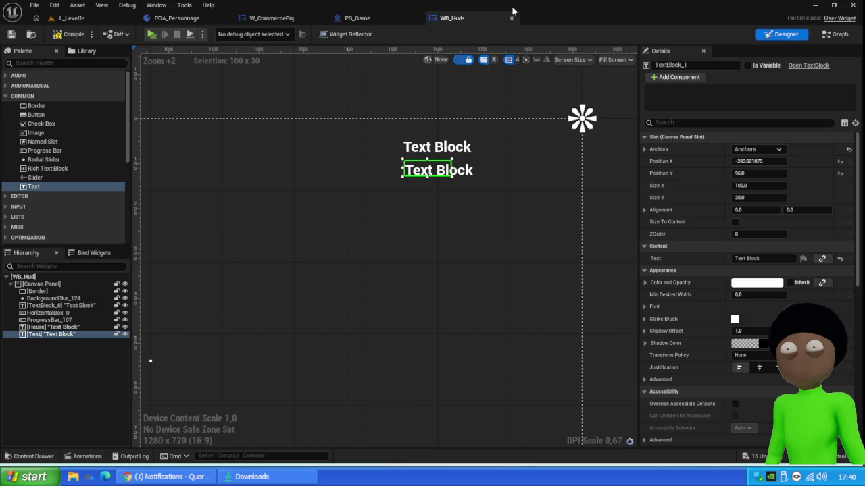
- Set the Heure text to 22:00, change its justification and widen its box
{"action": "left_click", "coordinate": [439, 140]}
{"action": "left_click", "coordinate": [767, 262]}
{"action": "left_click_drag", "start_coordinate": [778, 261], "coordinate": [647, 262]}
{"action": "type", "text": "22:00"}
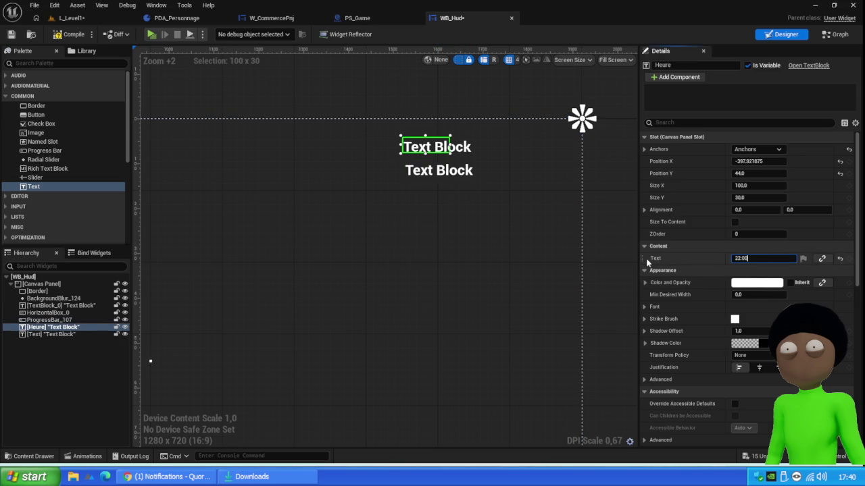
{"action": "key", "text": "Return"}
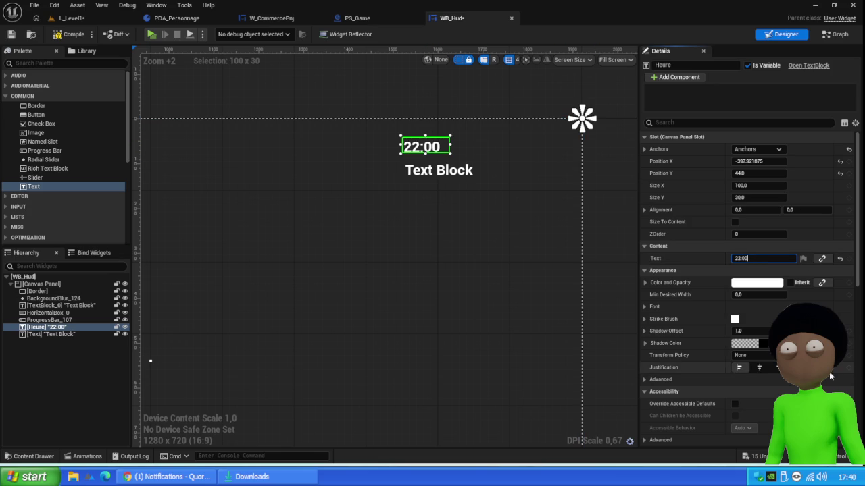
{"action": "left_click", "coordinate": [759, 367]}
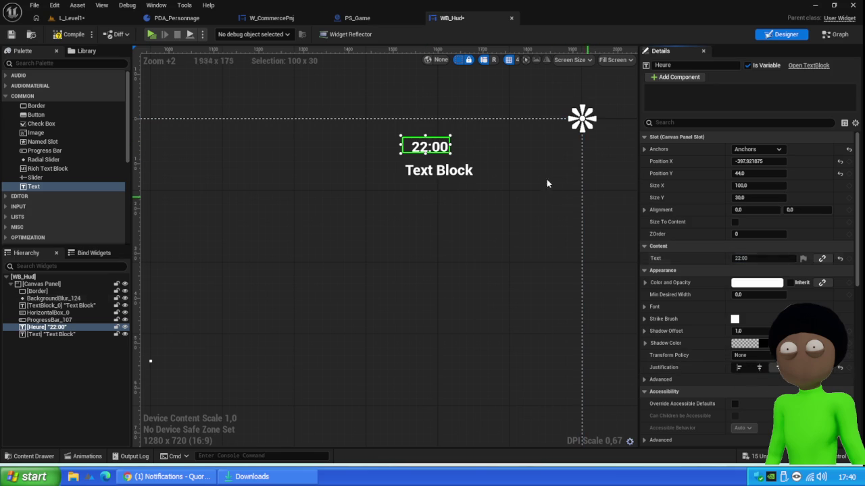
{"action": "left_click_drag", "start_coordinate": [451, 145], "coordinate": [476, 146]}
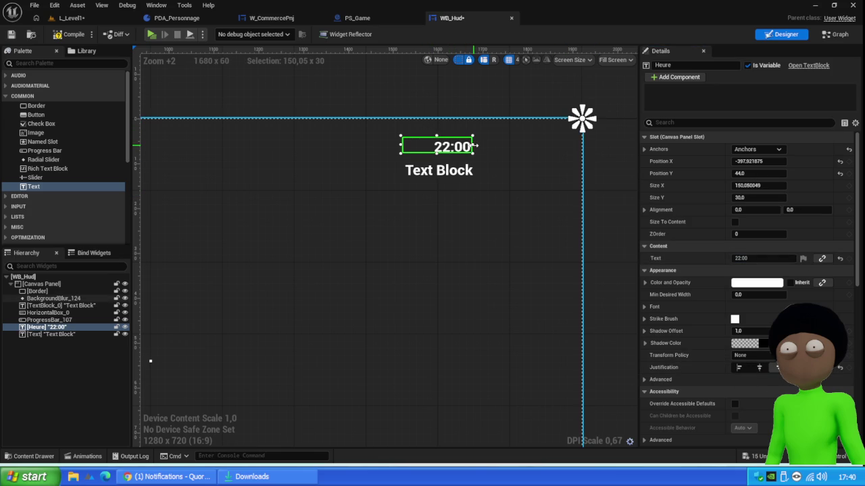
- Widen the lower text block to 146.05 × 30 and select its text for replacing
{"action": "left_click", "coordinate": [448, 170]}
{"action": "left_click", "coordinate": [447, 171]}
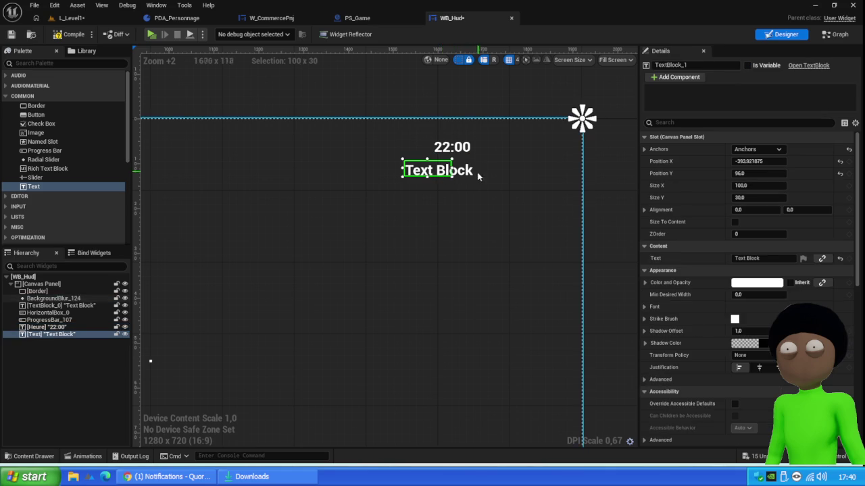
{"action": "left_click_drag", "start_coordinate": [453, 170], "coordinate": [476, 171]}
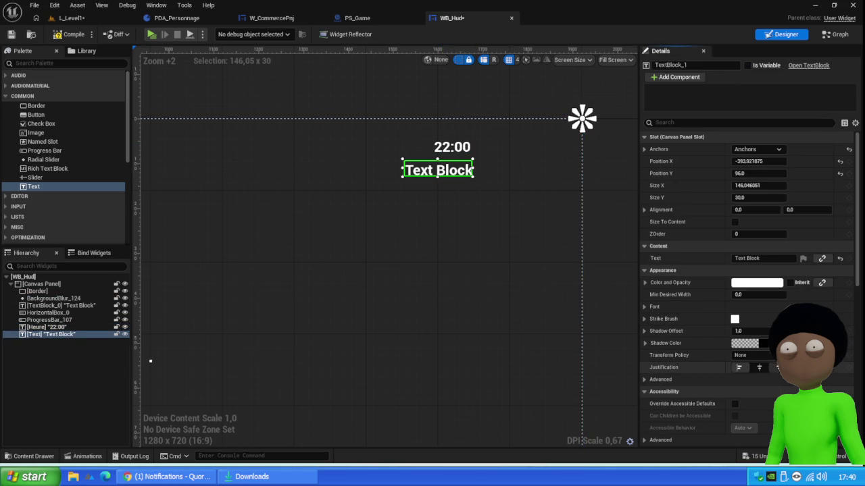
{"action": "left_click", "coordinate": [757, 258]}
{"action": "type", "text": "00"}
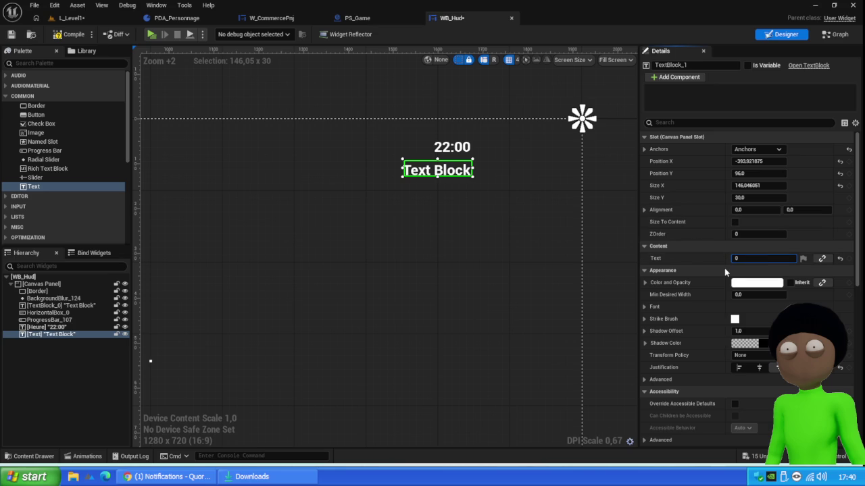
{"action": "type", "text": "$"}
- Set the lower text to 0$ in a saved green colour, then compile and save WB_Hud
{"action": "key", "text": "Return"}
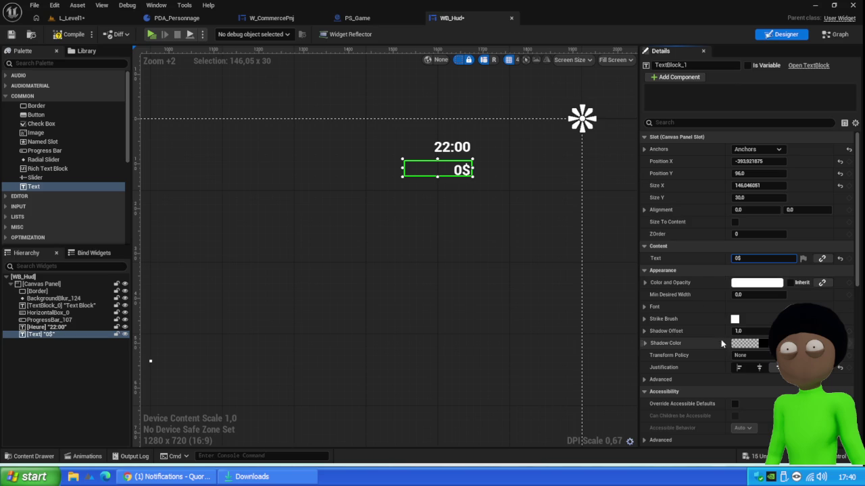
{"action": "left_click", "coordinate": [760, 284]}
{"action": "mouse_move", "coordinate": [610, 273]}
{"action": "left_mouse_down"}
{"action": "mouse_move", "coordinate": [591, 276]}
{"action": "mouse_move", "coordinate": [579, 306]}
{"action": "left_mouse_up"}
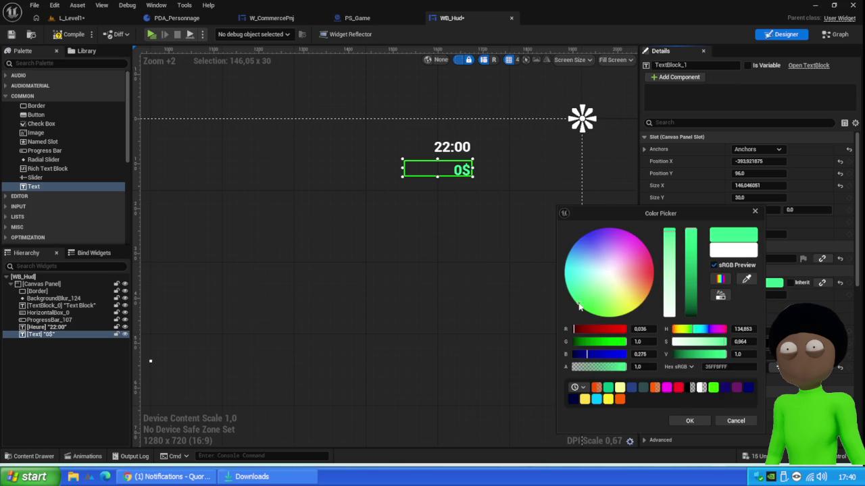
{"action": "left_click", "coordinate": [691, 289]}
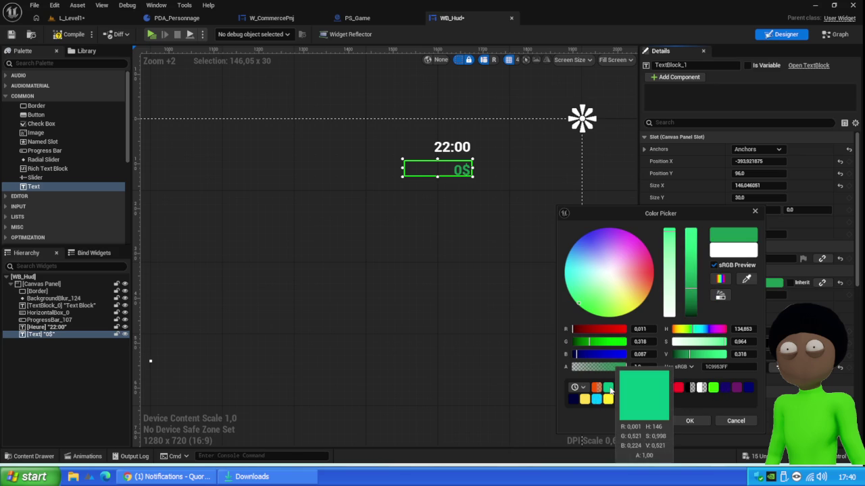
{"action": "left_click", "coordinate": [692, 260]}
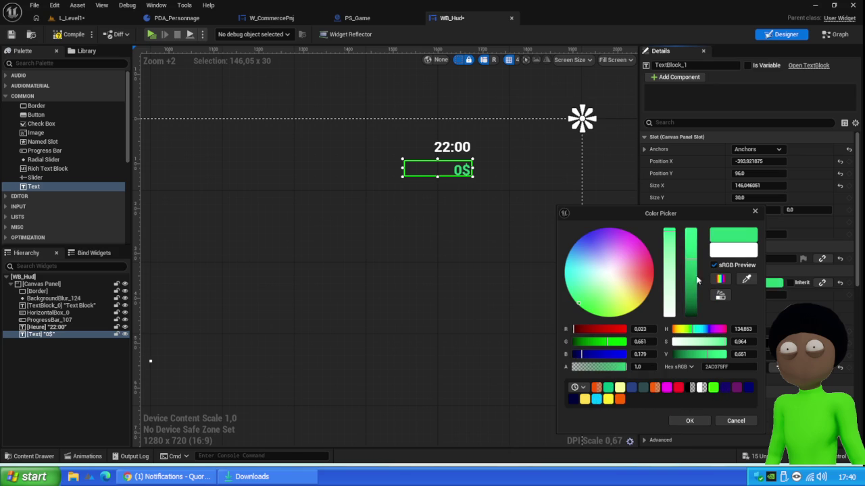
{"action": "left_click", "coordinate": [605, 248]}
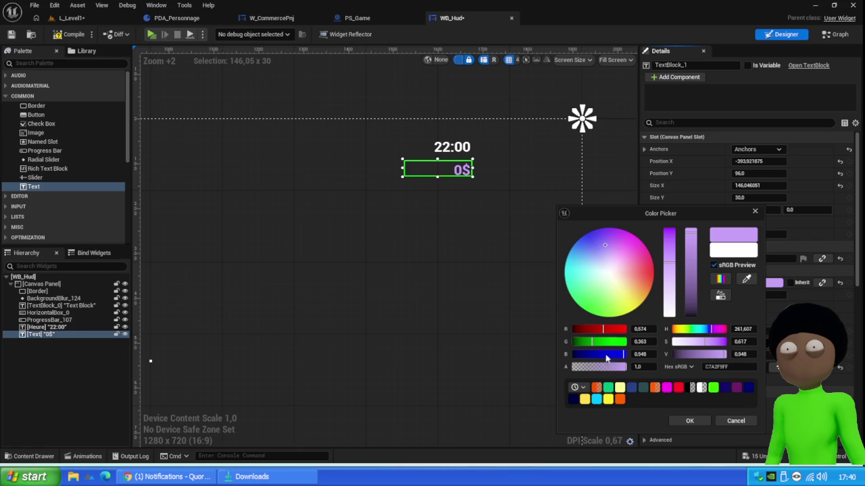
{"action": "left_click", "coordinate": [609, 389]}
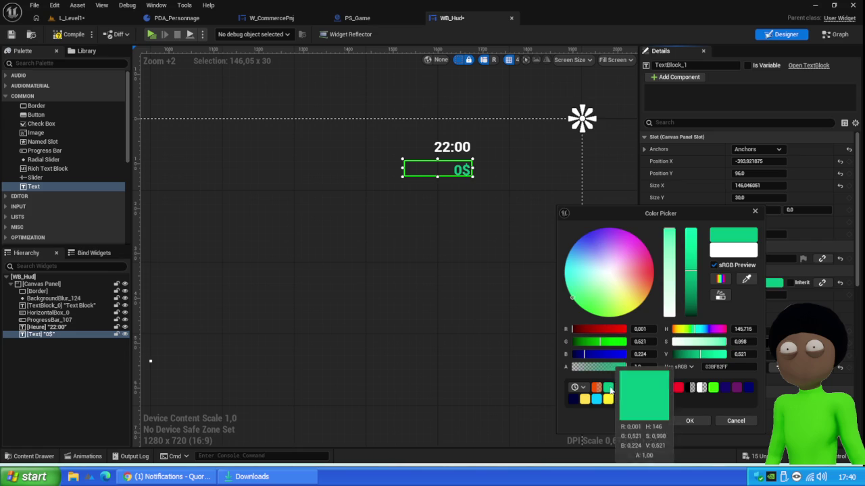
{"action": "left_click", "coordinate": [690, 418]}
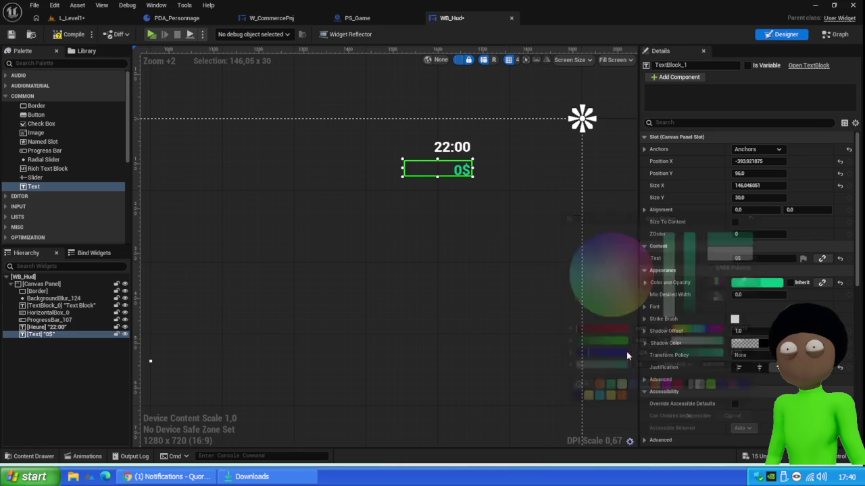
{"action": "left_click", "coordinate": [54, 37]}
{"action": "key", "text": "ctrl+s"}
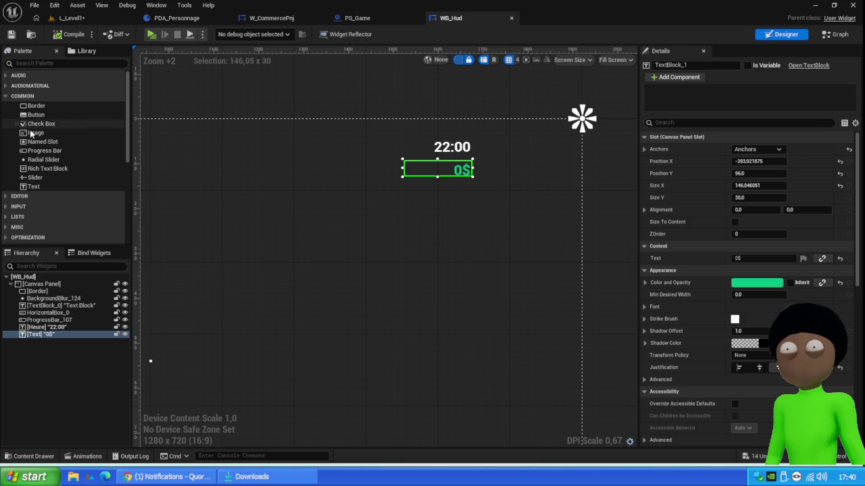
- Add a Border beside the 22:00 and 0$ texts at 1704, 40, sized about 169 × 156
{"action": "mouse_move", "coordinate": [37, 108]}
{"action": "left_mouse_down"}
{"action": "mouse_move", "coordinate": [427, 135]}
{"action": "mouse_move", "coordinate": [515, 154]}
{"action": "mouse_move", "coordinate": [128, 291]}
{"action": "mouse_move", "coordinate": [47, 287]}
{"action": "left_mouse_up"}
{"action": "scroll", "coordinate": [510, 191], "scroll_direction": "down", "scroll_amount": 6}
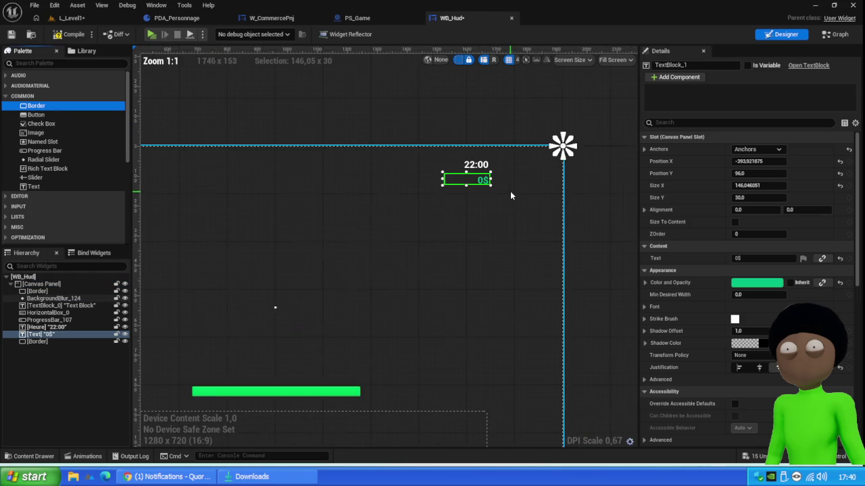
{"action": "left_click", "coordinate": [262, 183]}
{"action": "mouse_move", "coordinate": [258, 179]}
{"action": "left_mouse_down"}
{"action": "mouse_move", "coordinate": [516, 161]}
{"action": "mouse_move", "coordinate": [535, 219]}
{"action": "left_mouse_up"}
{"action": "scroll", "coordinate": [517, 177], "scroll_direction": "up", "scroll_amount": 6}
{"action": "left_click_drag", "start_coordinate": [500, 185], "coordinate": [491, 186]}
{"action": "left_click_drag", "start_coordinate": [521, 218], "coordinate": [530, 221]}
- Search Google Images for 'counter strike gameplay' and preview a Counter-Strike 2 gameplay screenshot
{"action": "mouse_move", "coordinate": [169, 476]}
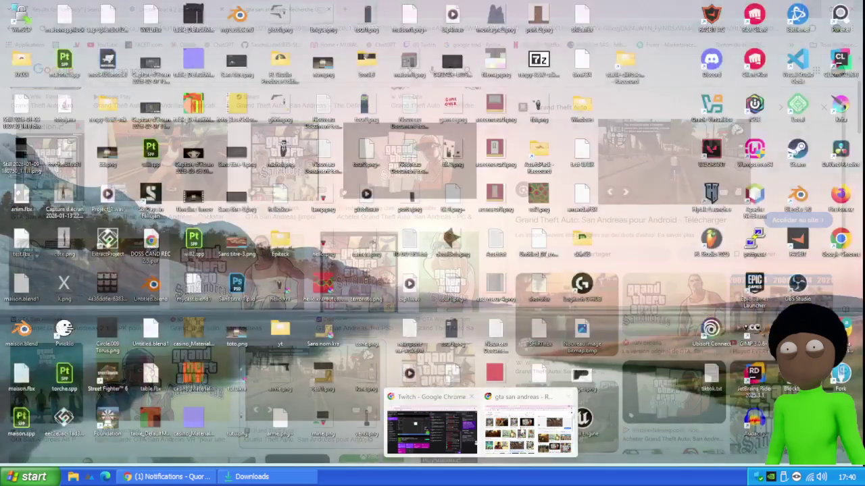
{"action": "left_click", "coordinate": [530, 435]}
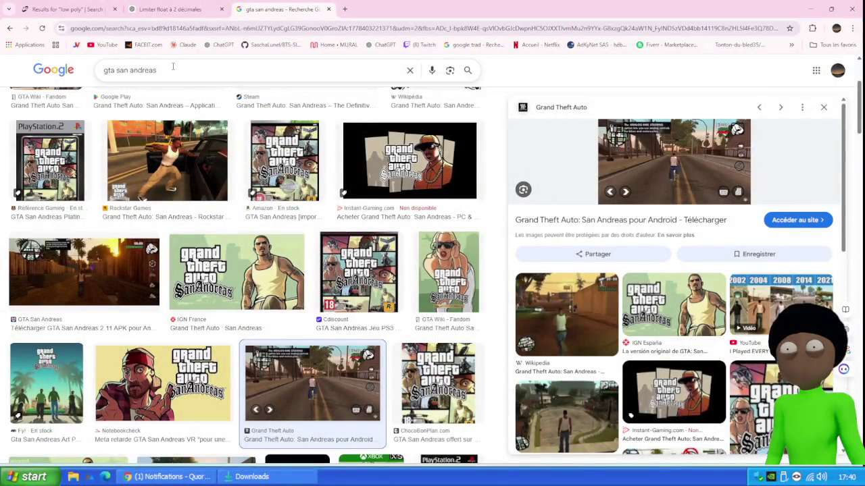
{"action": "left_click_drag", "start_coordinate": [163, 69], "coordinate": [82, 66]}
{"action": "type", "text": "cou"}
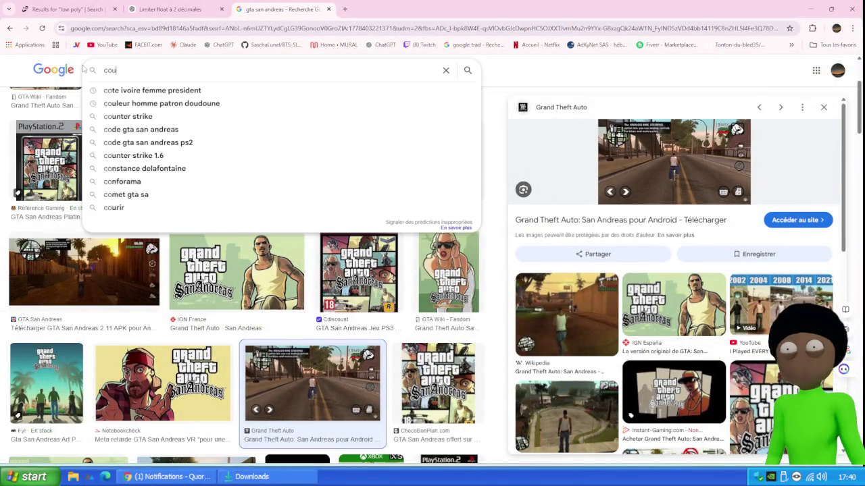
{"action": "type", "text": "nter stri"}
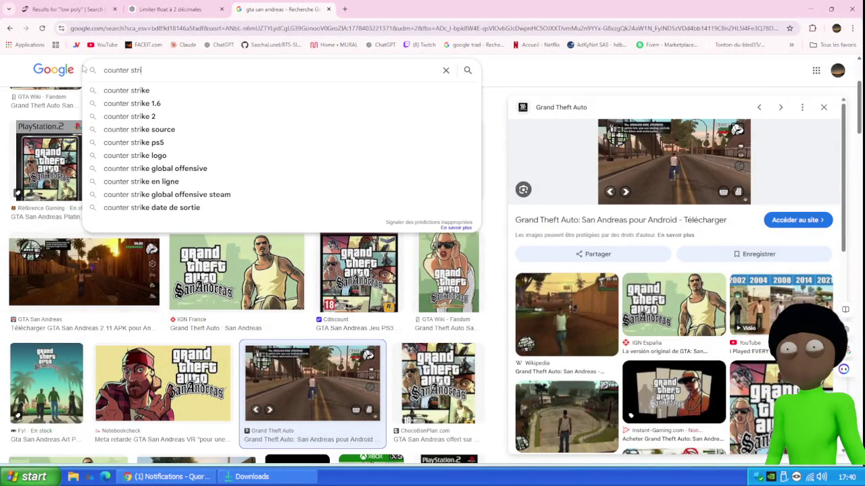
{"action": "type", "text": "ke gameplay"}
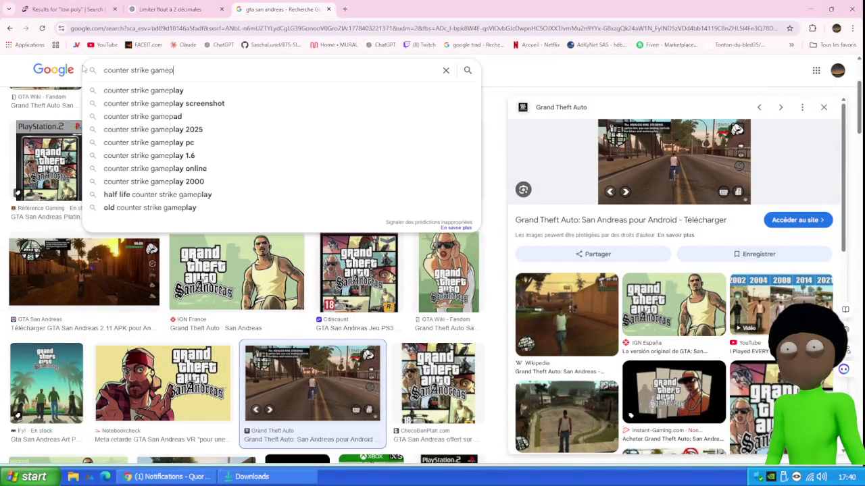
{"action": "key", "text": "Return"}
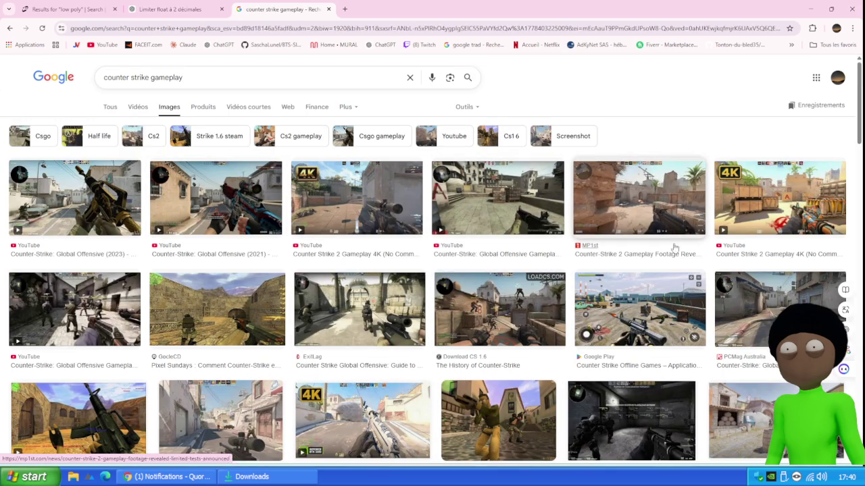
{"action": "scroll", "coordinate": [616, 233], "scroll_direction": "down", "scroll_amount": 2}
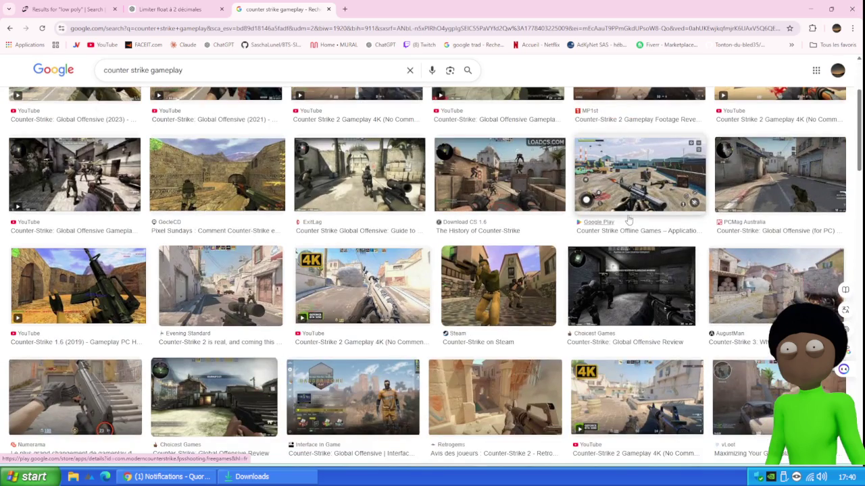
{"action": "scroll", "coordinate": [527, 235], "scroll_direction": "down", "scroll_amount": 1}
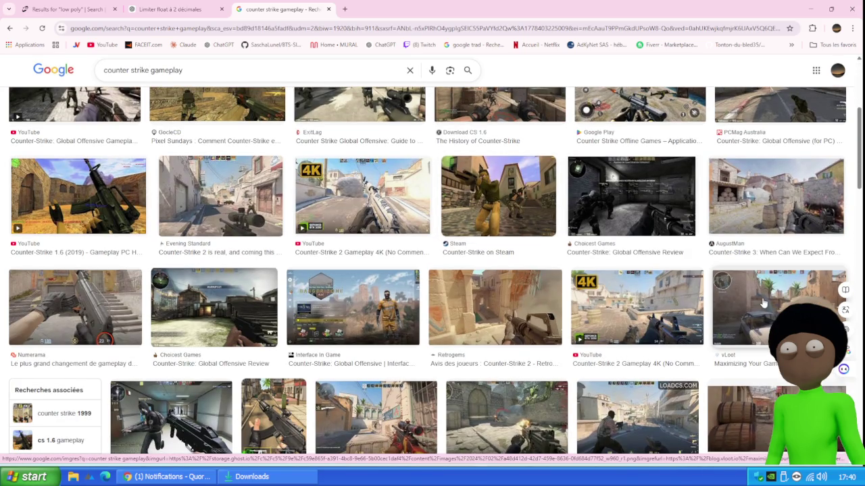
{"action": "left_click", "coordinate": [737, 317]}
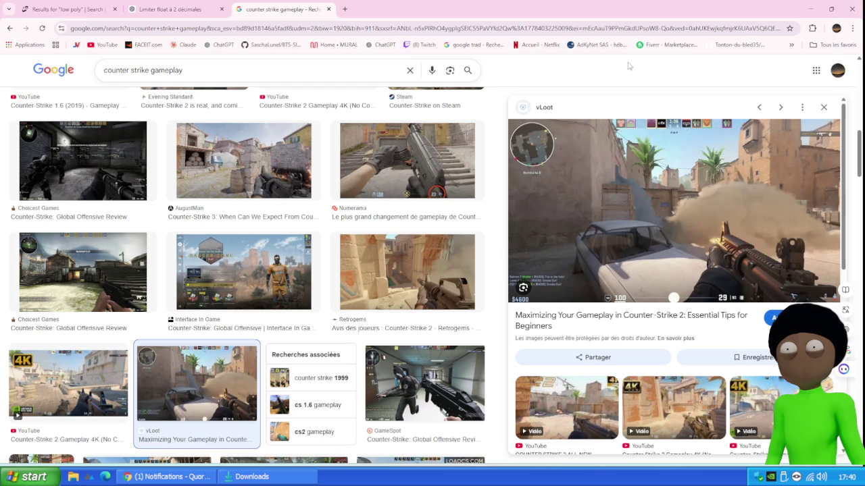
- Dismiss the context menu, restore Chrome from full screen and move it aside
{"action": "right_click", "coordinate": [628, 66]}
{"action": "left_click", "coordinate": [598, 71]}
{"action": "double_click", "coordinate": [624, 13]}
{"action": "left_click_drag", "start_coordinate": [676, 120], "coordinate": [864, 8]}
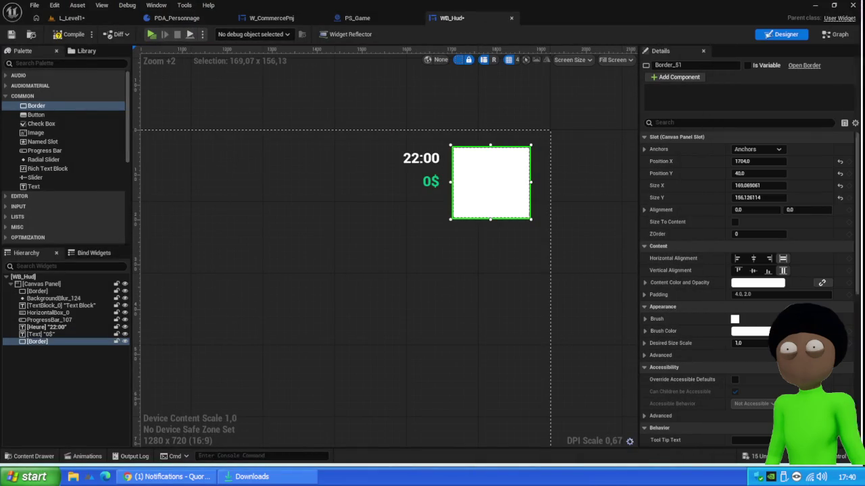
- Clear the widget selection and pan the canvas to view the whole HUD
{"action": "right_click", "coordinate": [631, 144]}
{"action": "mouse_move", "coordinate": [683, 247]}
{"action": "left_click", "coordinate": [577, 114]}
{"action": "left_click", "coordinate": [582, 136]}
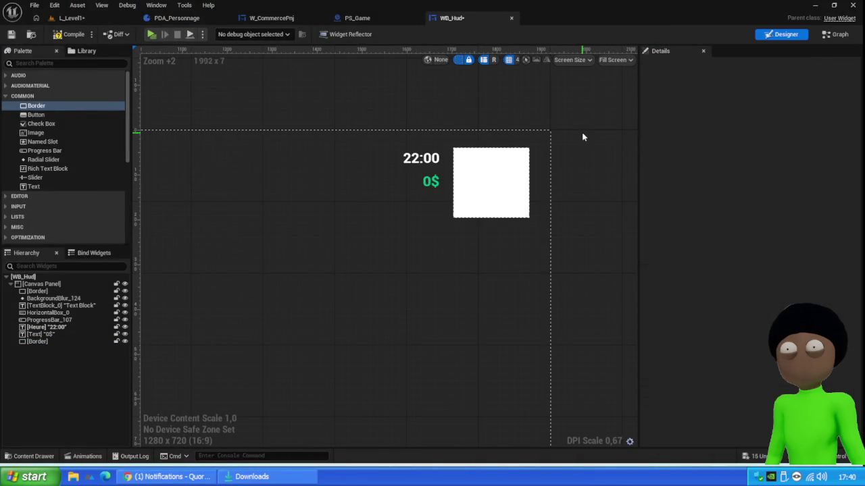
{"action": "scroll", "coordinate": [584, 136], "scroll_direction": "down", "scroll_amount": 5}
{"action": "mouse_move", "coordinate": [584, 132]}
{"action": "left_mouse_down"}
{"action": "mouse_move", "coordinate": [587, 253]}
{"action": "mouse_move", "coordinate": [595, 133]}
{"action": "mouse_move", "coordinate": [569, 118]}
{"action": "left_mouse_up"}
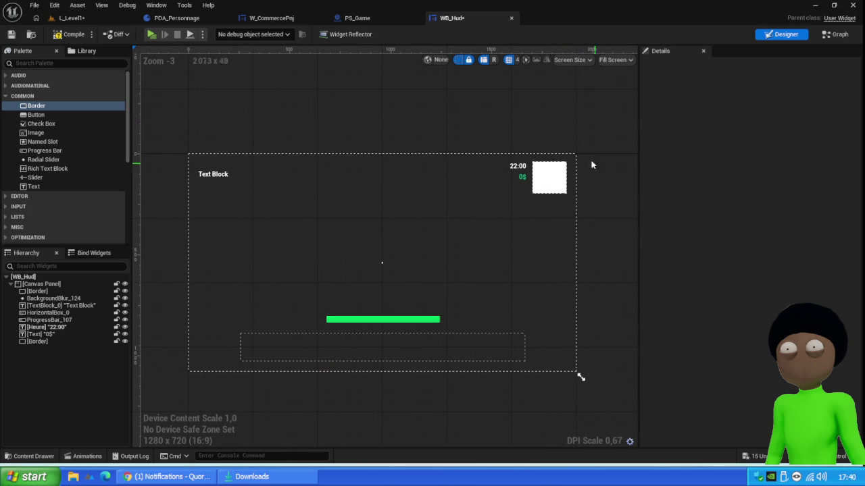
- Save WB_Hud, play-test L_Level1 to see the white square top-right, then reselect it
{"action": "left_click", "coordinate": [18, 38]}
{"action": "left_click", "coordinate": [90, 21]}
{"action": "left_click", "coordinate": [223, 35]}
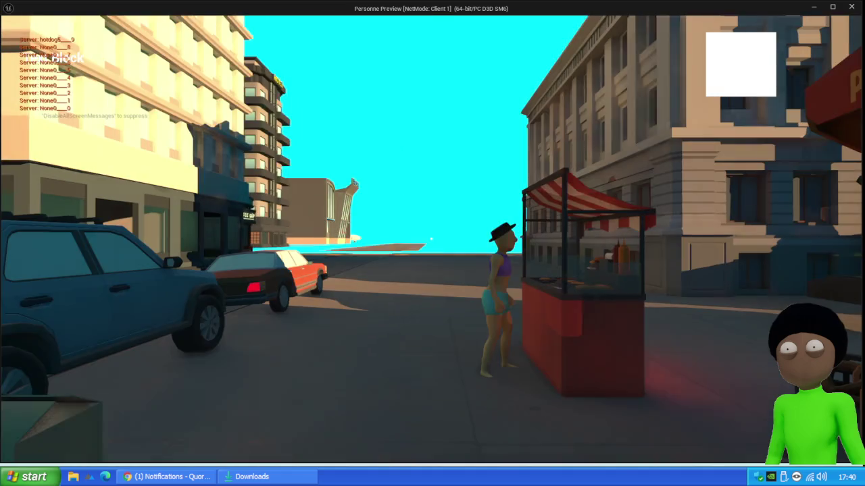
{"action": "key", "text": "Escape"}
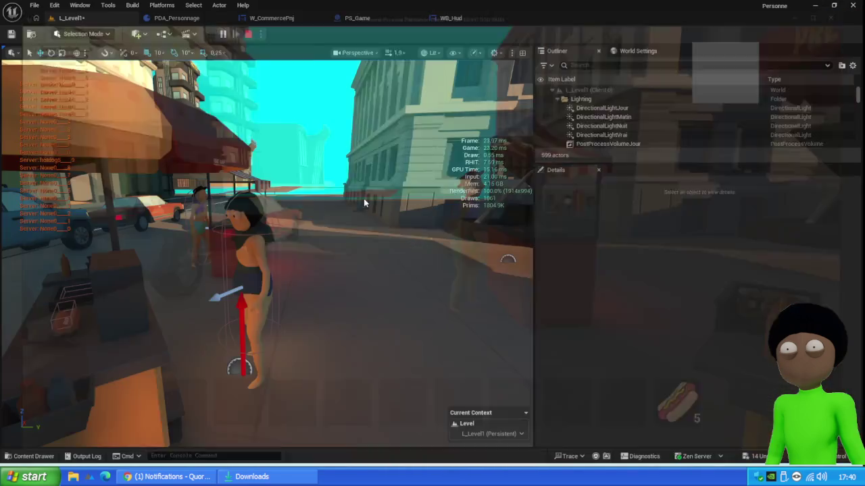
{"action": "left_click", "coordinate": [449, 19]}
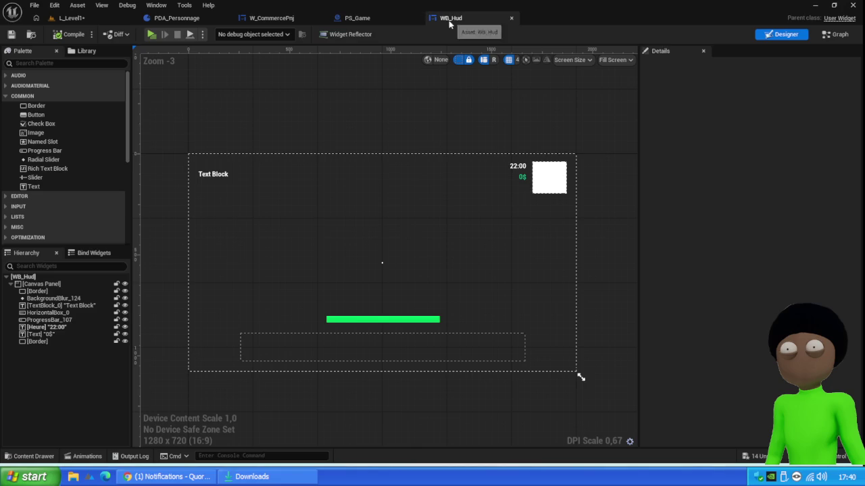
{"action": "left_click", "coordinate": [557, 175]}
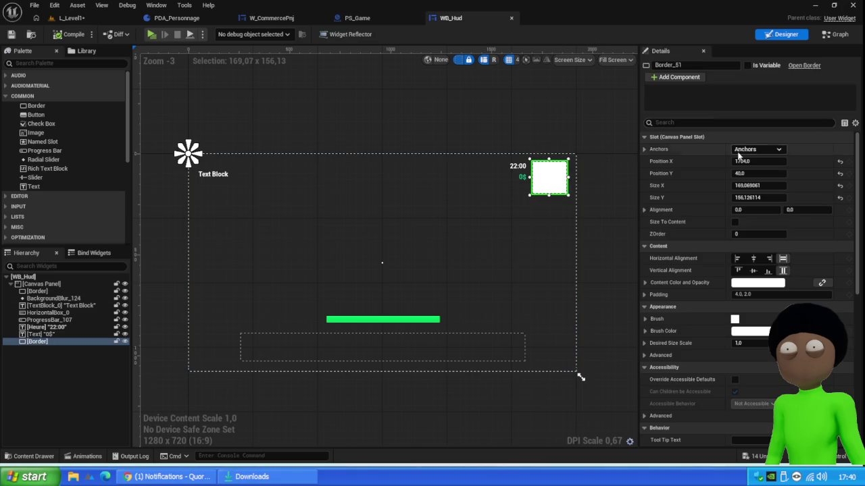
- Anchor the white square to the screen's top-right, then play-test L_Level1 to check the HUD
{"action": "left_click", "coordinate": [757, 150]}
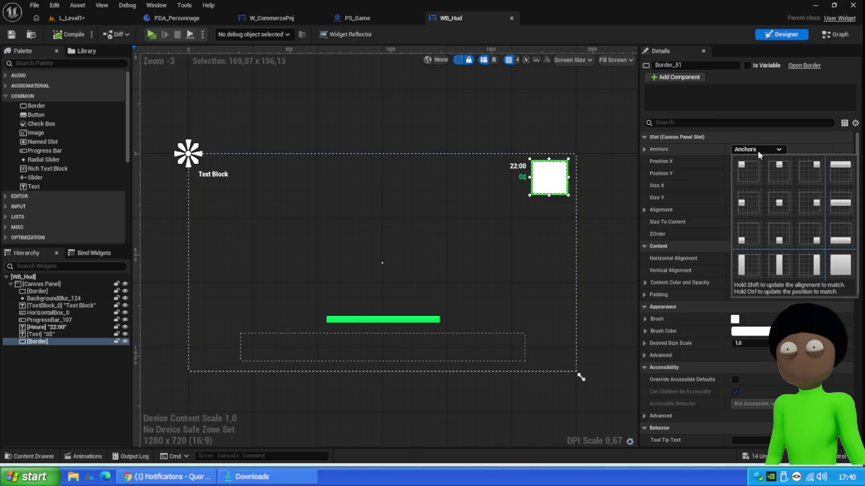
{"action": "left_click", "coordinate": [811, 170]}
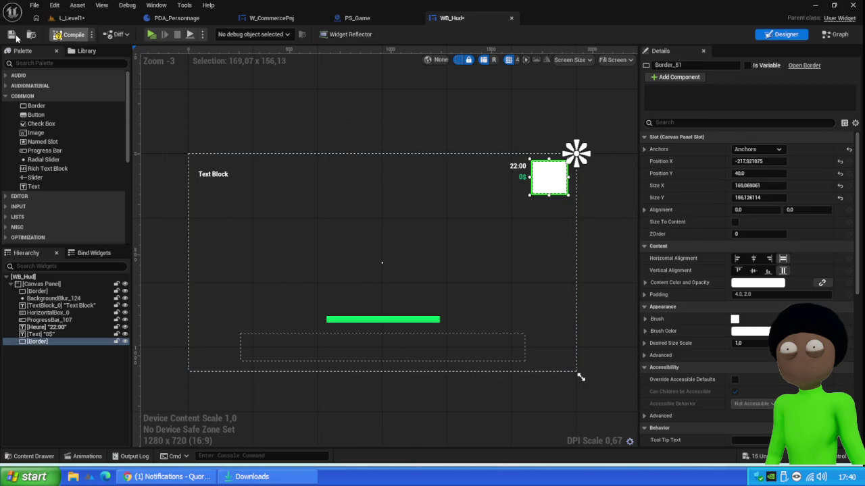
{"action": "left_click", "coordinate": [71, 18]}
{"action": "left_click", "coordinate": [221, 35]}
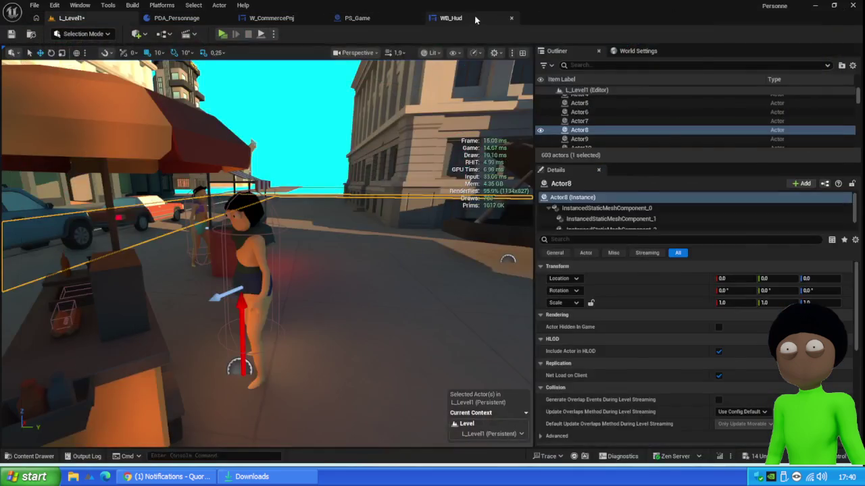
{"action": "scroll", "coordinate": [473, 230], "scroll_direction": "down", "scroll_amount": 3}
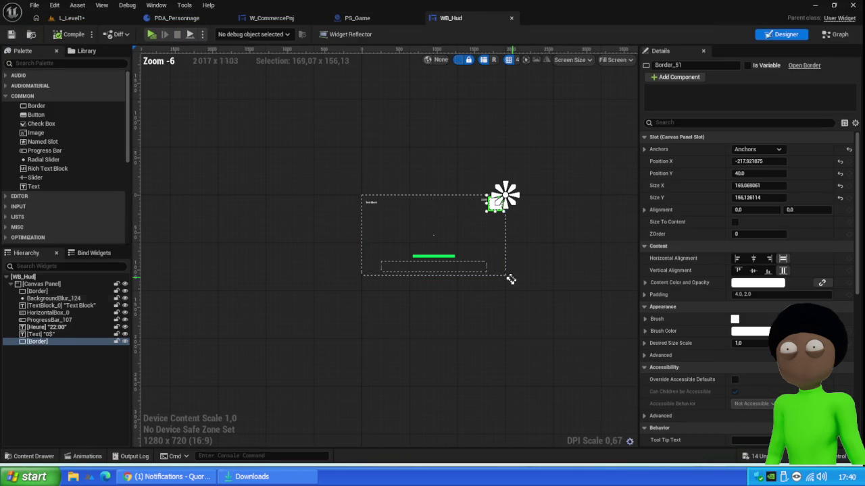
- Set the designer preview to 1920x1080 and shift the 0$ and 22:00 texts left
{"action": "left_click_drag", "start_coordinate": [512, 281], "coordinate": [583, 318]}
{"action": "scroll", "coordinate": [576, 279], "scroll_direction": "up", "scroll_amount": 3}
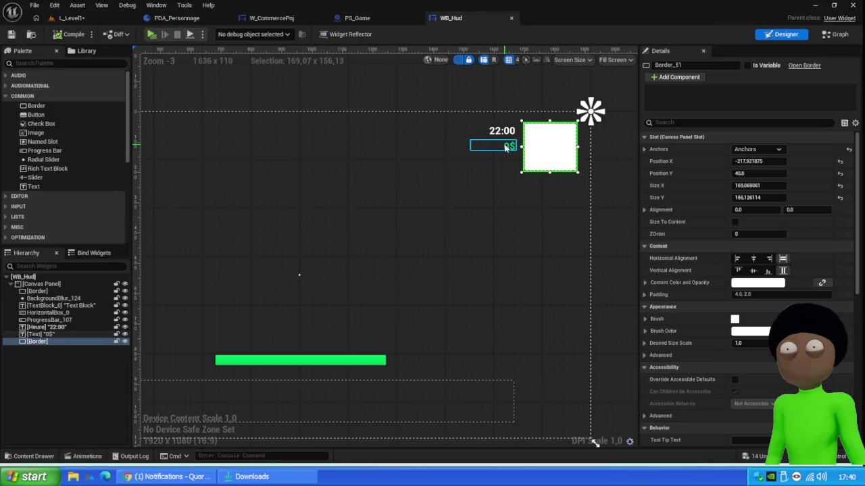
{"action": "scroll", "coordinate": [507, 143], "scroll_direction": "down", "scroll_amount": 2}
{"action": "scroll", "coordinate": [426, 148], "scroll_direction": "up", "scroll_amount": 1}
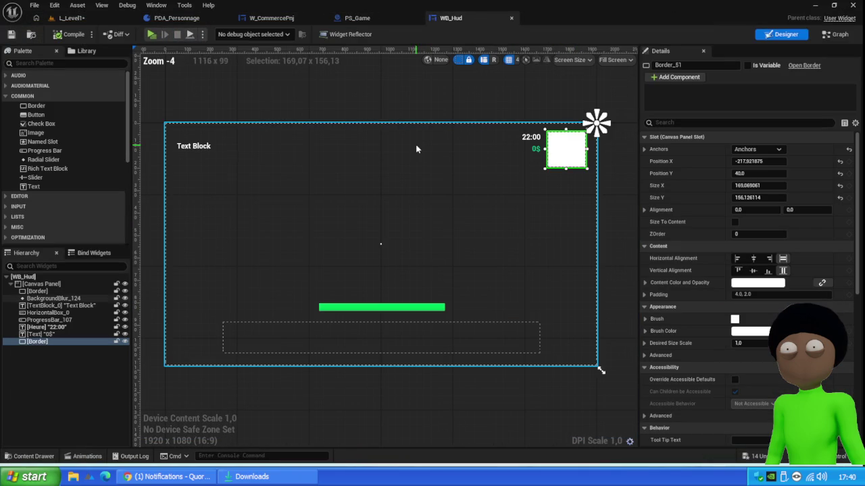
{"action": "left_click", "coordinate": [532, 148]}
{"action": "left_click_drag", "start_coordinate": [532, 148], "coordinate": [513, 163]}
{"action": "mouse_move", "coordinate": [533, 141]}
{"action": "left_mouse_down"}
{"action": "mouse_move", "coordinate": [514, 150]}
{"action": "mouse_move", "coordinate": [540, 174]}
{"action": "mouse_move", "coordinate": [527, 188]}
{"action": "left_mouse_up"}
- Resize the white square to 250 × 250 and nudge the 22:00 clock up to Position Y 44
{"action": "left_click", "coordinate": [566, 150]}
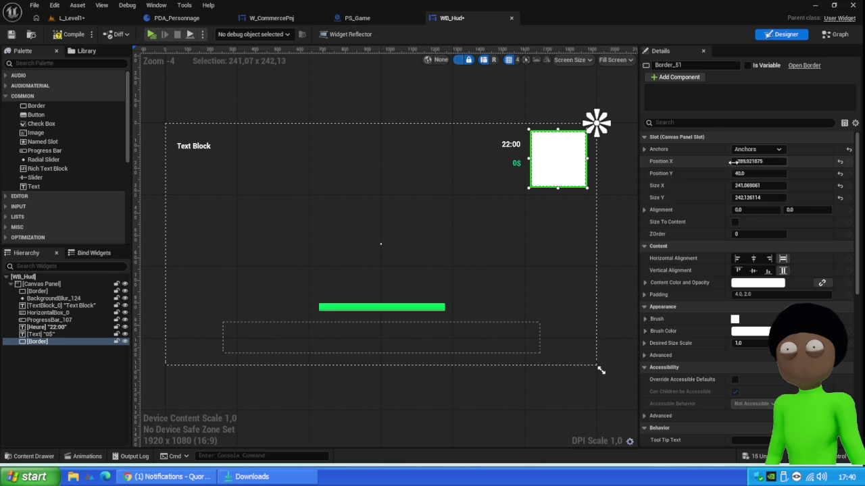
{"action": "left_click", "coordinate": [770, 188]}
{"action": "type", "text": "2"}
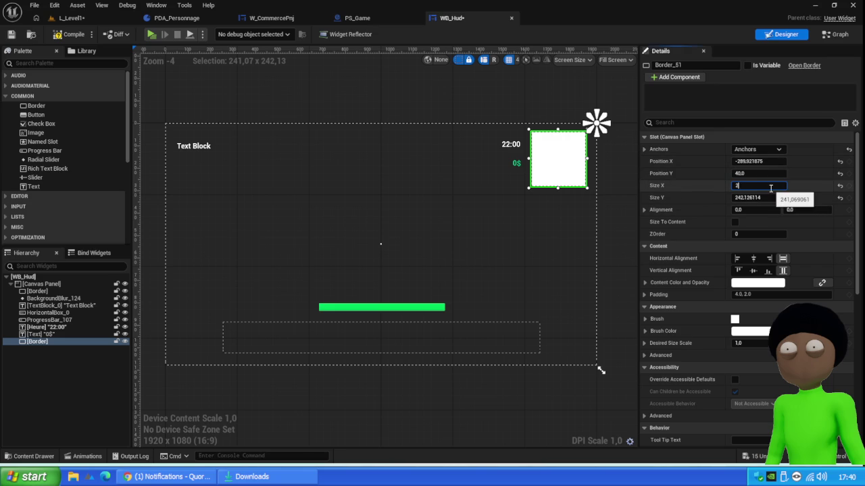
{"action": "type", "text": "50"}
{"action": "key", "text": "Return"}
{"action": "left_click", "coordinate": [770, 199]}
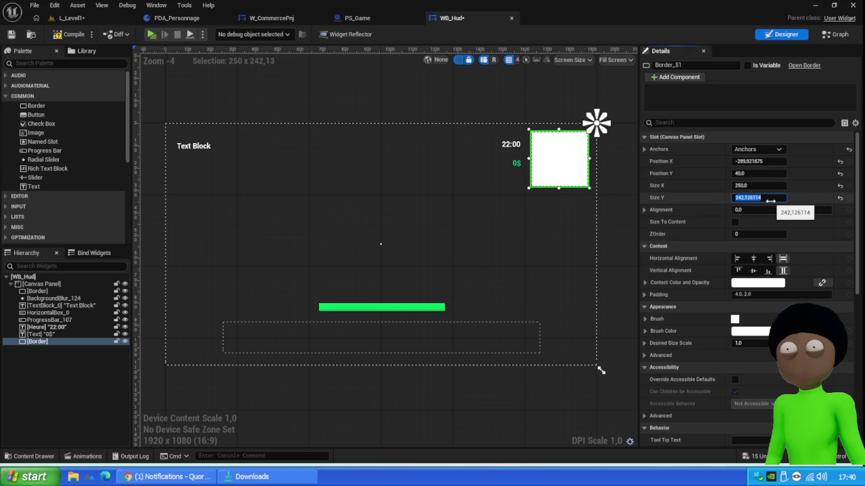
{"action": "type", "text": "250"}
{"action": "key", "text": "Return"}
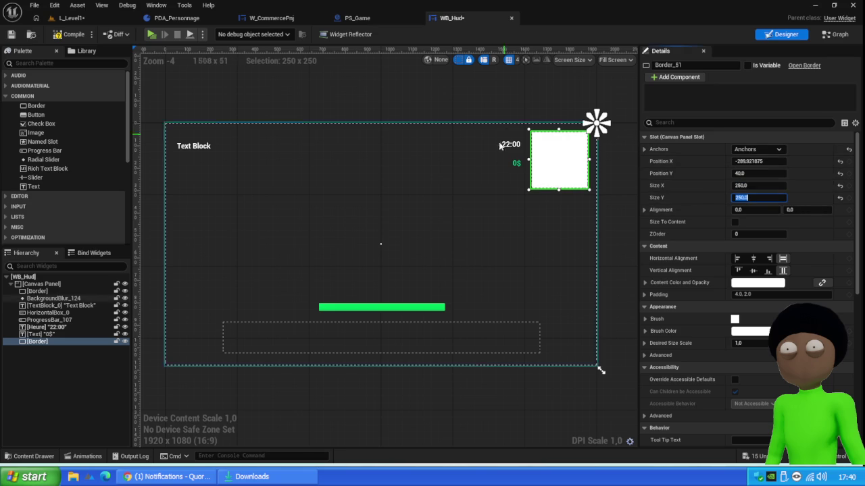
{"action": "left_click_drag", "start_coordinate": [510, 143], "coordinate": [520, 163]}
{"action": "left_click", "coordinate": [513, 137]}
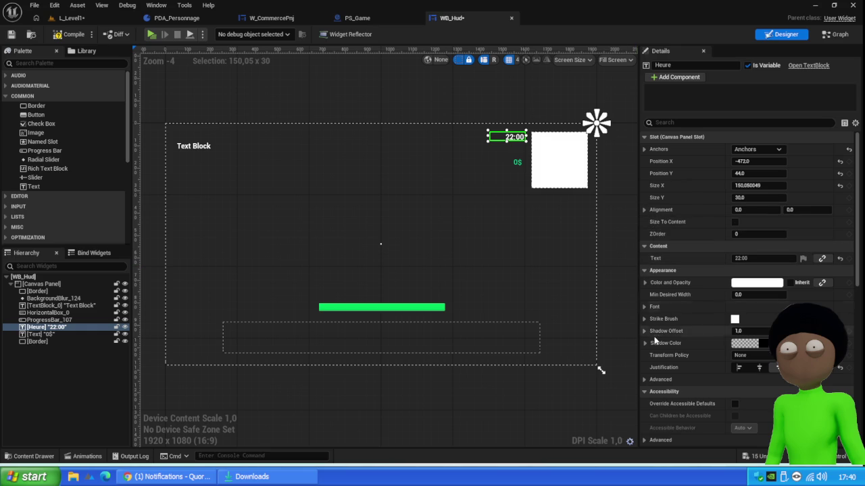
- Heighten the 22:00 clock box, then set the 0$ text to font size 32 and place it under the clock at -468, 96
{"action": "left_click", "coordinate": [651, 307]}
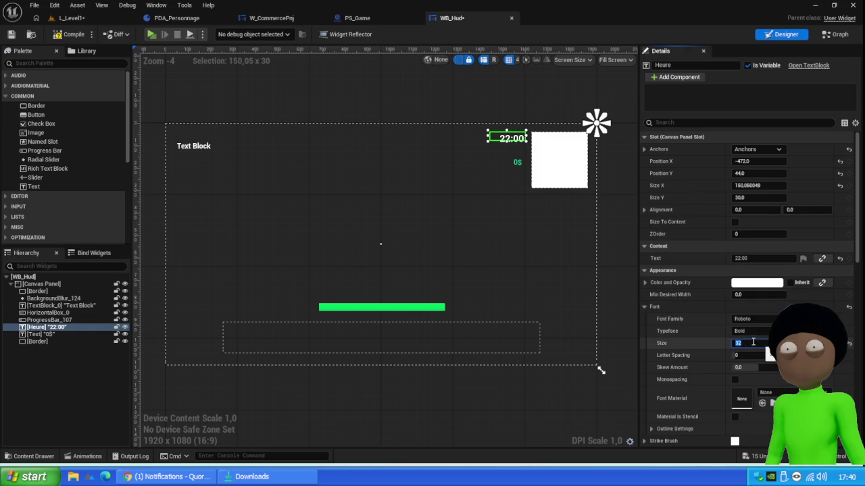
{"action": "left_click_drag", "start_coordinate": [507, 142], "coordinate": [521, 158]}
{"action": "left_click", "coordinate": [519, 162]}
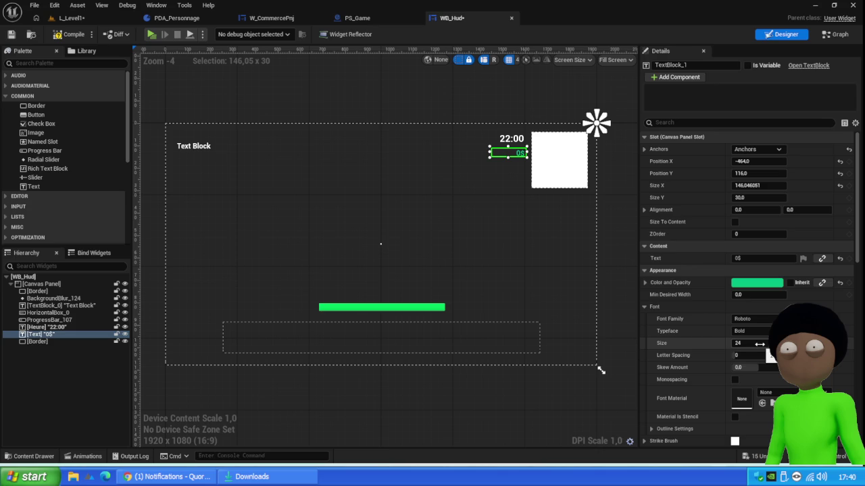
{"action": "left_click", "coordinate": [759, 344]}
{"action": "type", "text": "32"}
{"action": "left_click", "coordinate": [505, 163]}
{"action": "left_click_drag", "start_coordinate": [503, 162], "coordinate": [508, 151]}
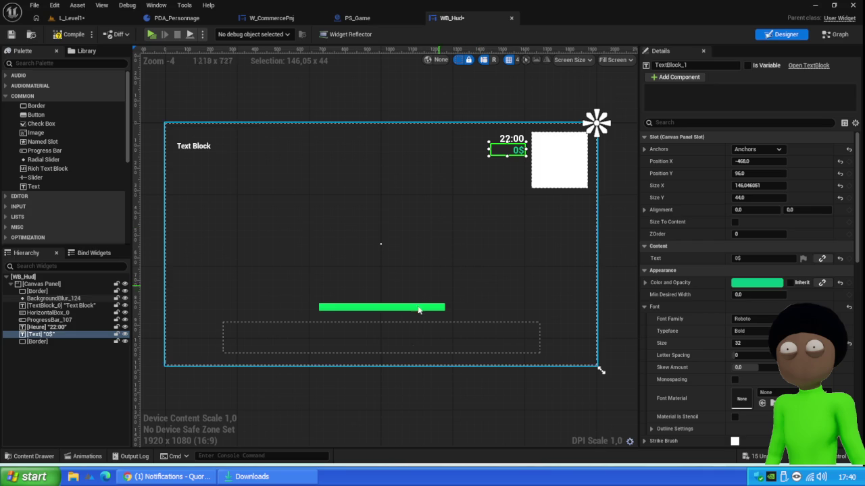